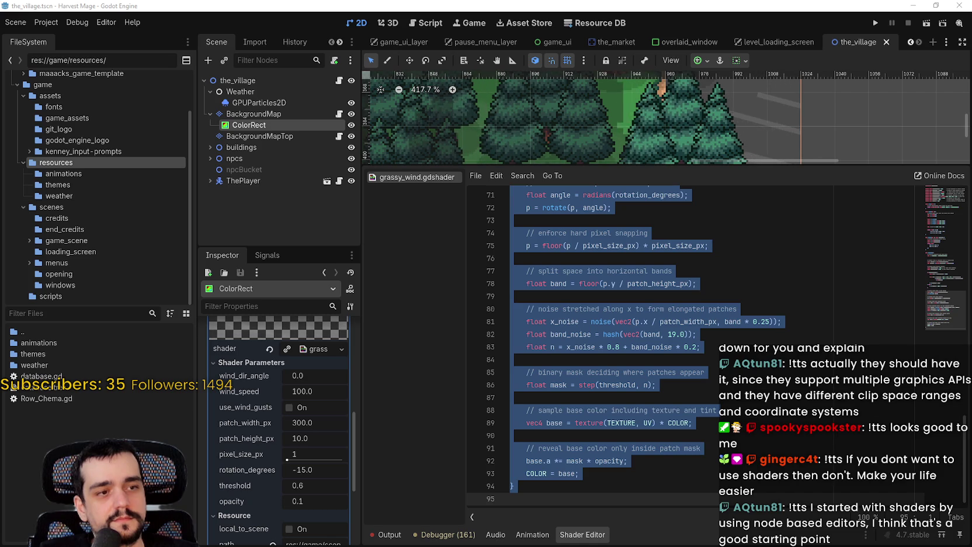
Look over the 2DWindSway shader reference in Notepad, then close it.
key("alt+Tab")
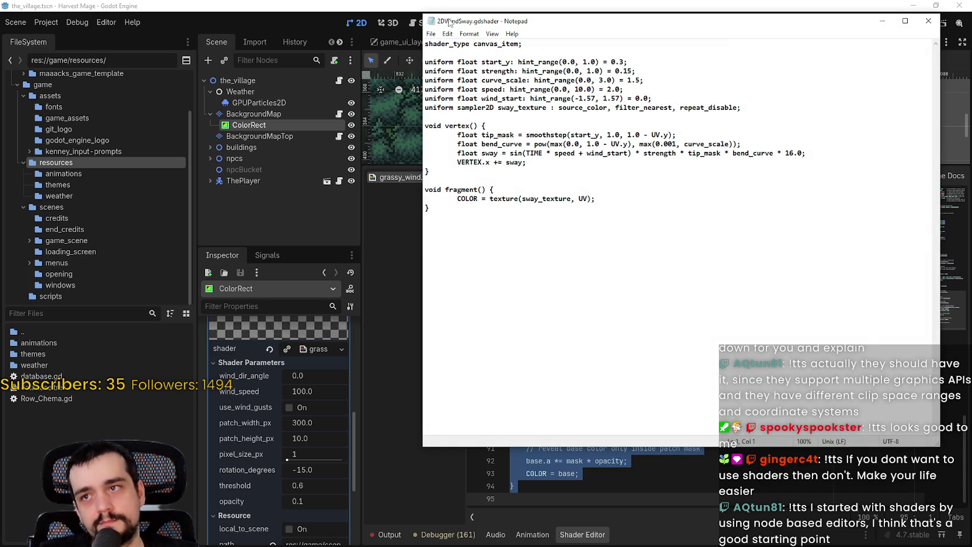
mouse_move(450, 22)
left_mouse_down()
mouse_move(464, 80)
mouse_move(446, 71)
left_mouse_up()
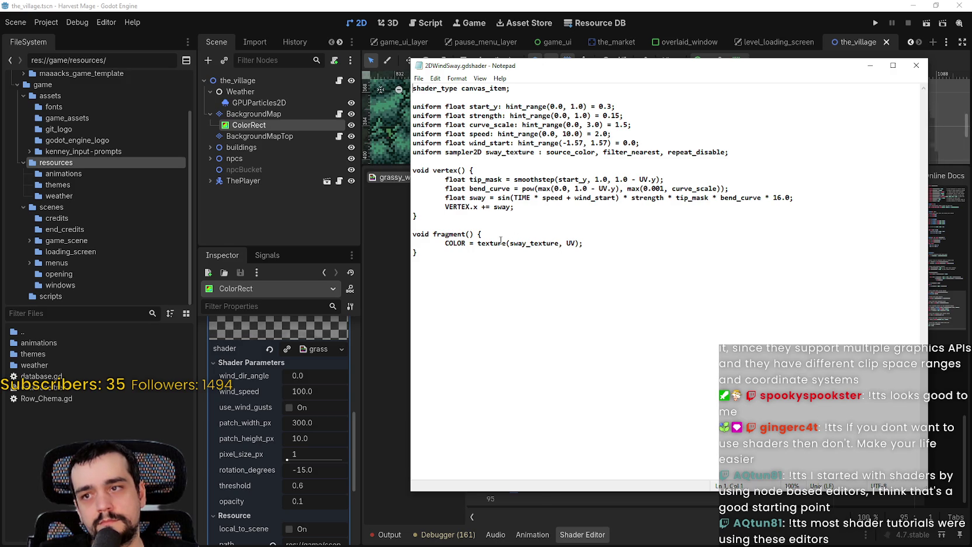
left_click(916, 64)
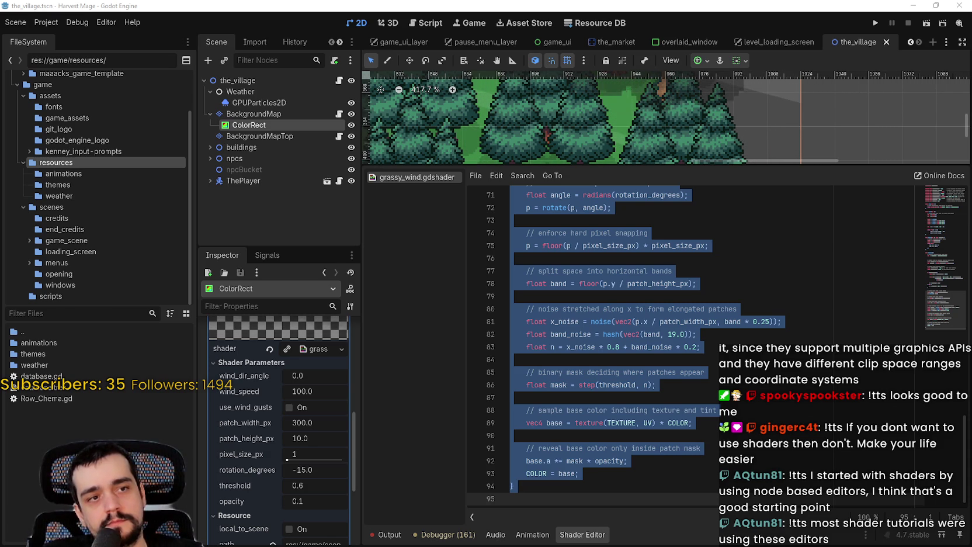
Copy the two texture_pixel_size lines from 2DShadowShader.gdshader and return to Godot.
key("alt+Tab")
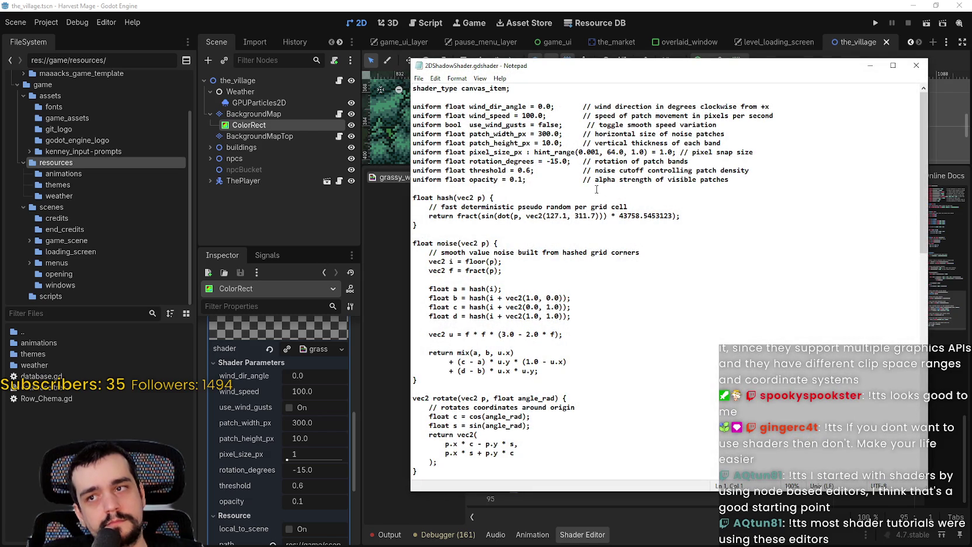
scroll(597, 189, "down", 2)
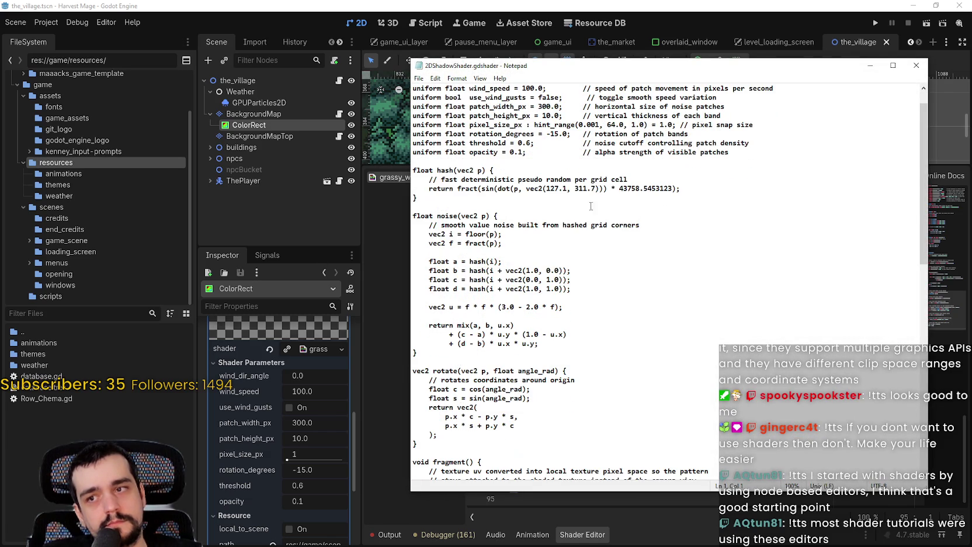
left_click_drag(487, 70, 539, 59)
scroll(602, 280, "down", 3)
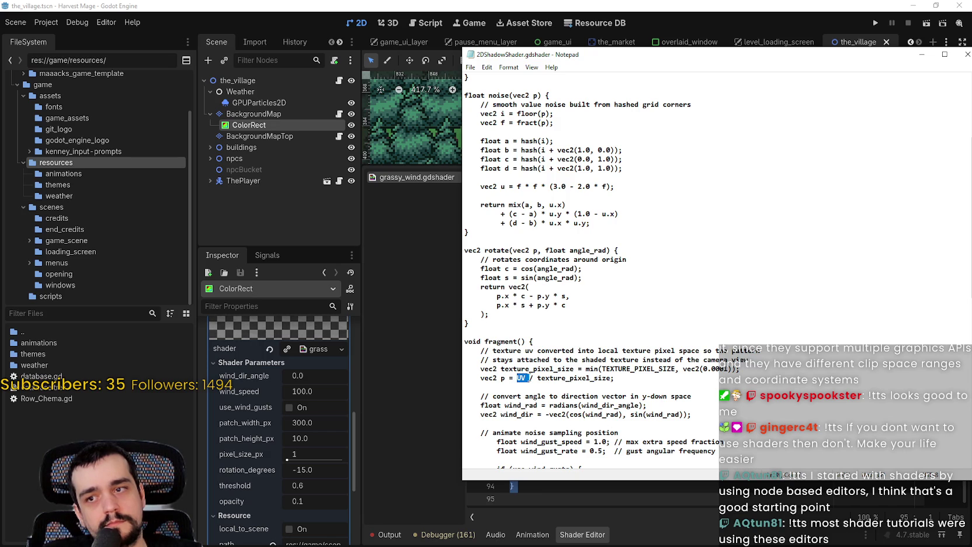
scroll(535, 374, "down", 1)
mouse_move(633, 354)
left_mouse_down()
mouse_move(488, 352)
mouse_move(476, 343)
left_mouse_up()
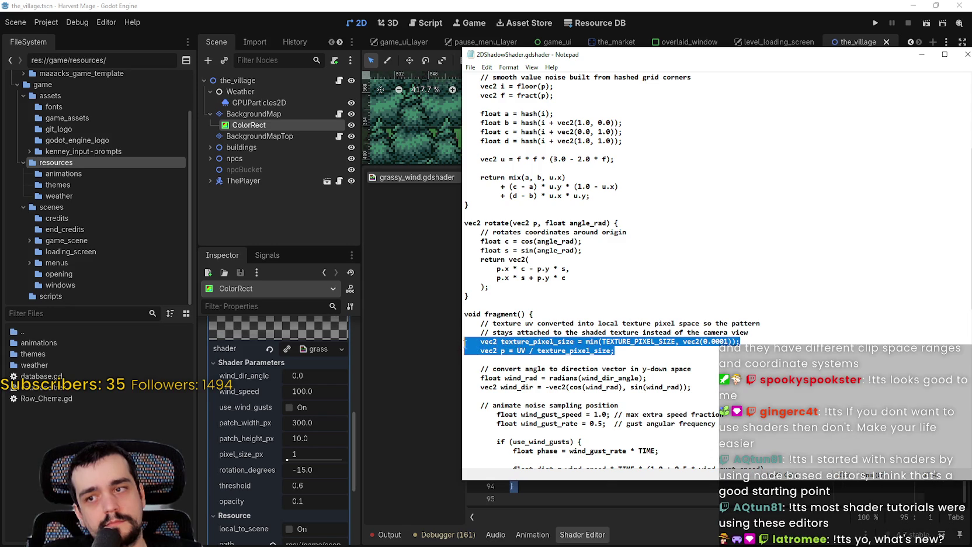
right_click(477, 343)
left_click(498, 374)
key("alt+Tab")
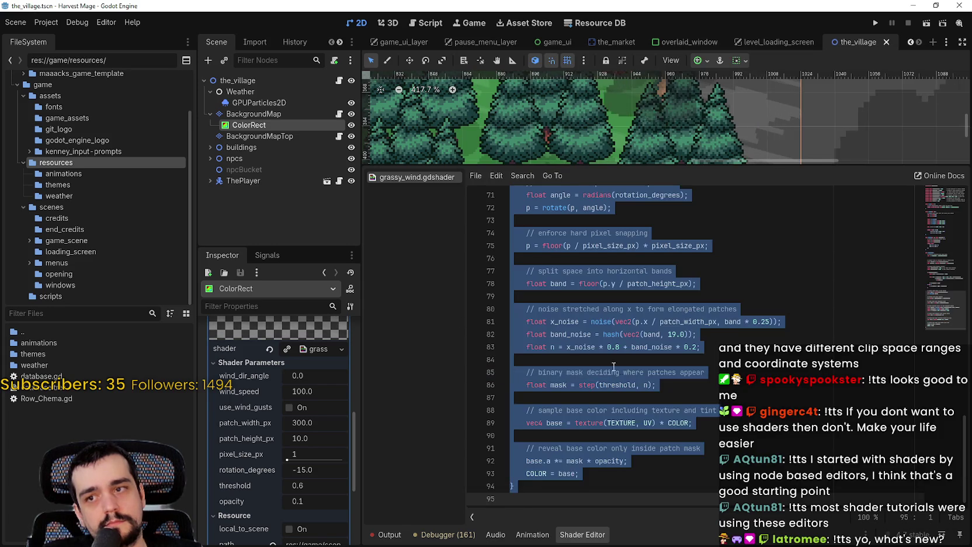
Paste the texture_pixel_size lines into fragment() and delete the old SCREEN_UV definition of p.
scroll(624, 371, "up", 13)
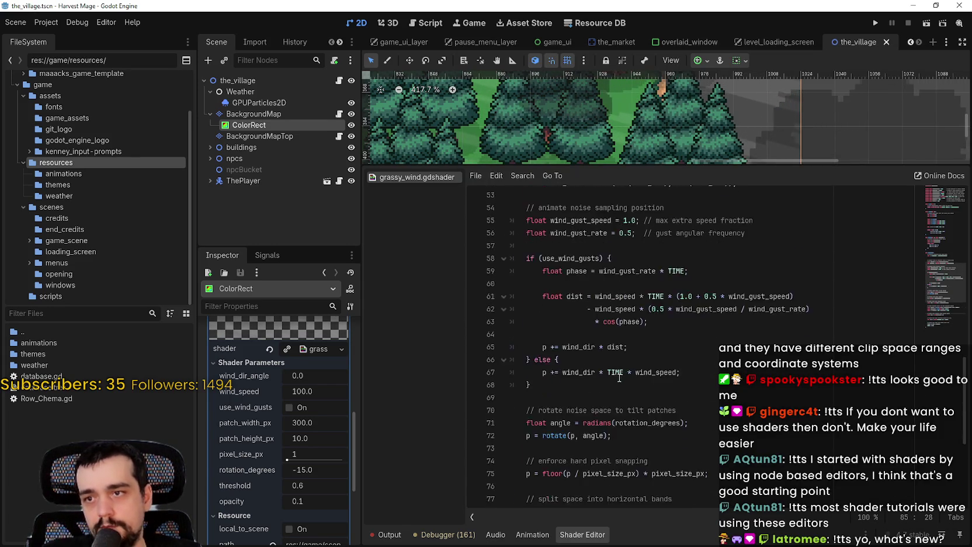
scroll(620, 377, "down", 6)
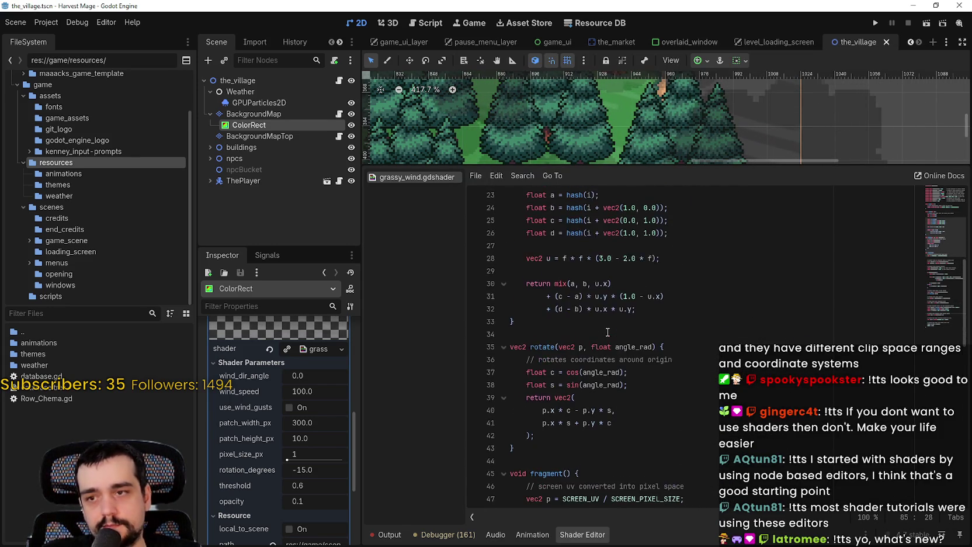
scroll(588, 362, "up", 4)
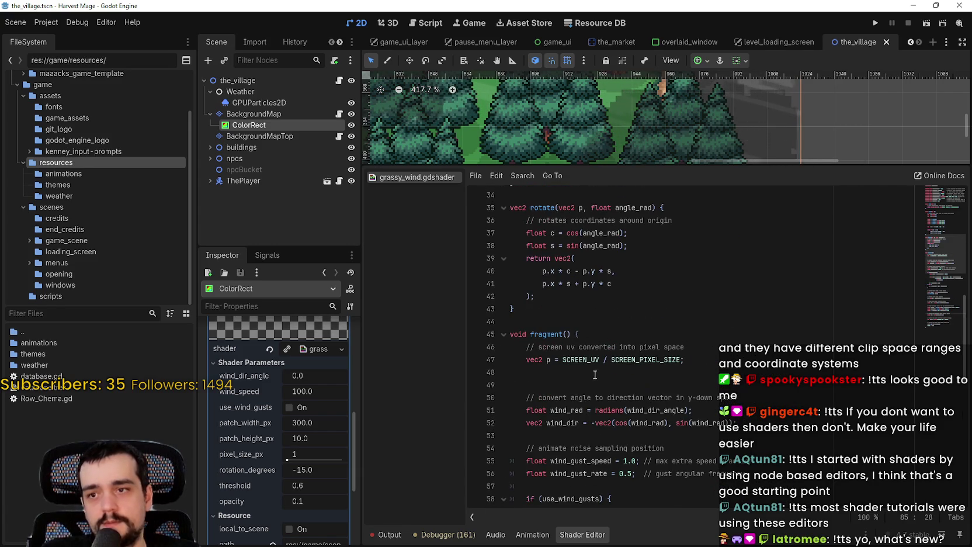
left_click_drag(687, 359, 498, 359)
key("Down")
key("ctrl+v")
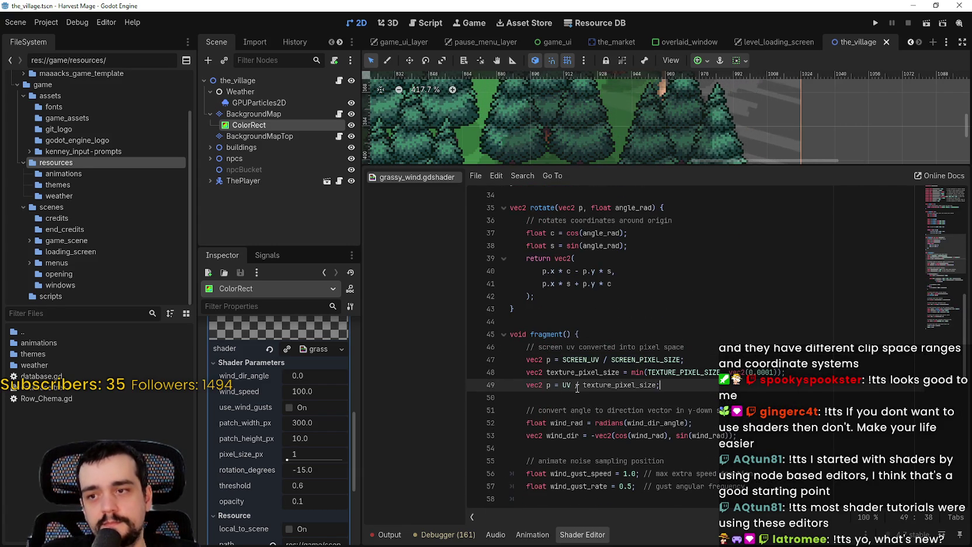
left_click_drag(685, 359, 510, 359)
key("BackSpace")
key("BackSpace")
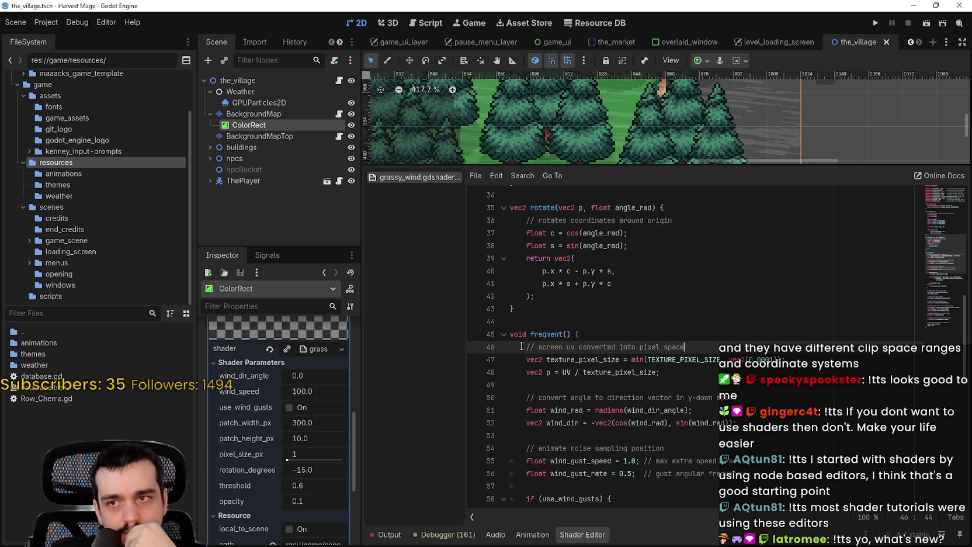
Resize the scene view and shader panels and save the changes.
left_click_drag(786, 165, 770, 362)
scroll(707, 276, "down", 3)
key("ctrl+s")
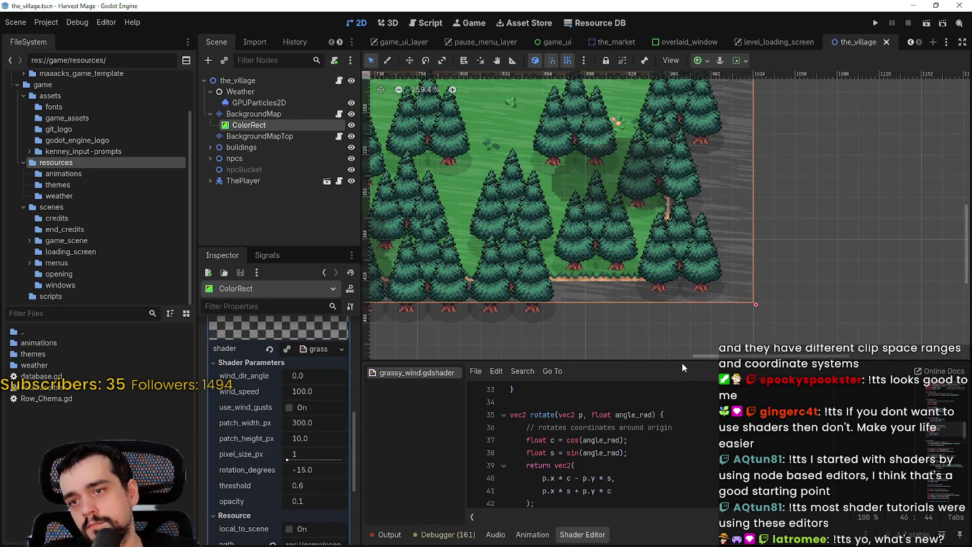
left_click_drag(682, 362, 660, 117)
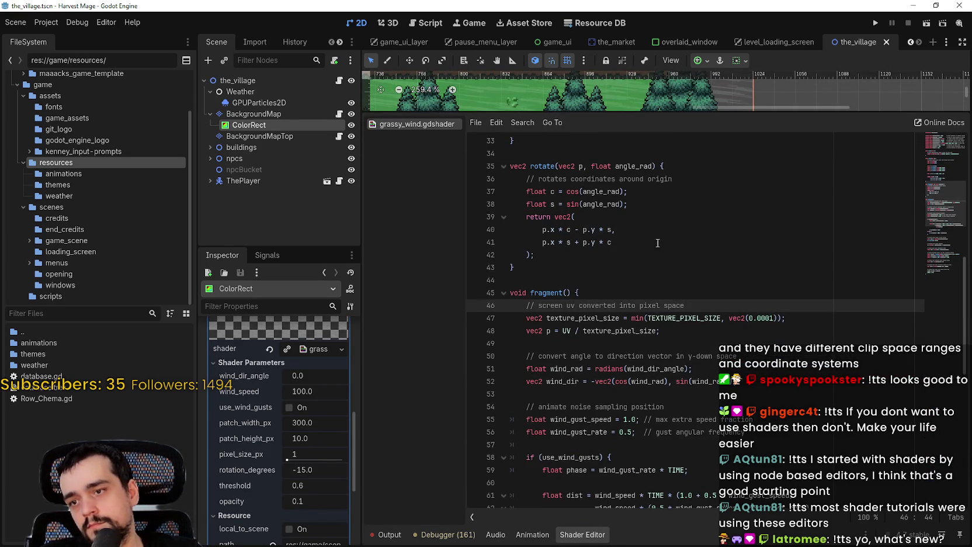
Move ColorRect under the Weather node and run the project to the title screen.
left_click(663, 339)
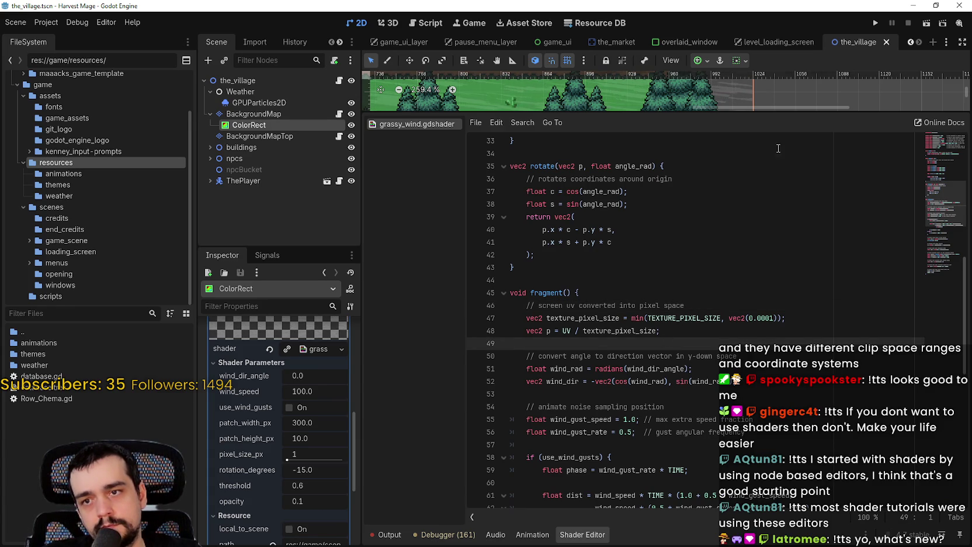
mouse_move(757, 111)
left_mouse_down()
mouse_move(701, 361)
mouse_move(683, 283)
left_mouse_up()
scroll(678, 188, "up", 4)
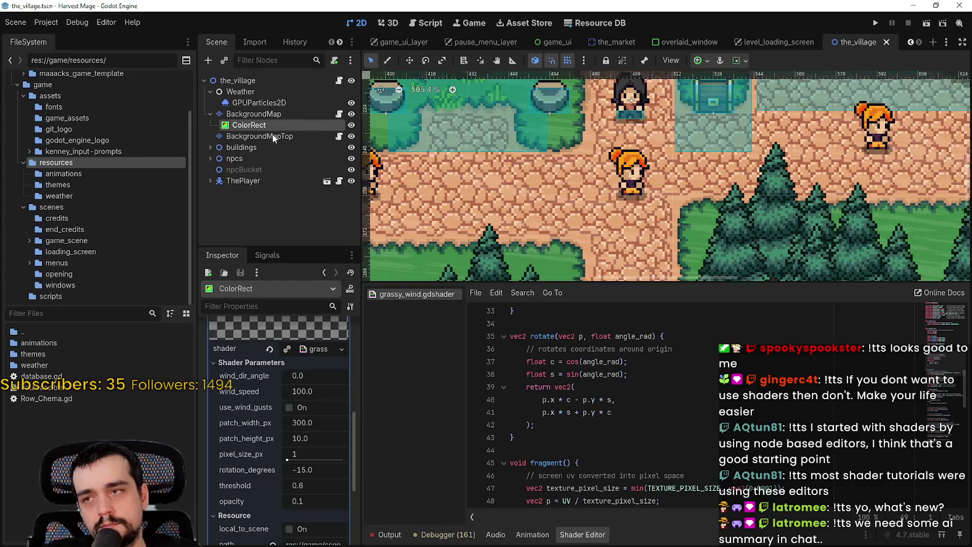
left_click_drag(275, 99, 276, 93)
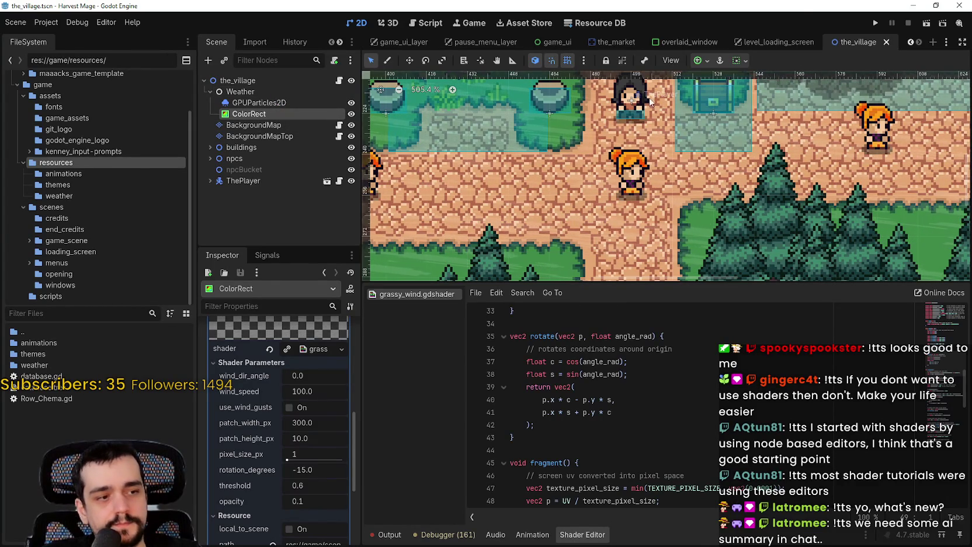
left_click(874, 24)
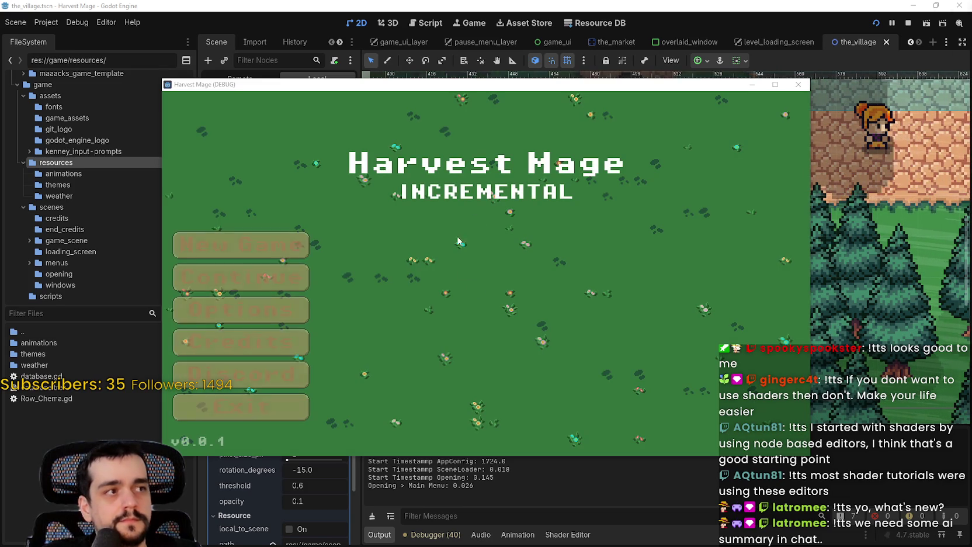
Continue into the village, walk around full-screen with WASD, then return to the grassy_wind shader.
left_click(276, 284)
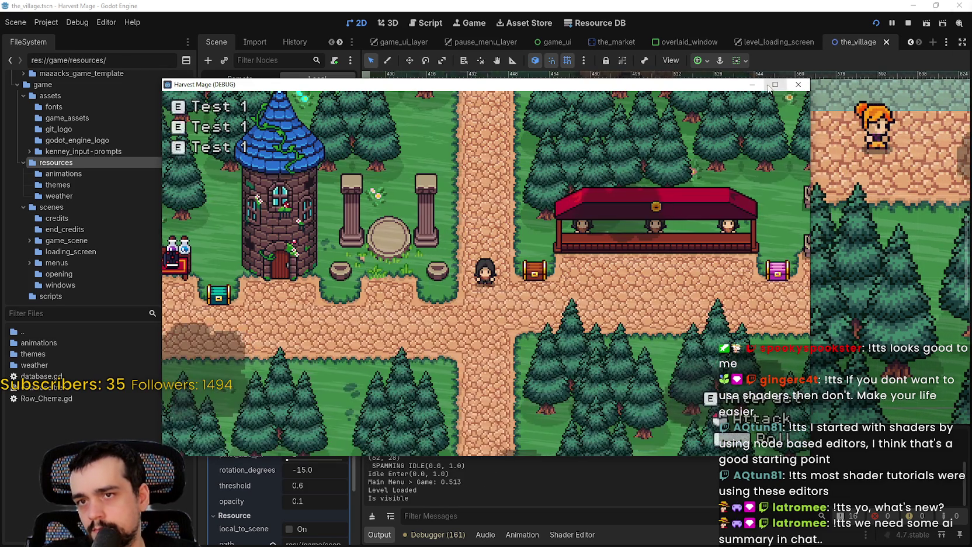
left_click(774, 84)
key("d")
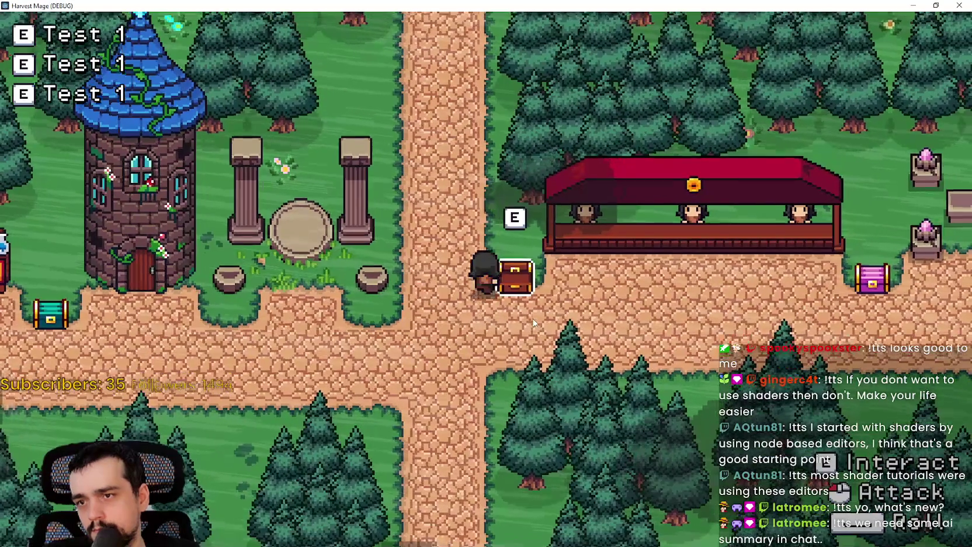
key("a")
key("w")
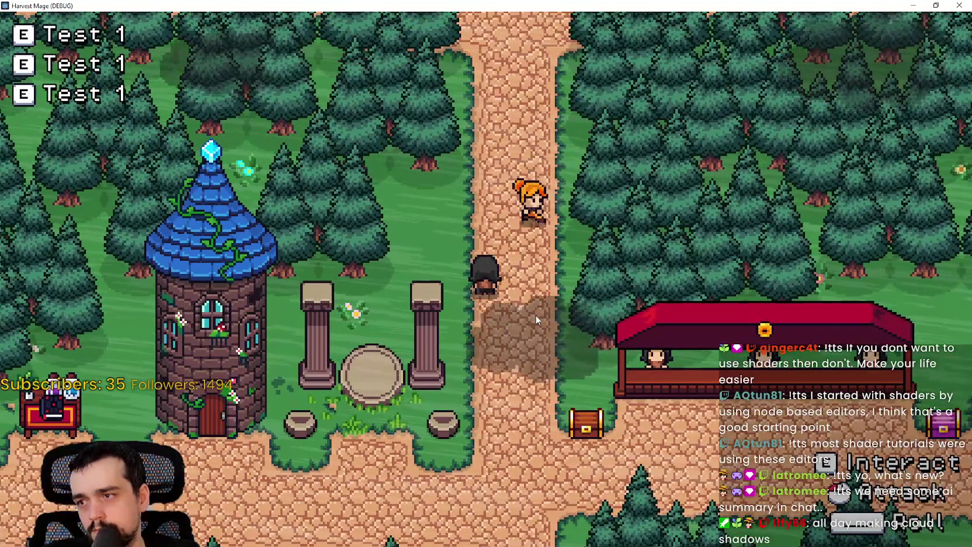
key("s")
left_click(936, 5)
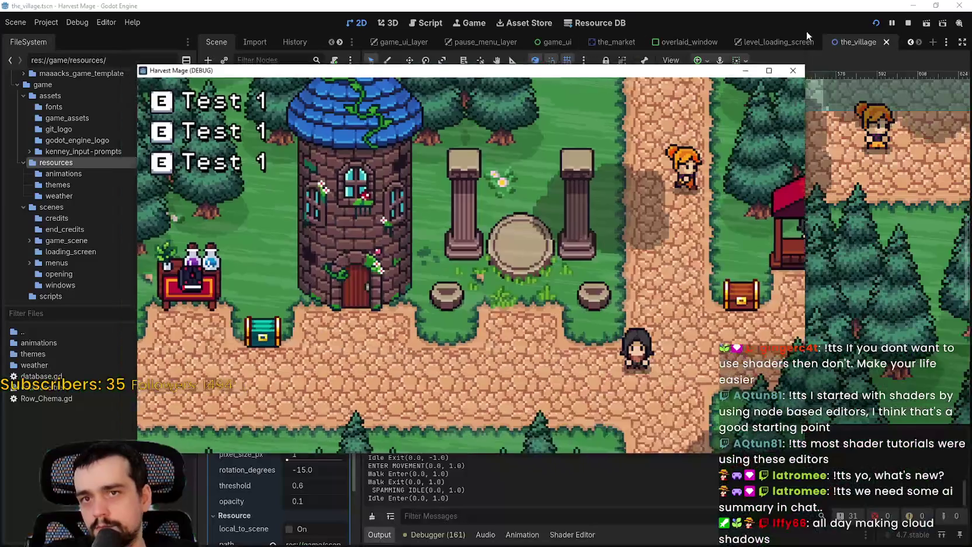
left_click(807, 30)
left_click(561, 534)
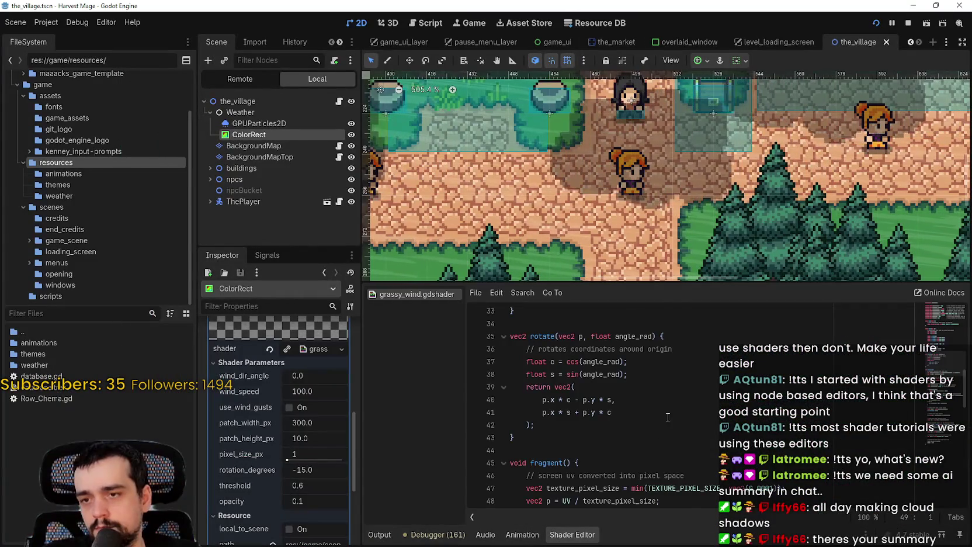
Close line 47 with '));' and change the minimum pixel size from 0.0002 to 0.0003.
scroll(668, 417, "down", 3)
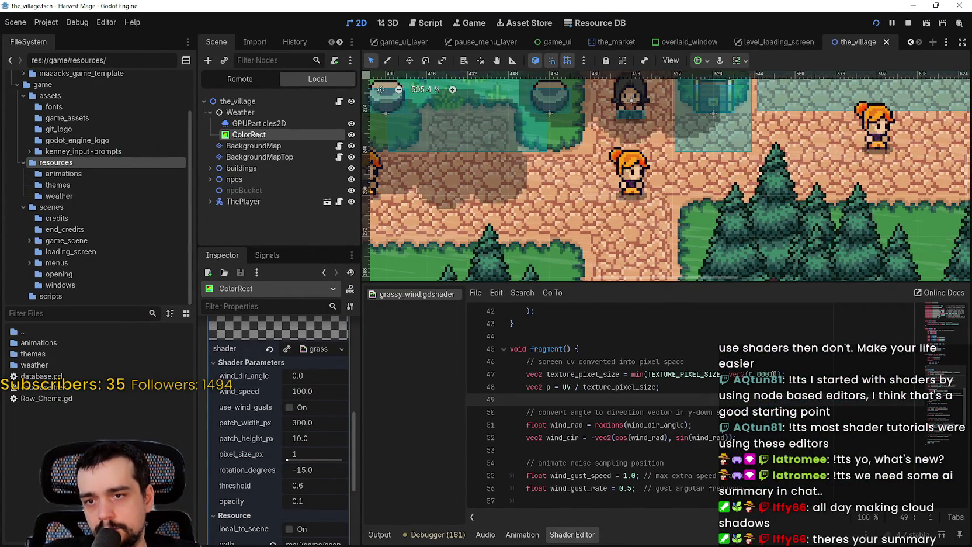
left_click(778, 374)
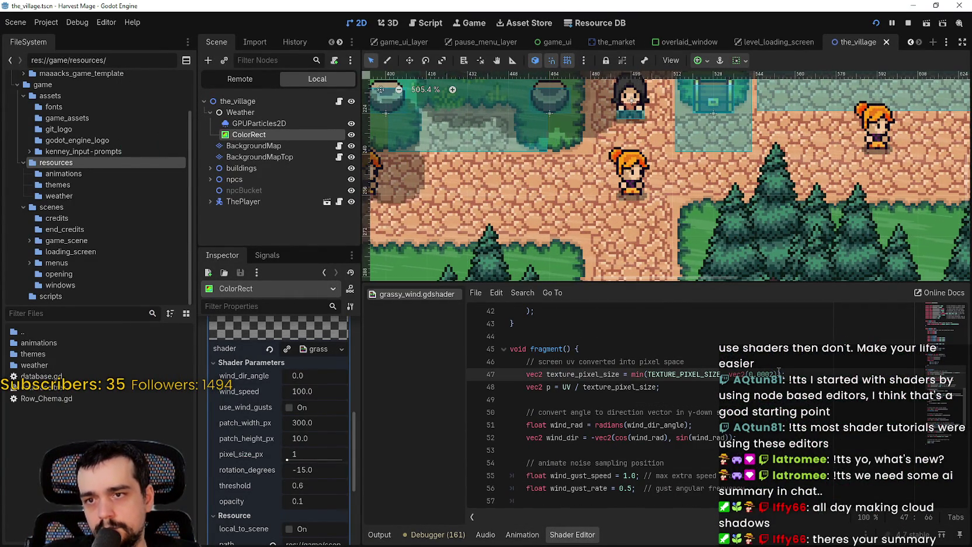
type("));")
scroll(655, 178, "down", 2)
scroll(594, 183, "up", 4)
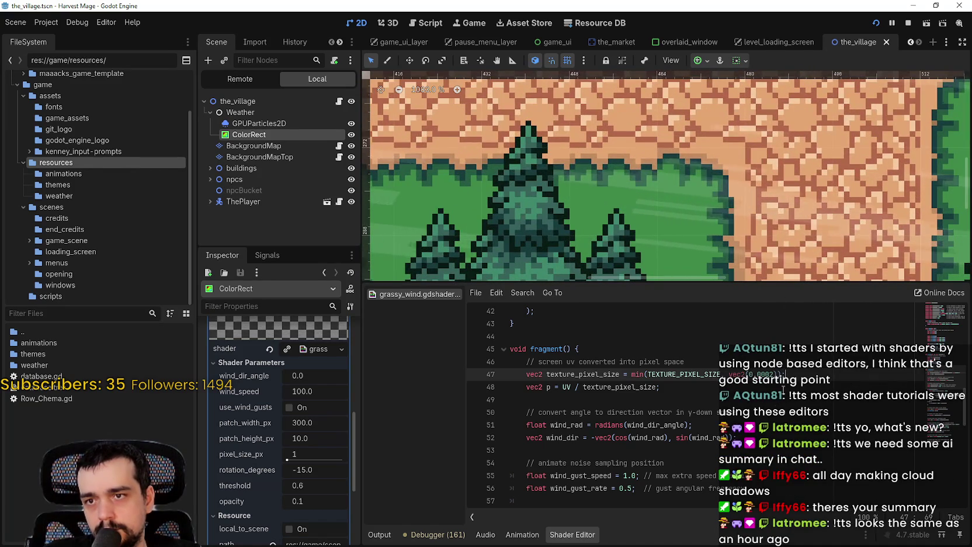
left_click(771, 374)
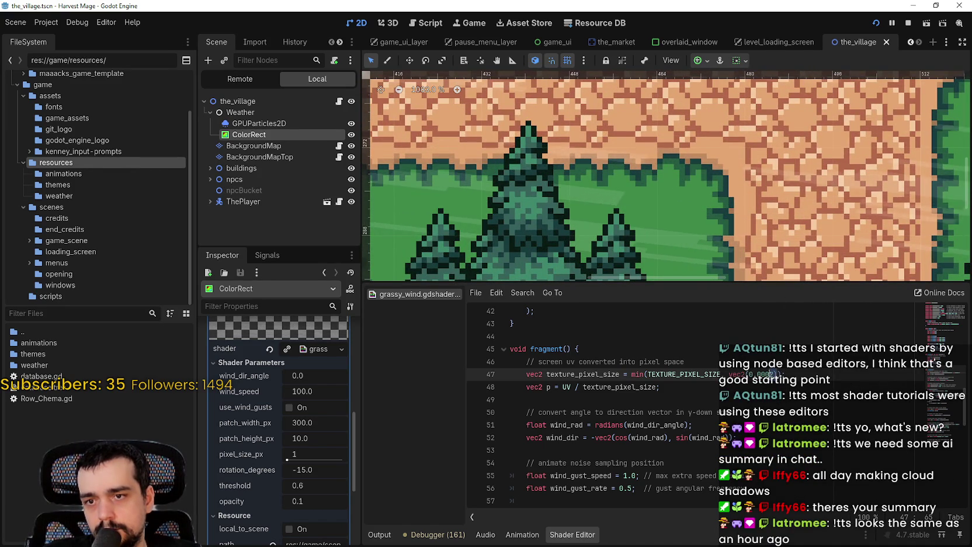
key("Delete")
type("3")
Inspect the cloud-shadow patches over the village road and buildings, then save the_village scene.
scroll(788, 145, "right", 1)
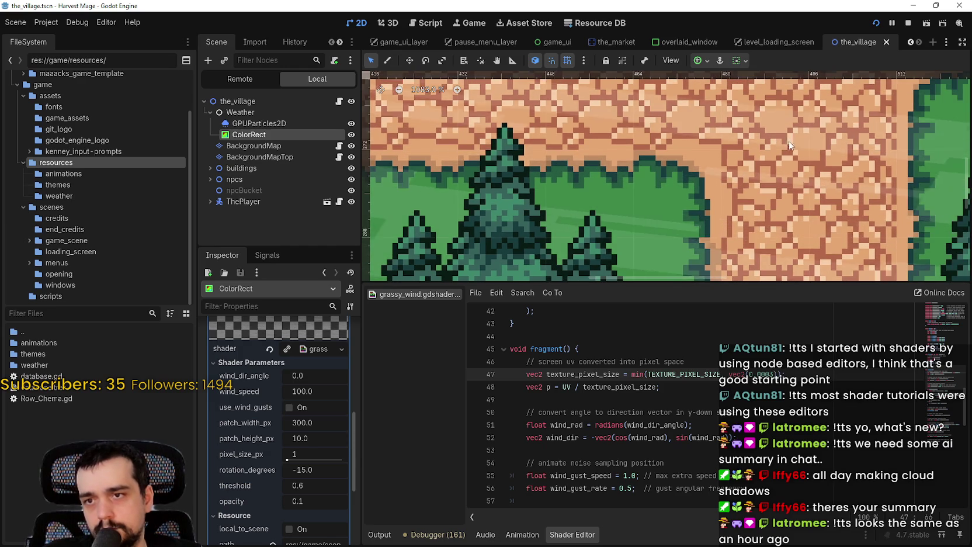
scroll(788, 144, "down", 3)
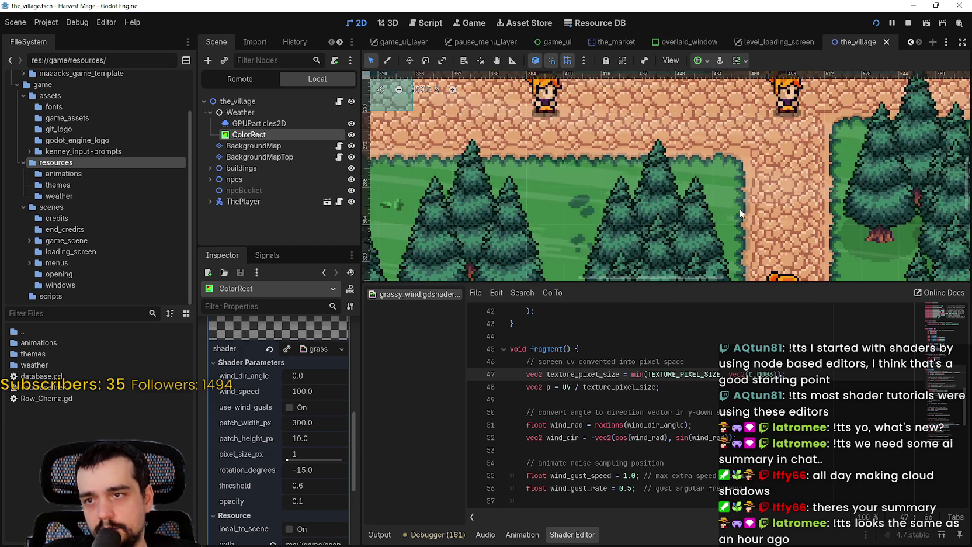
scroll(740, 209, "down", 1)
scroll(744, 275, "down", 1)
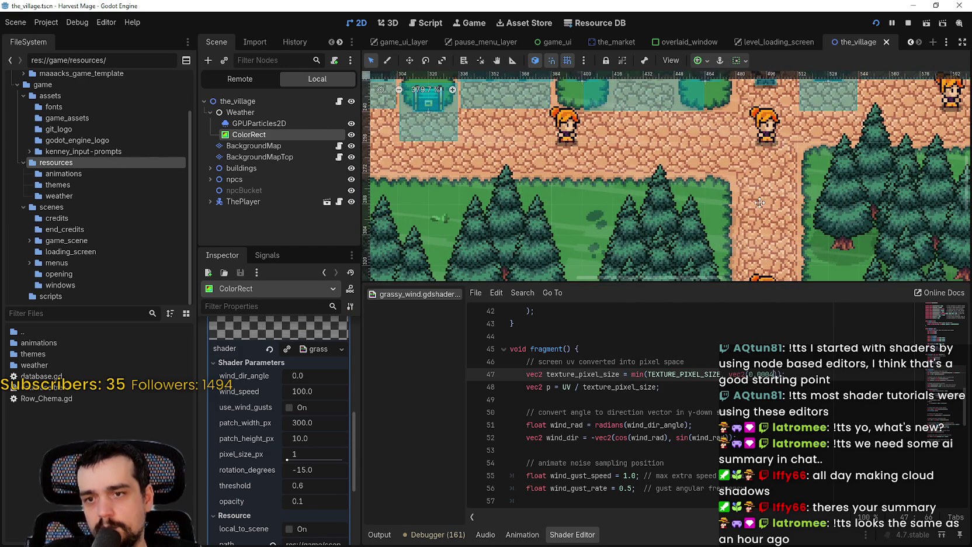
scroll(758, 198, "down", 1)
scroll(736, 203, "up", 2)
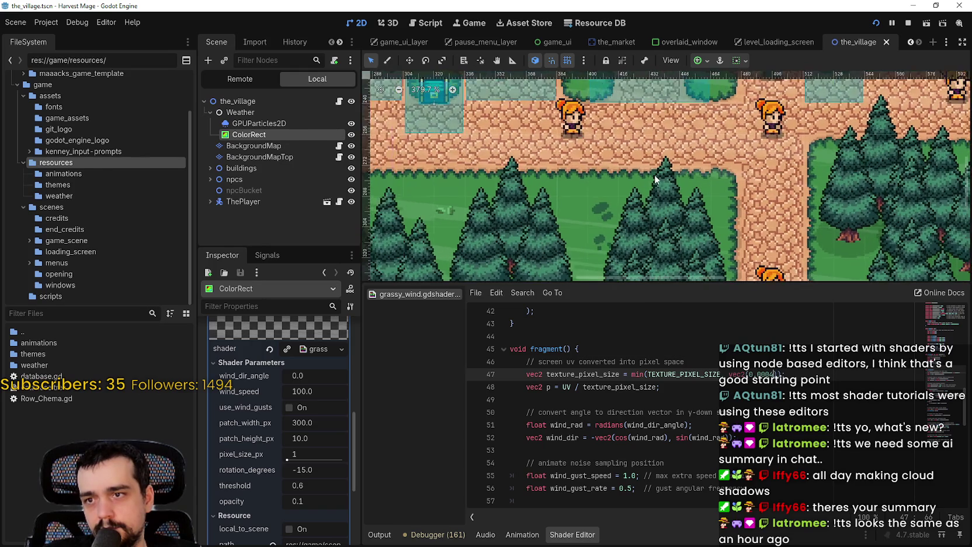
scroll(567, 168, "down", 4)
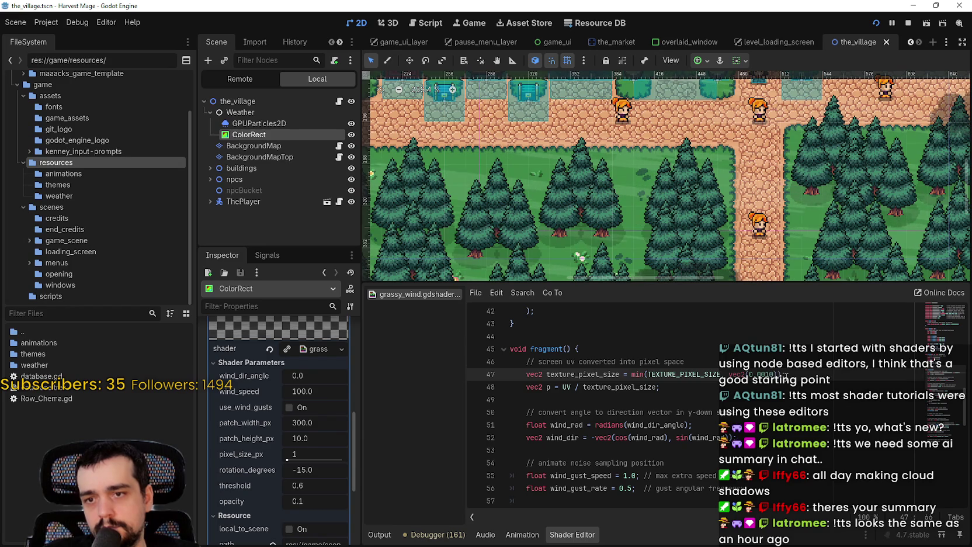
left_click(793, 354)
scroll(634, 159, "down", 3)
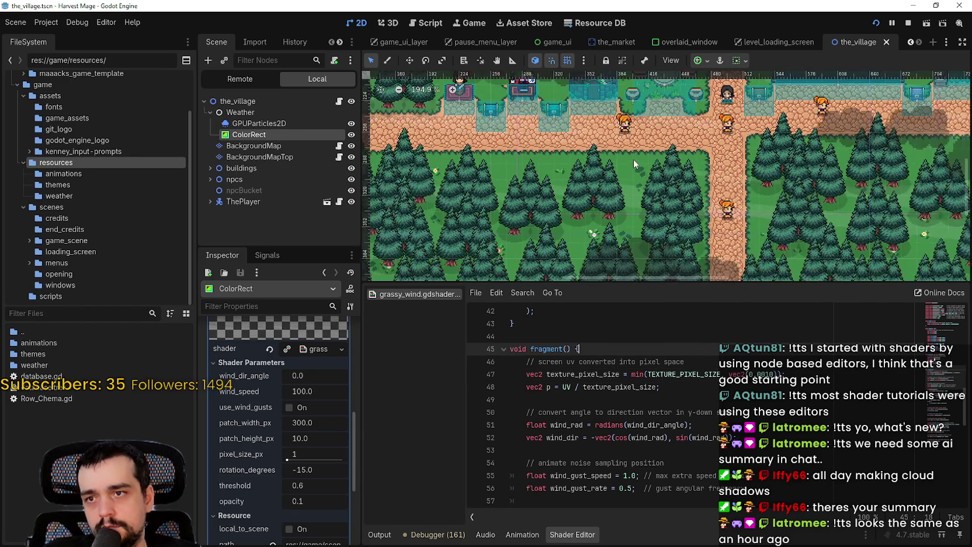
mouse_move(765, 172)
left_mouse_down()
mouse_move(571, 248)
mouse_move(714, 159)
mouse_move(563, 170)
mouse_move(541, 246)
mouse_move(549, 192)
mouse_move(653, 99)
mouse_move(701, 152)
mouse_move(806, 111)
left_mouse_up()
scroll(653, 99, "down", 1)
left_click(876, 23)
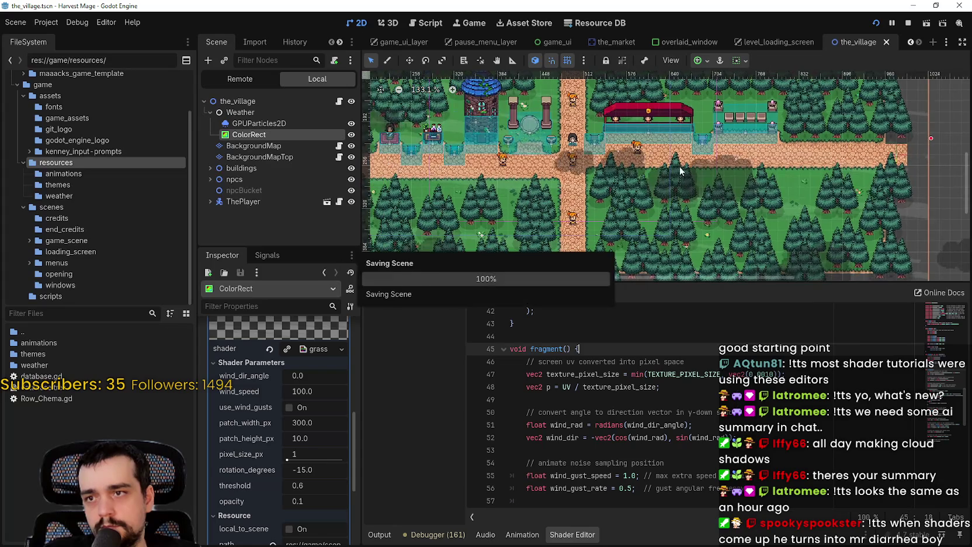
Run the game full-screen and walk the player through the village and forest clearing.
left_click(872, 24)
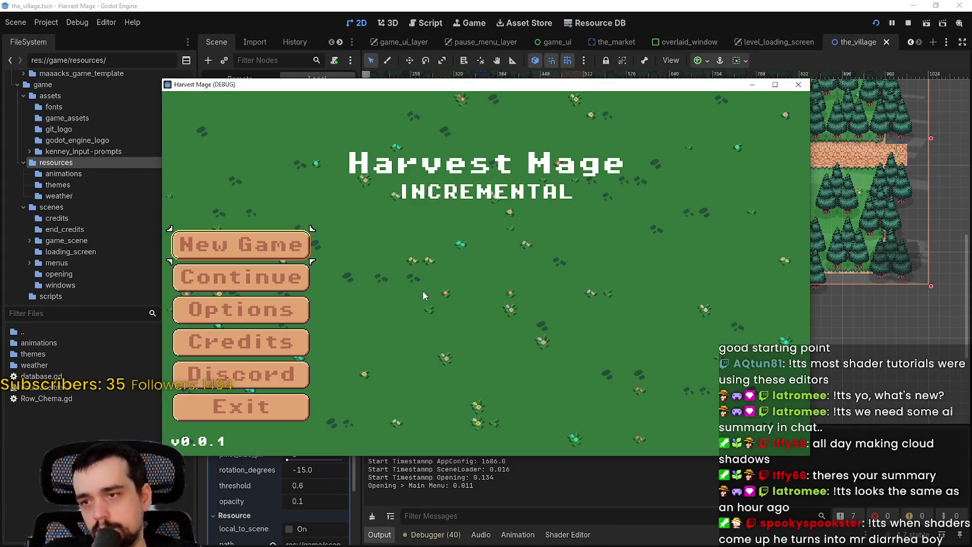
left_click(296, 271)
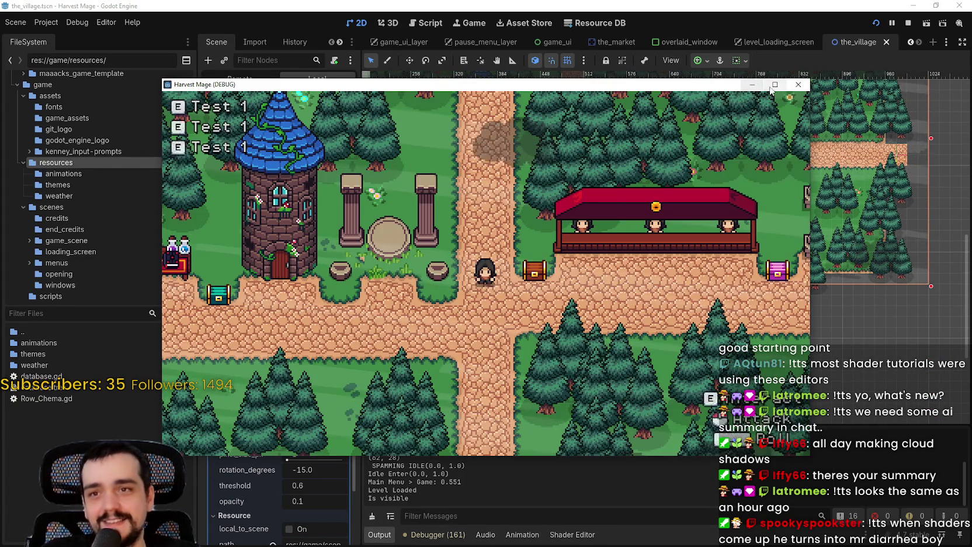
left_click(774, 85)
key("a")
key("s")
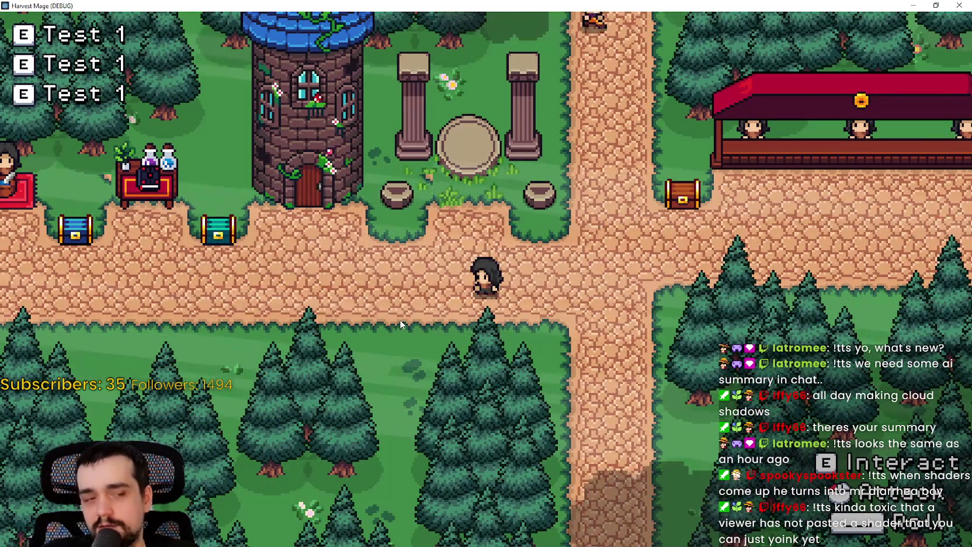
key("a")
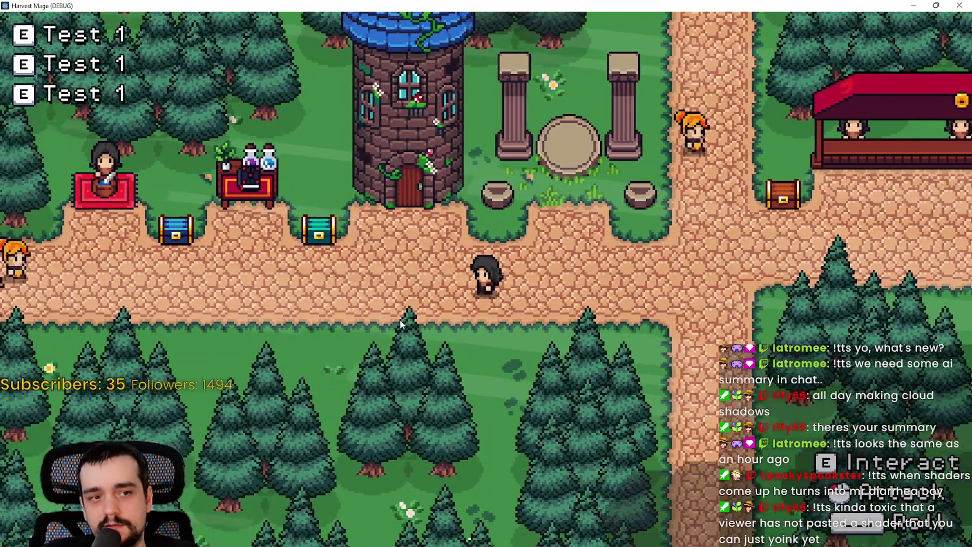
key("a")
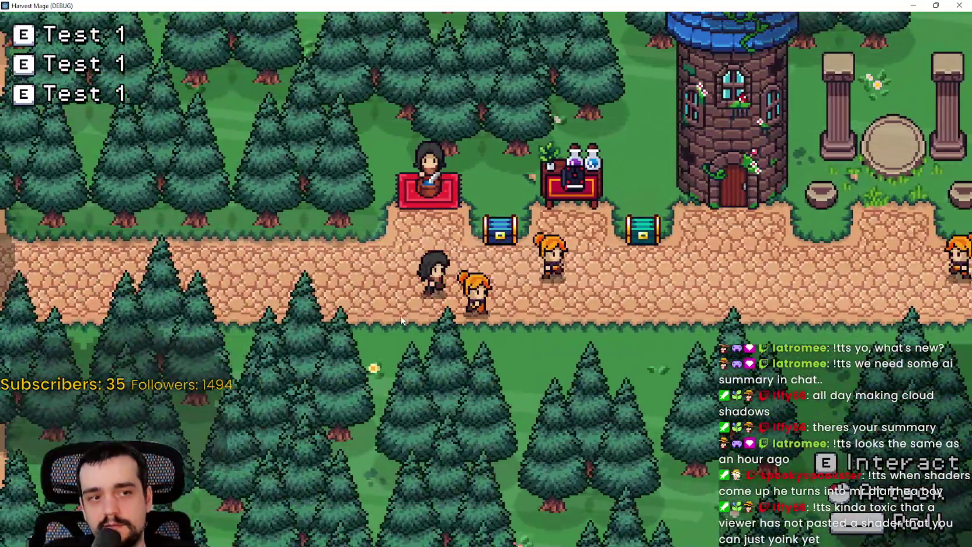
key("d")
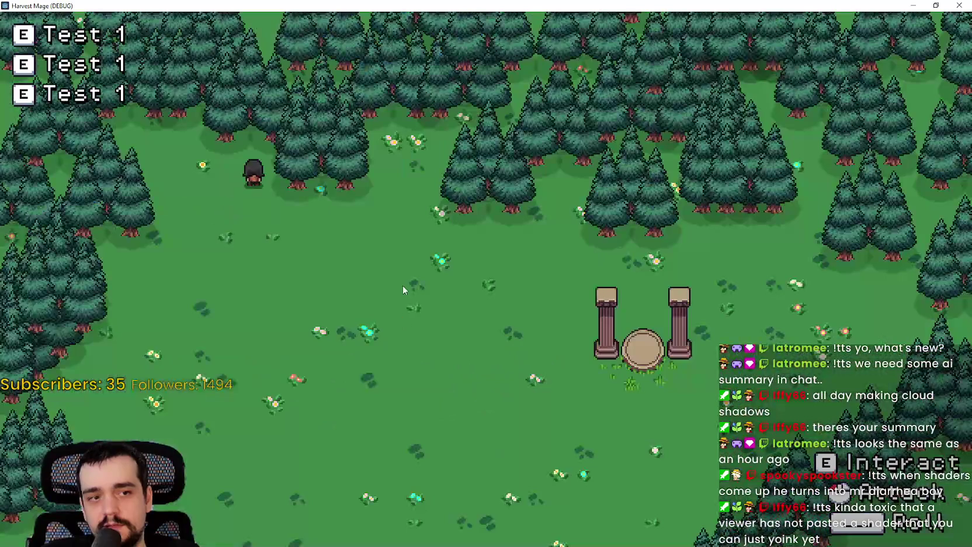
key("s")
key("d")
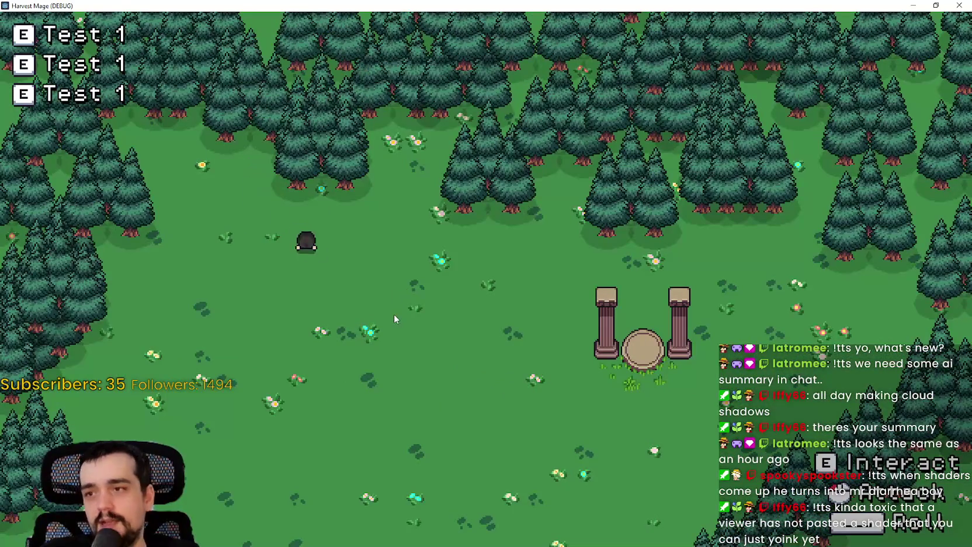
key("d")
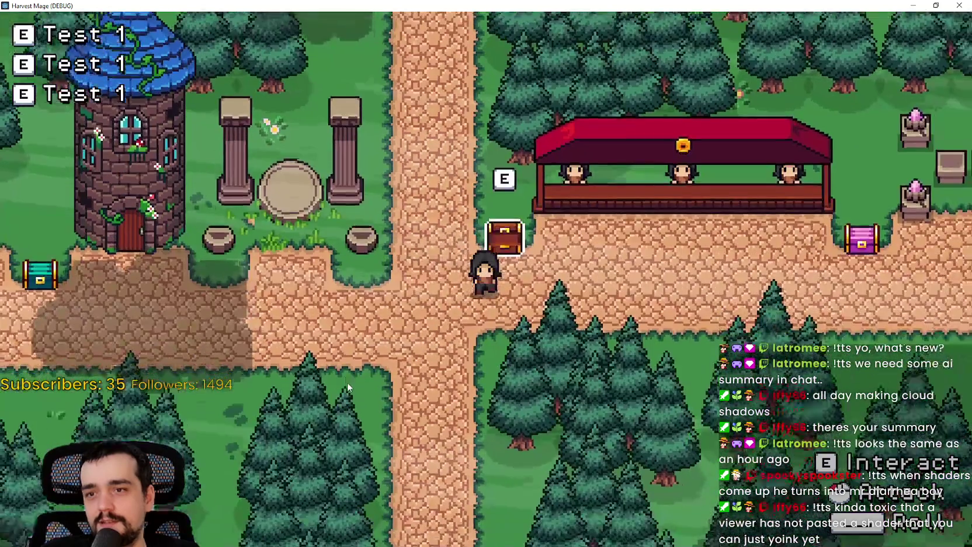
key("a")
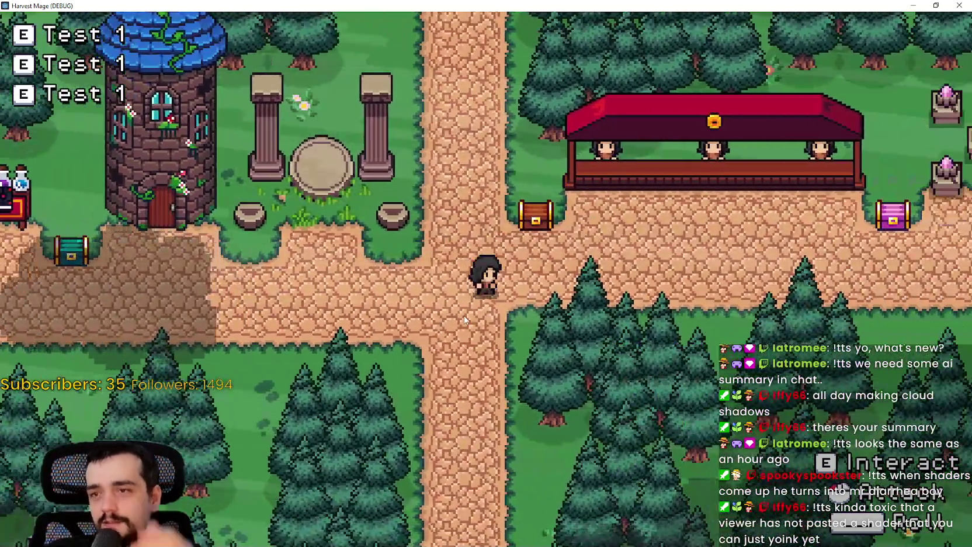
Walk up the paths past the villagers and pink chest watching shadows, then close the game.
key("w")
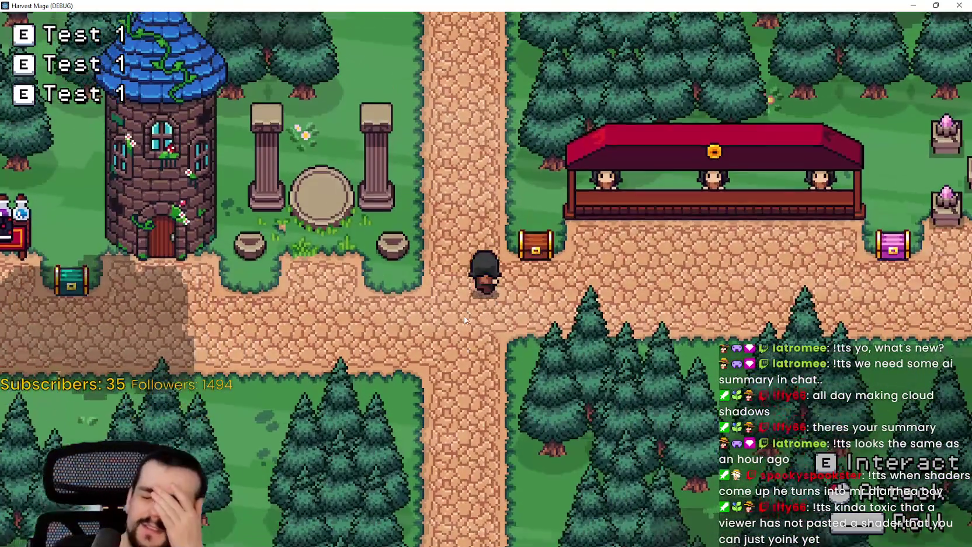
key("s")
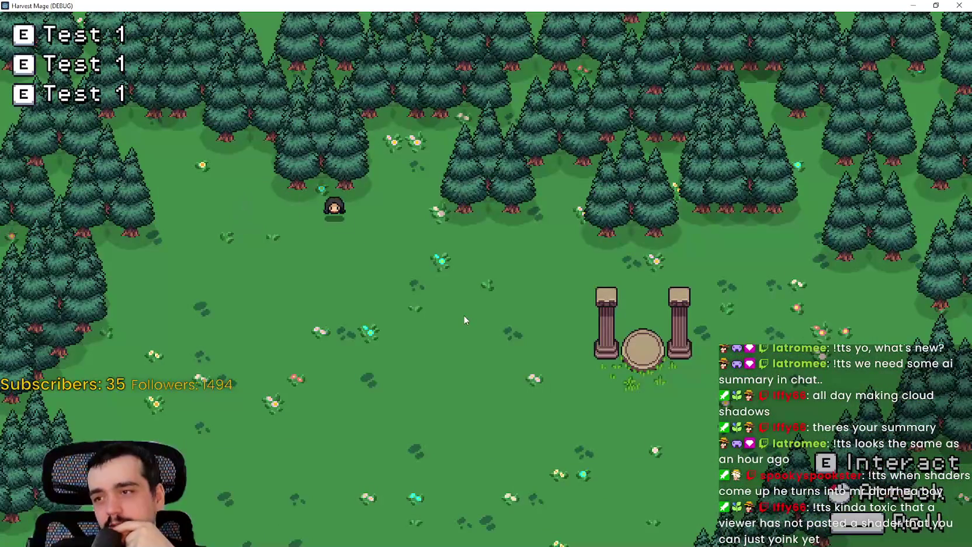
key("a")
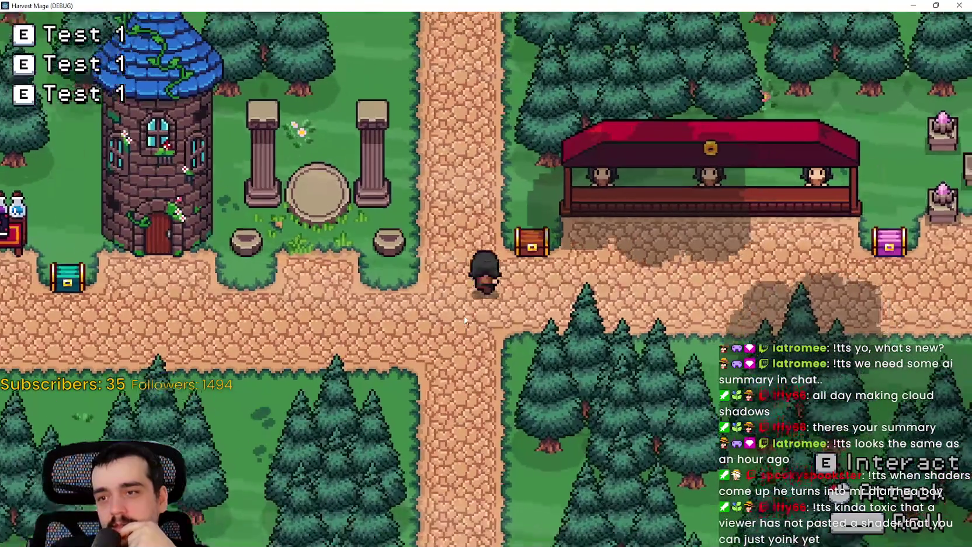
key("w")
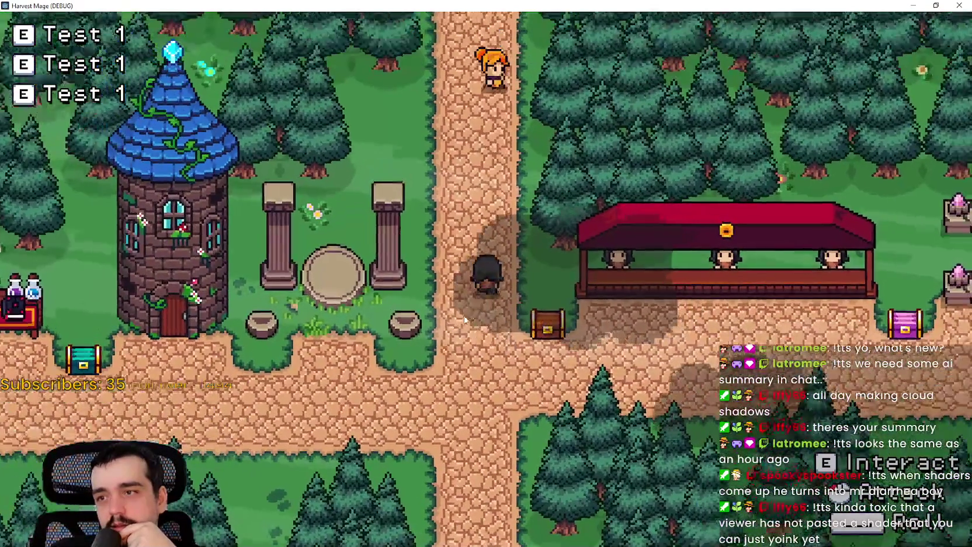
key("s")
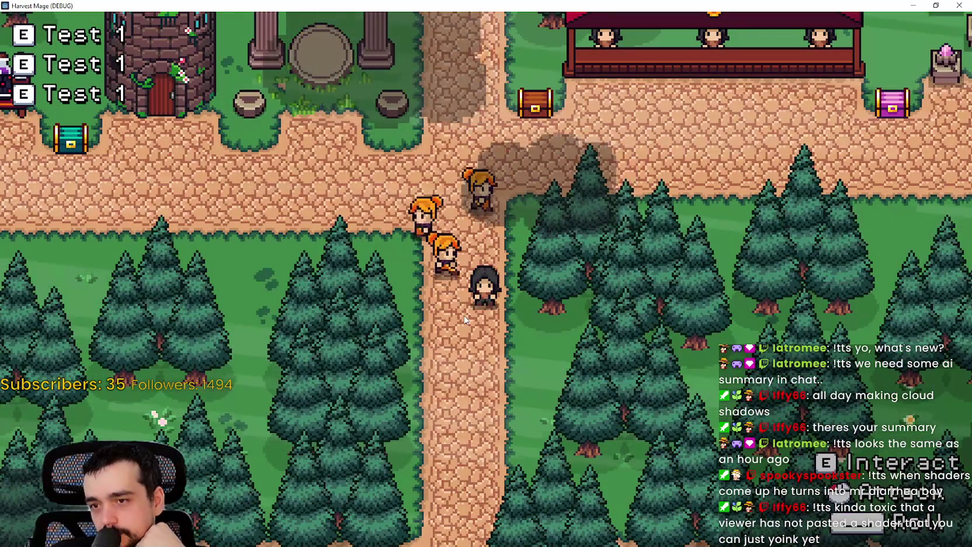
key("w")
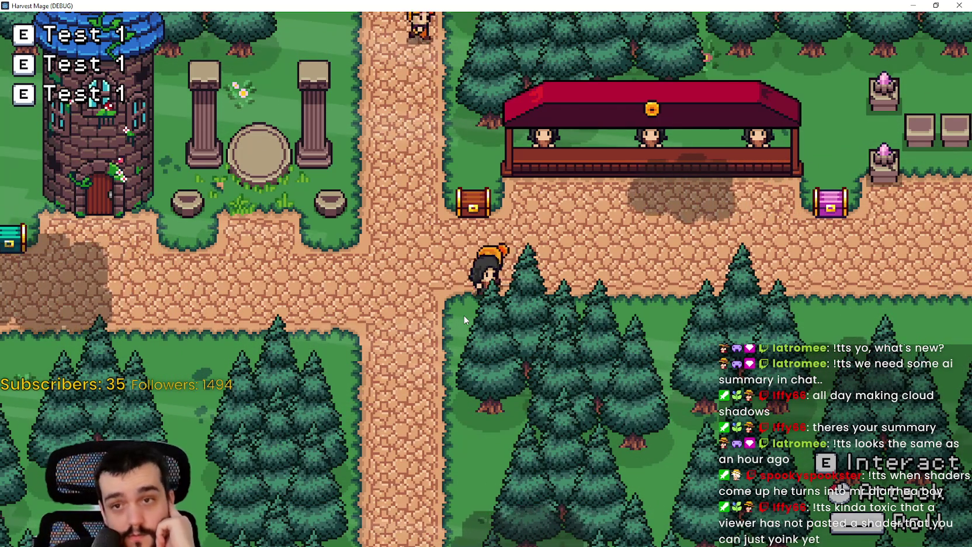
key("d")
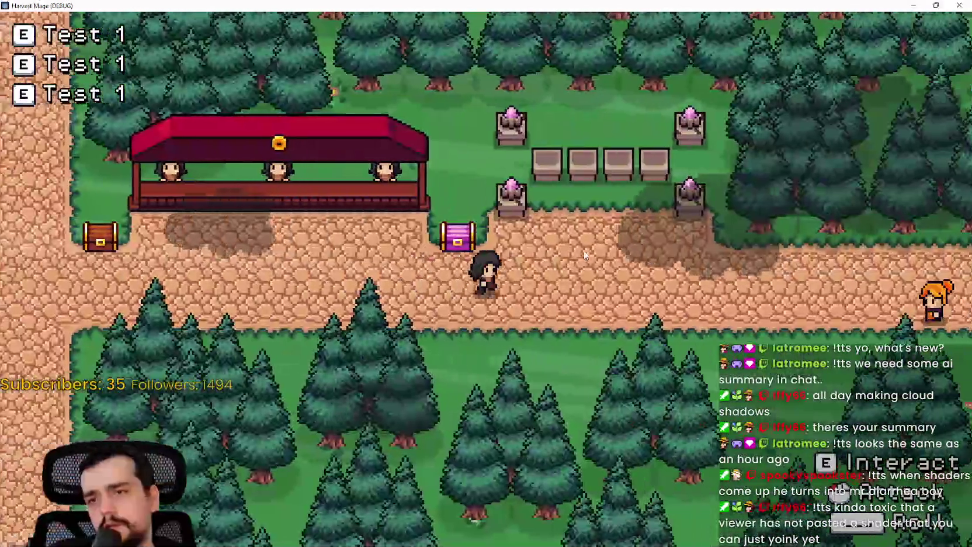
key("w")
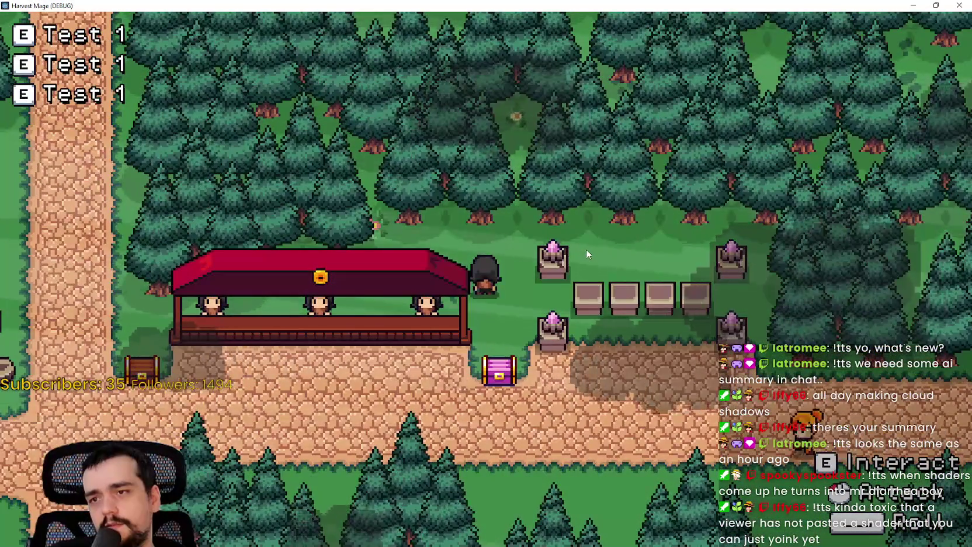
key("s")
key("d")
key("s")
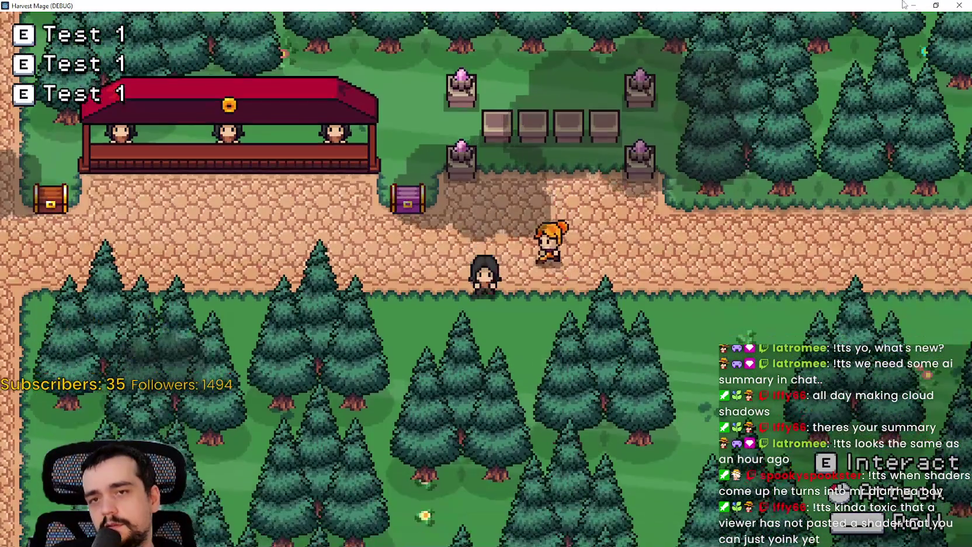
left_click(959, 6)
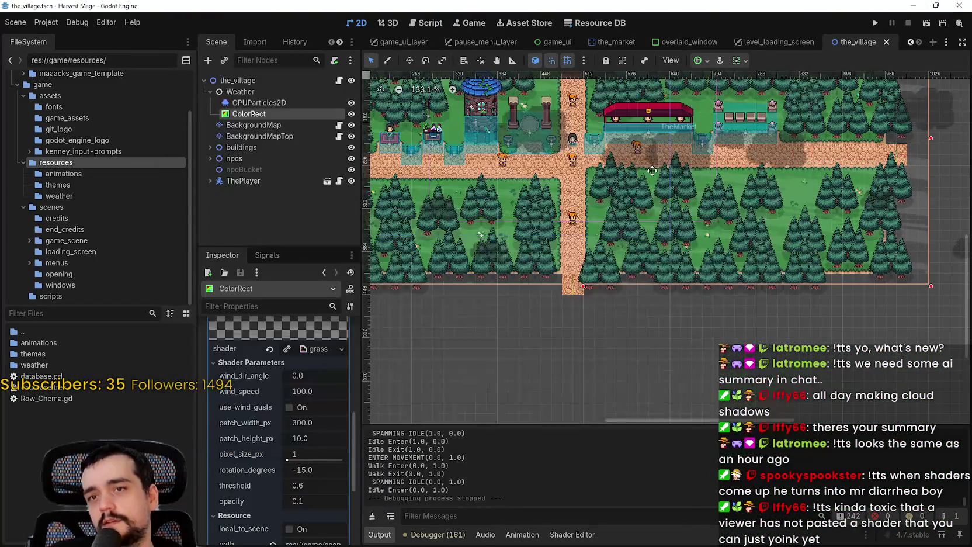
Select BackgroundMap and hide the ColorRect cloud overlay.
scroll(577, 244, "down", 2)
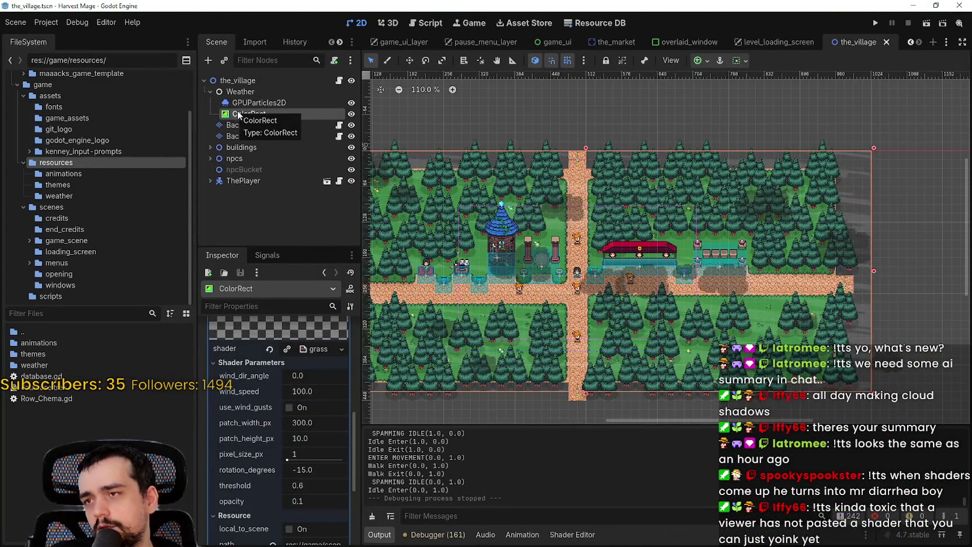
scroll(313, 366, "up", 5)
left_click(313, 421)
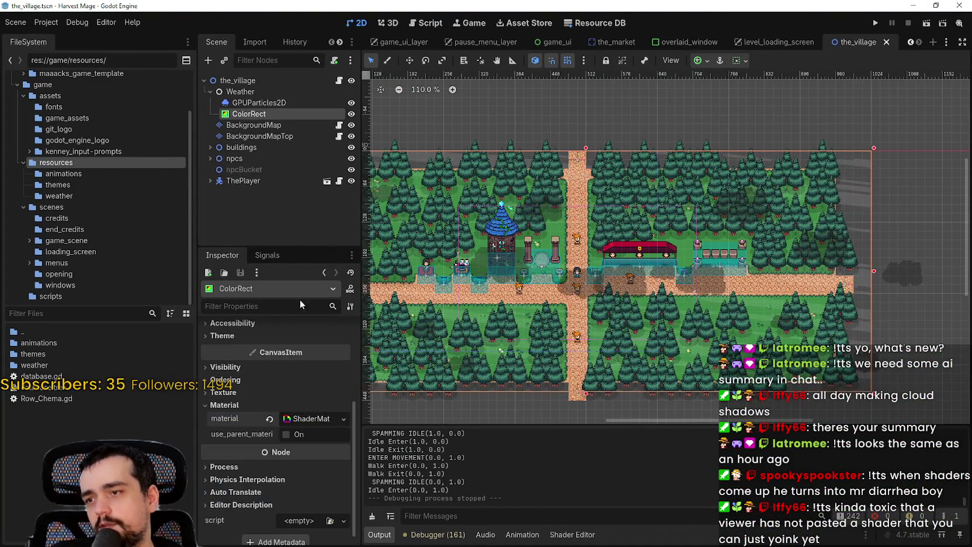
left_click(269, 125)
scroll(288, 464, "down", 3)
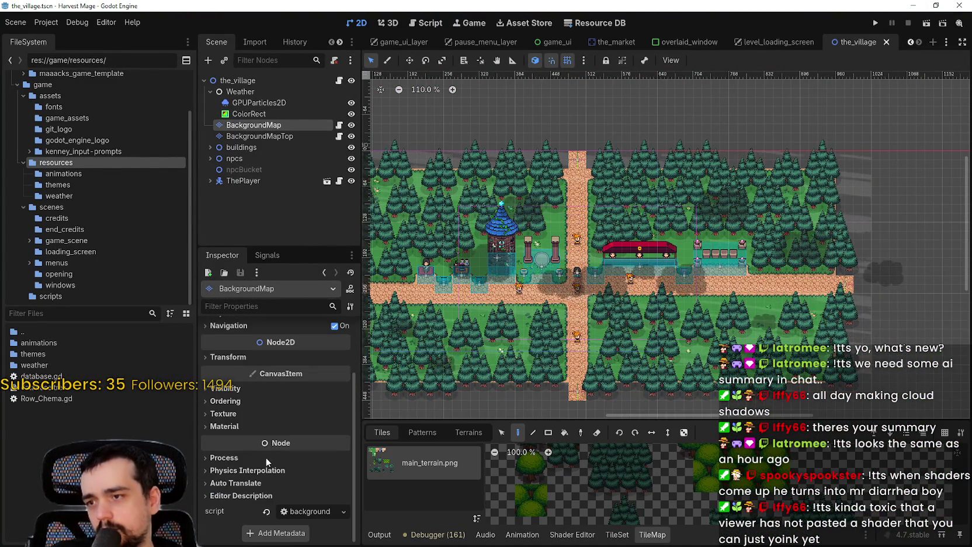
left_click(351, 114)
Give BackgroundMap a new ShaderMaterial loaded with grassy_wind.gdshader.
left_click(225, 427)
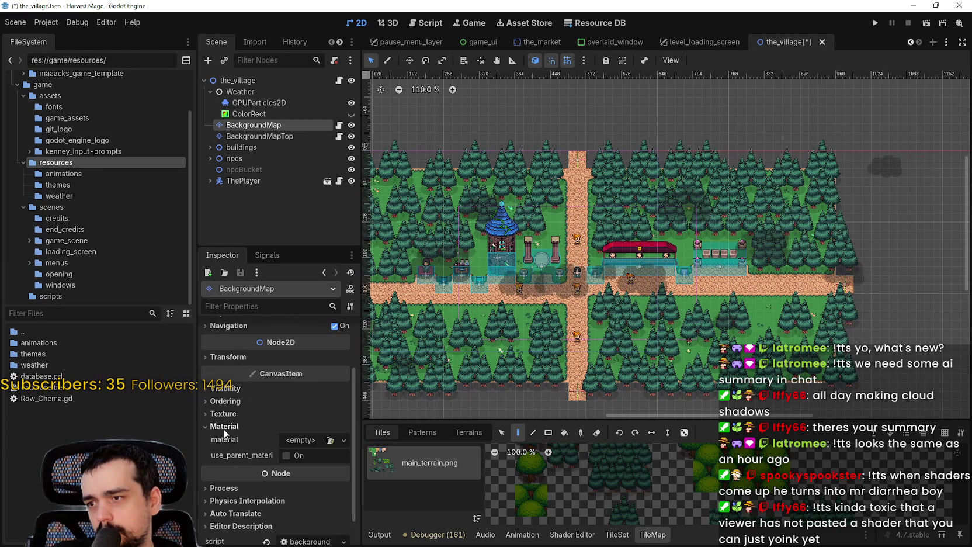
left_click(302, 443)
left_click(291, 480)
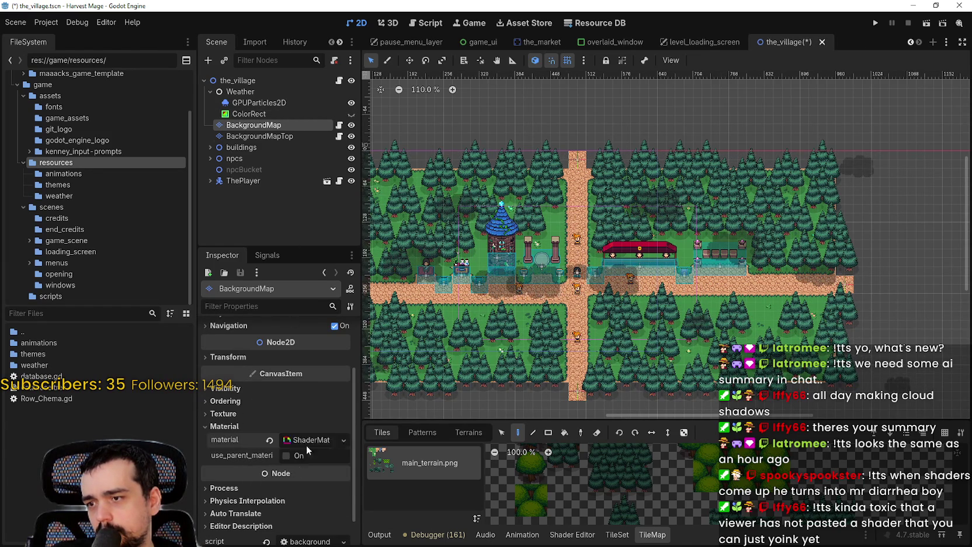
left_click(307, 456)
scroll(295, 456, "down", 3)
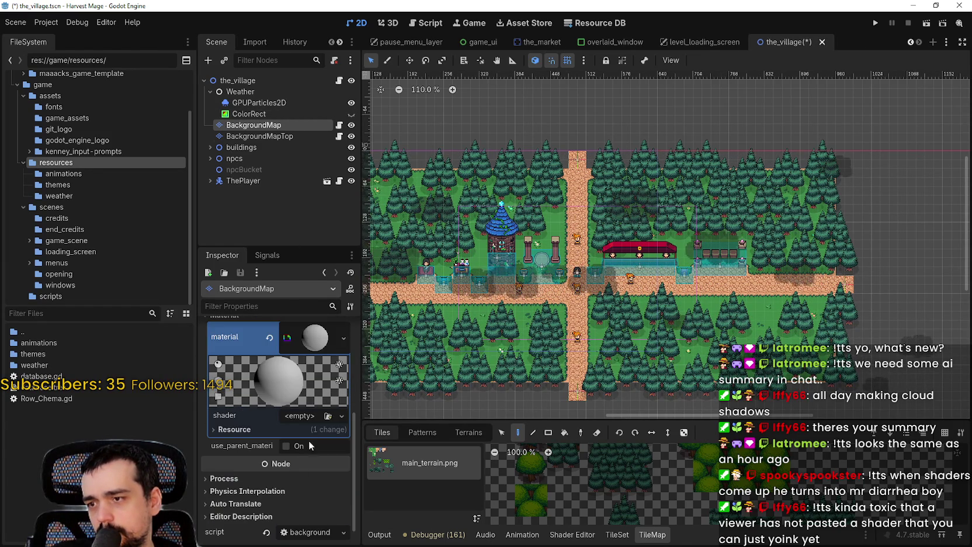
left_click(310, 422)
left_click(306, 450)
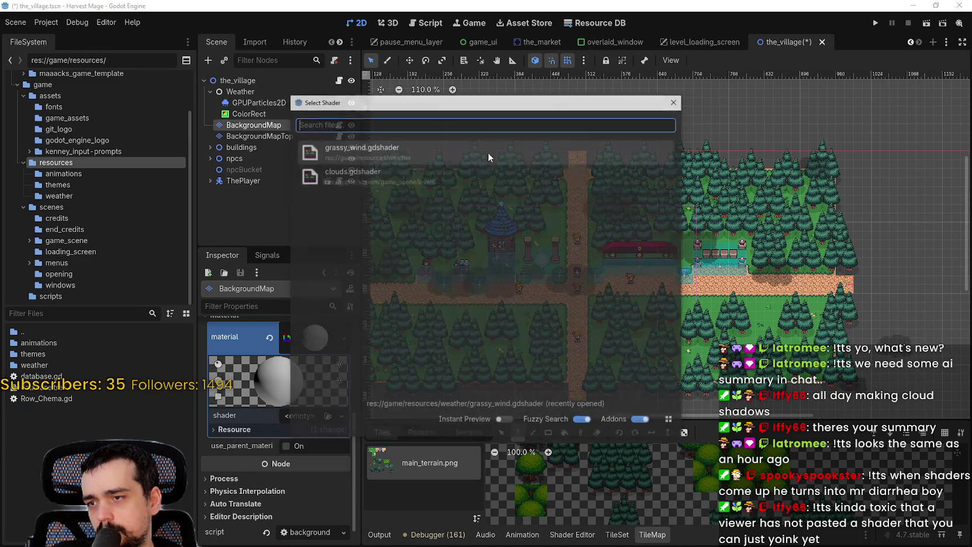
left_click(367, 152)
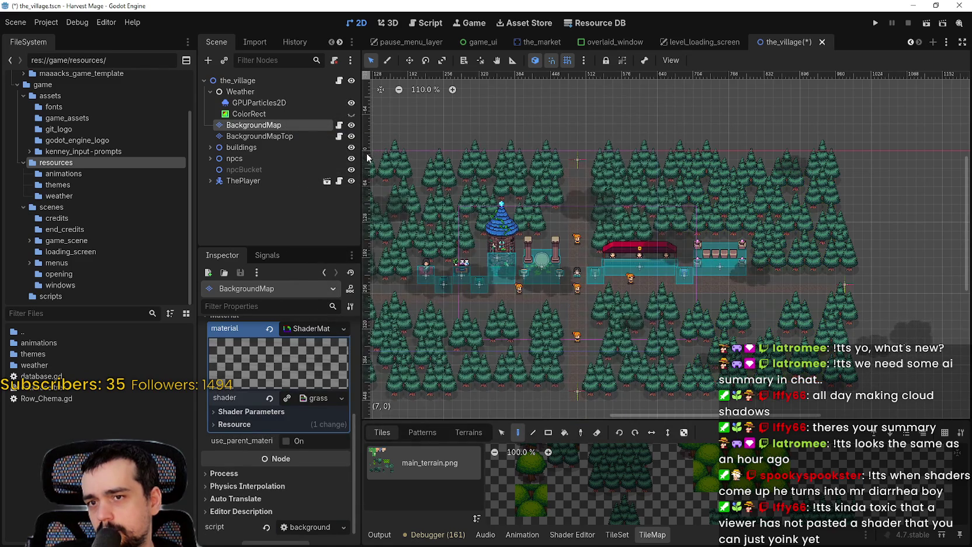
Review the grass shader parameters and BackgroundMap transform properties while scrolling the map.
scroll(763, 209, "up", 5)
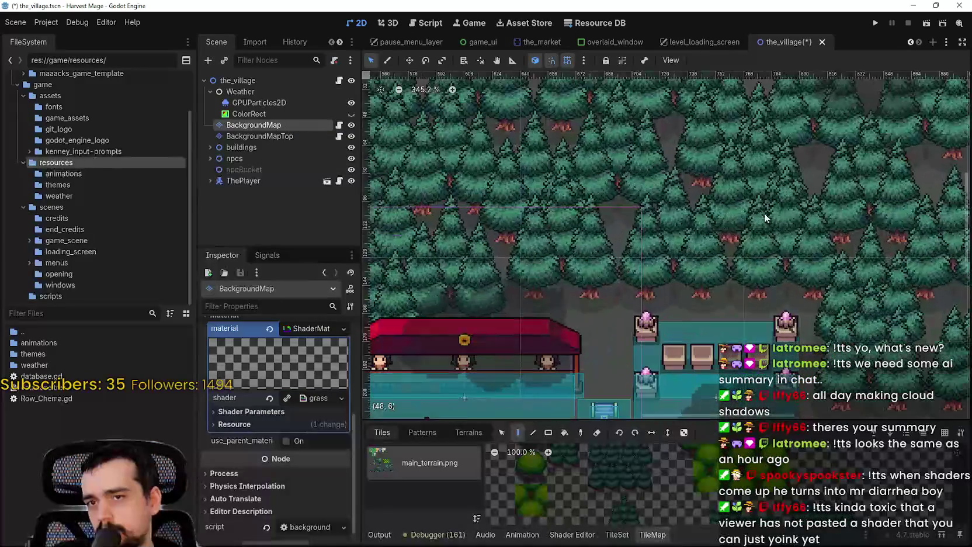
scroll(765, 217, "down", 3)
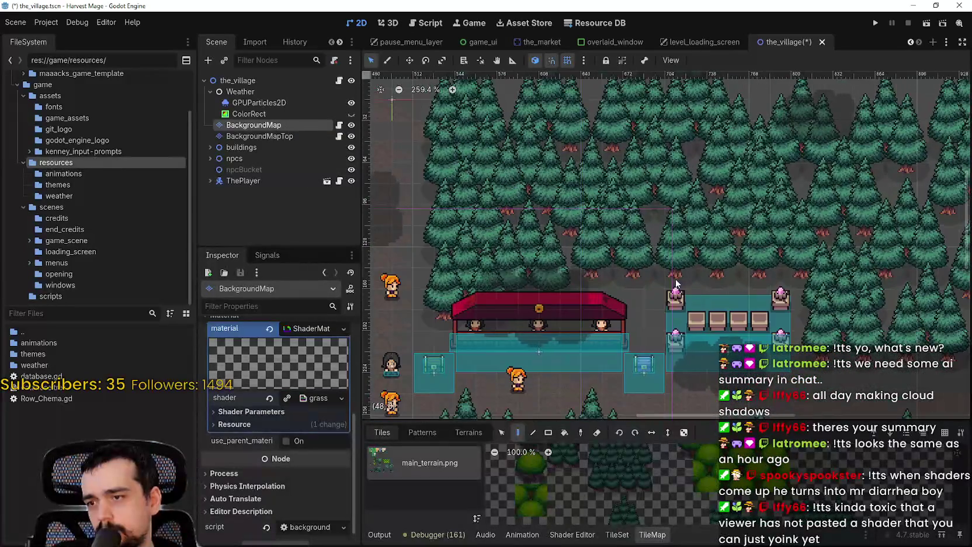
left_click(289, 415)
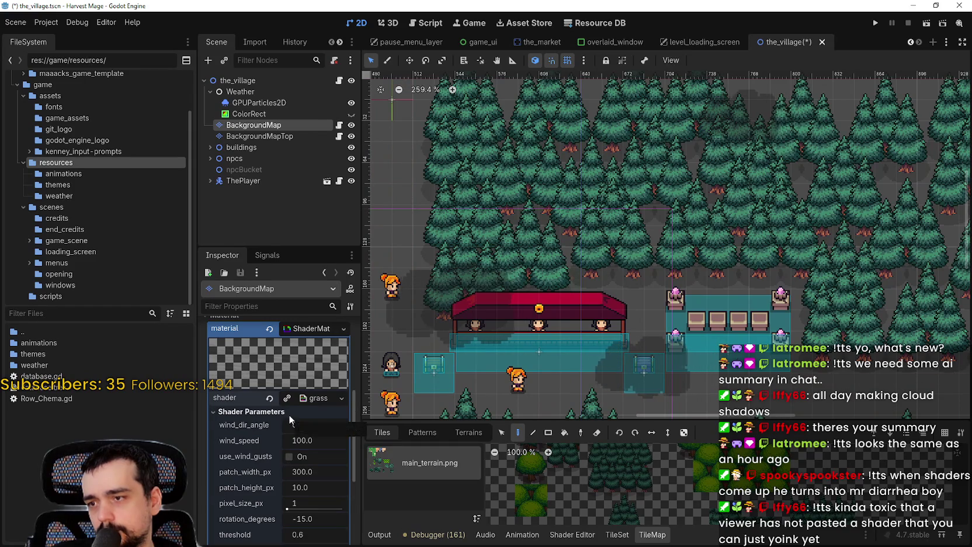
left_click(289, 414)
left_click(311, 327)
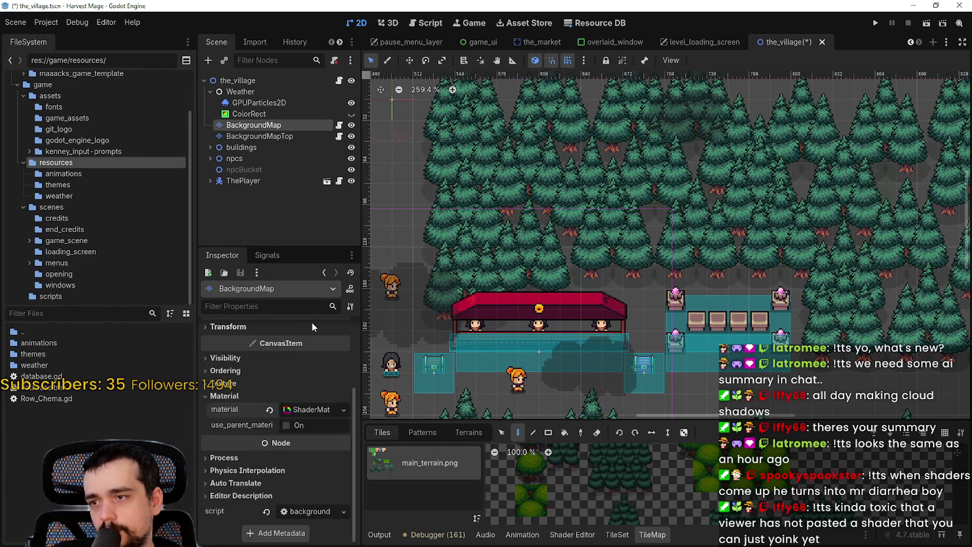
left_click(311, 327)
scroll(301, 340, "up", 4)
scroll(428, 323, "down", 2)
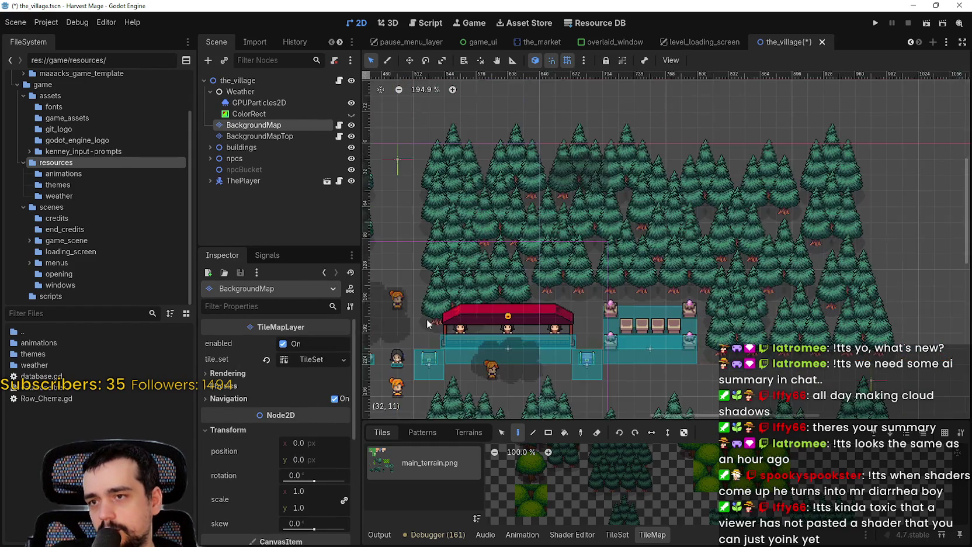
scroll(427, 323, "down", 3)
scroll(444, 310, "left", 6)
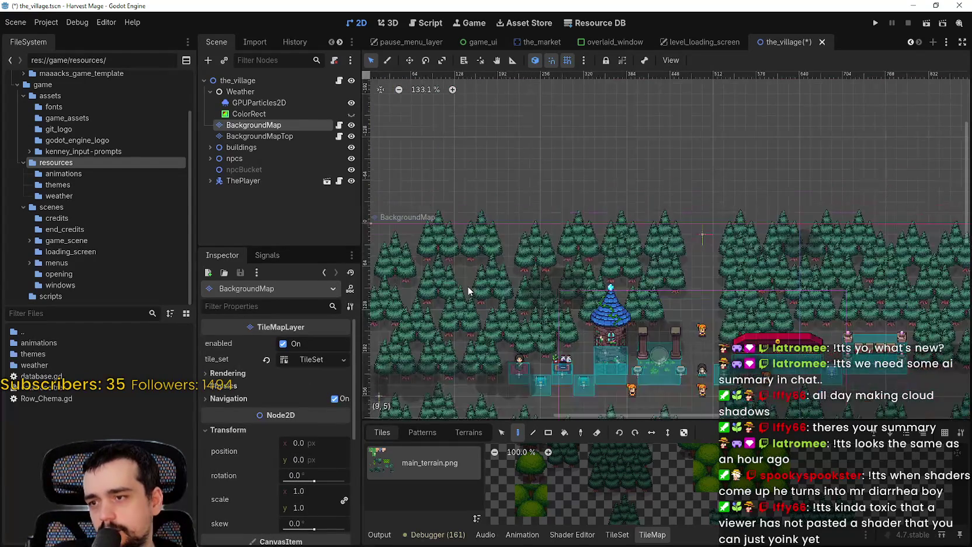
scroll(323, 468, "down", 5)
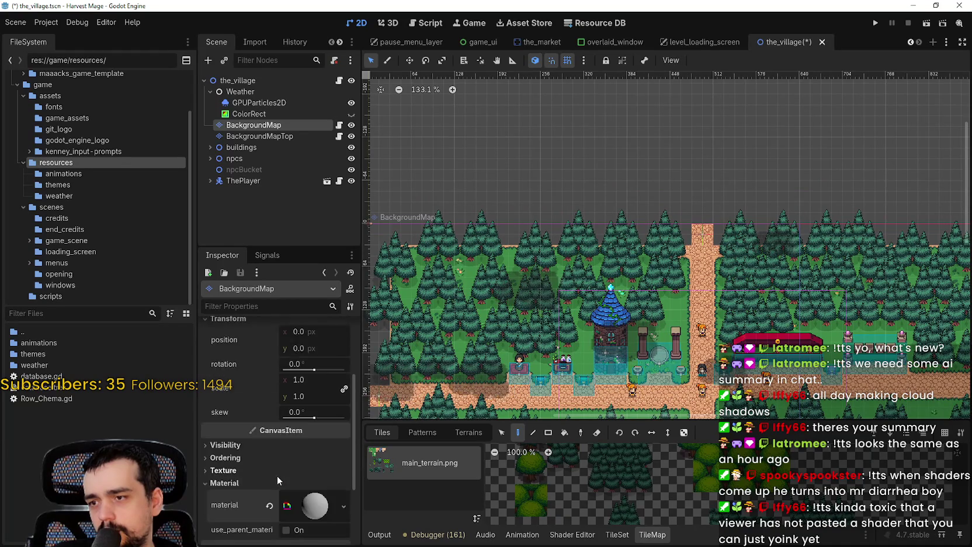
scroll(277, 475, "down", 3)
scroll(686, 217, "right", 5)
scroll(686, 216, "down", 2)
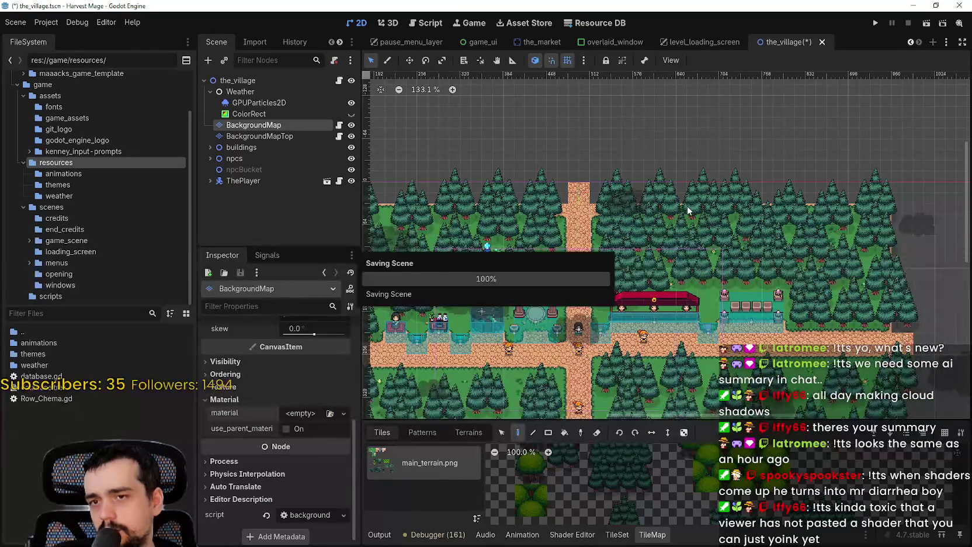
Reparent ColorRect onto BackgroundMap, check the shadow overlay on the map, and reselect BackgroundMap.
left_click(236, 114)
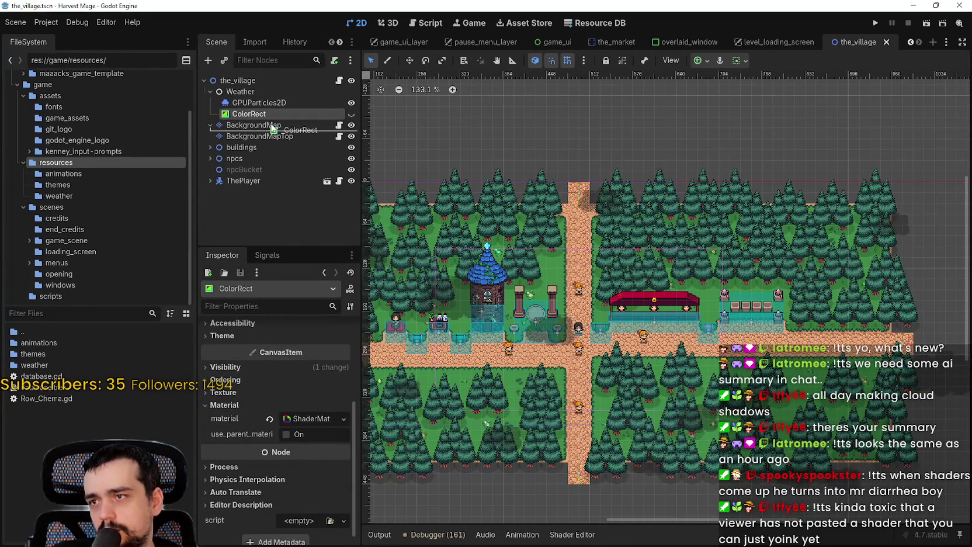
left_click_drag(272, 125, 273, 125)
scroll(727, 252, "up", 5)
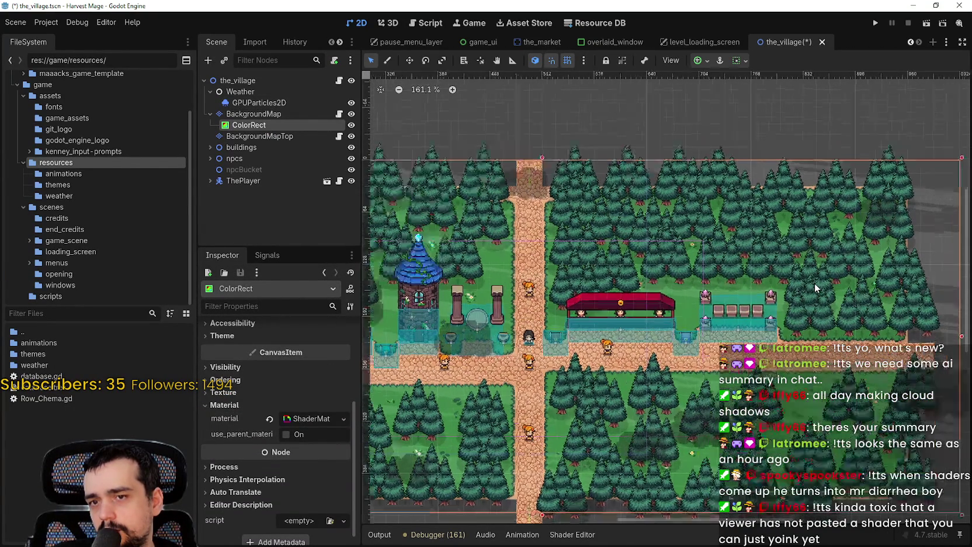
scroll(728, 252, "down", 4)
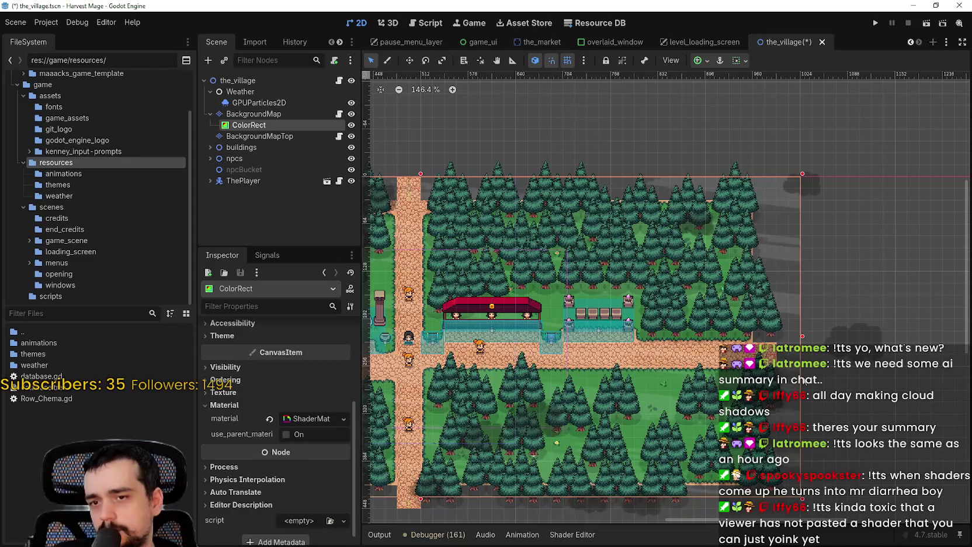
scroll(804, 374, "up", 10)
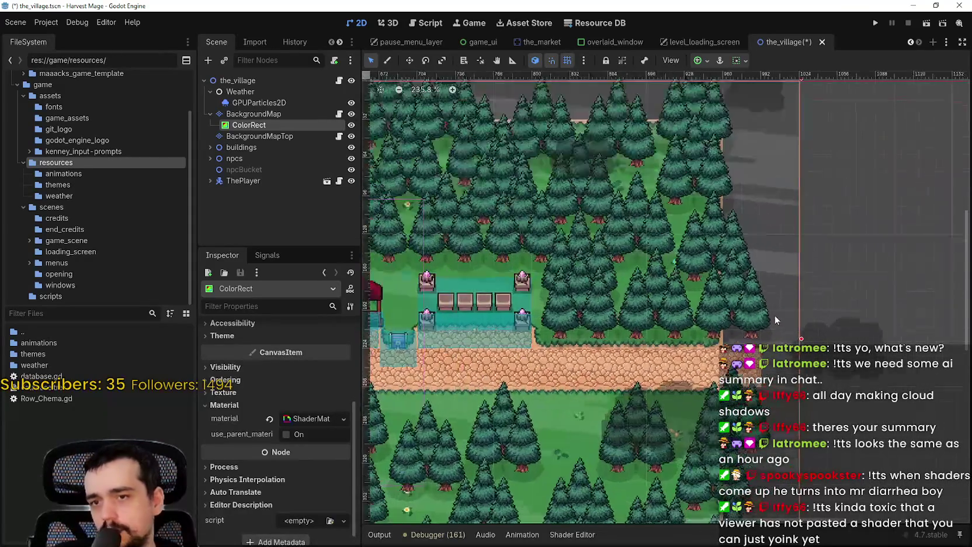
scroll(726, 342, "down", 5)
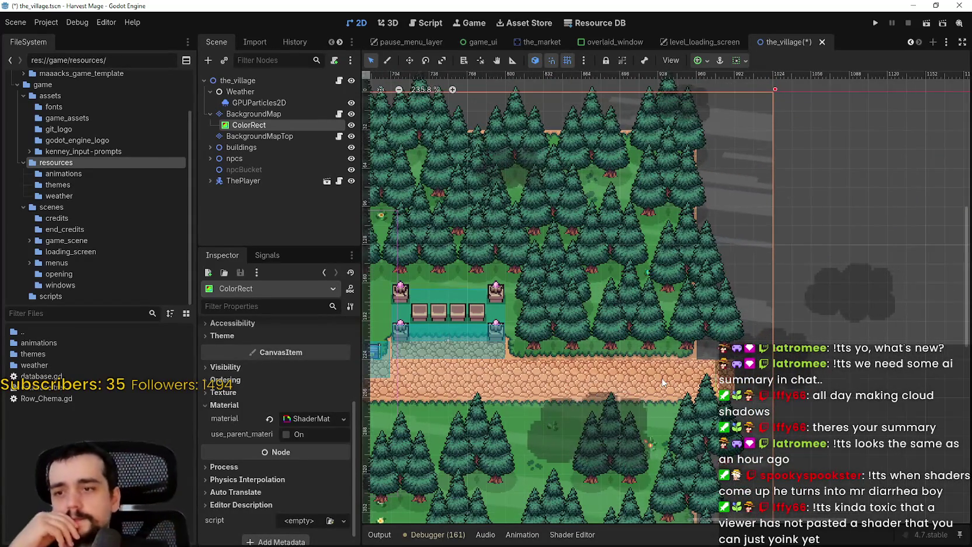
scroll(634, 334, "left", 5)
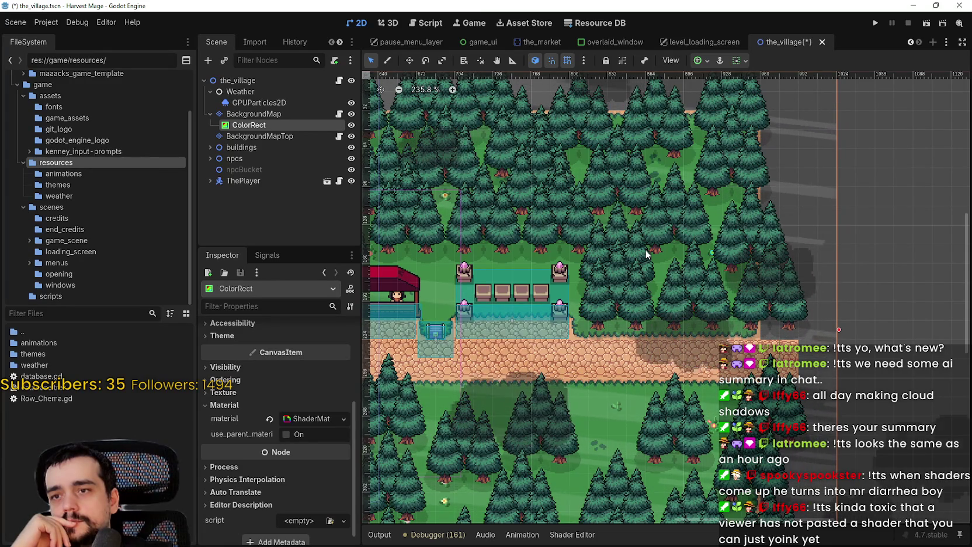
scroll(506, 262, "up", 1)
scroll(506, 261, "up", 8)
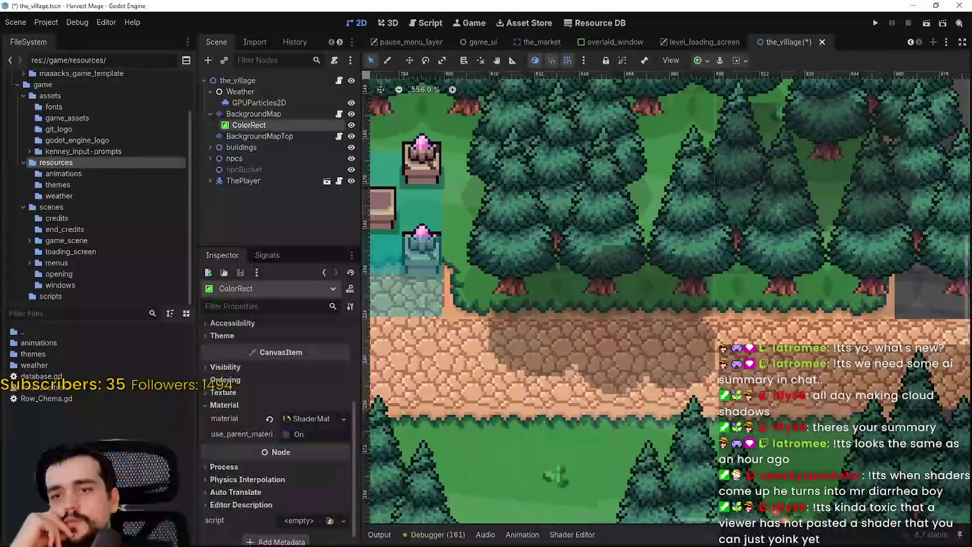
scroll(817, 317, "down", 4)
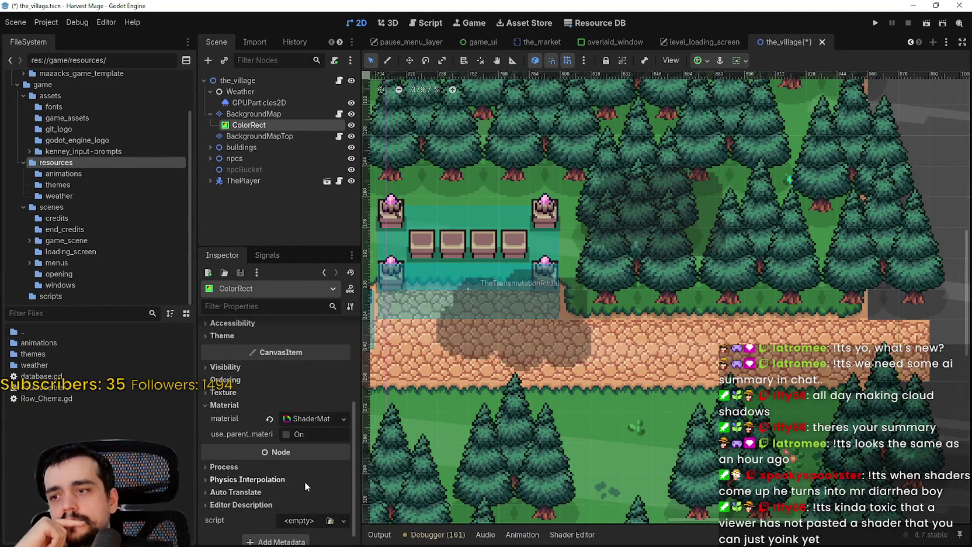
scroll(305, 482, "up", 3)
left_click(261, 112)
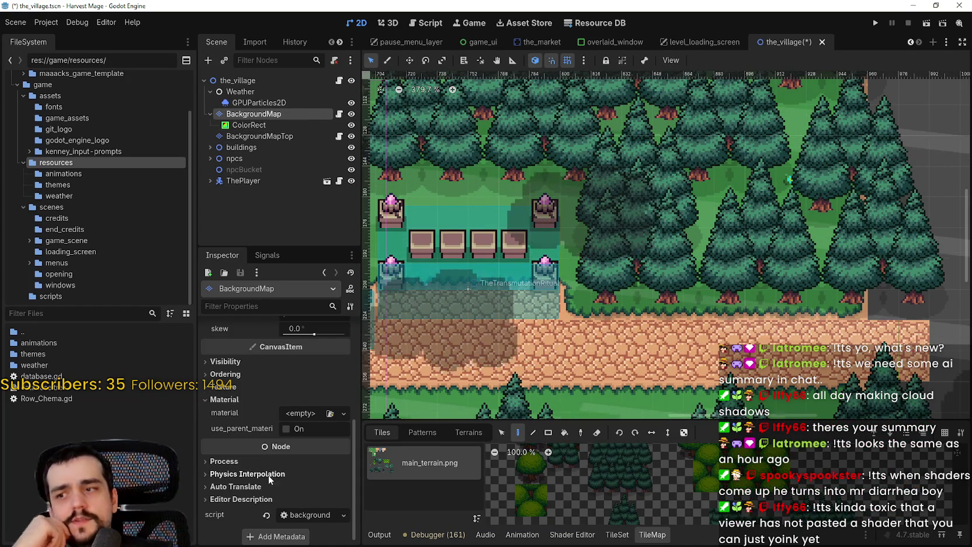
scroll(292, 469, "up", 1)
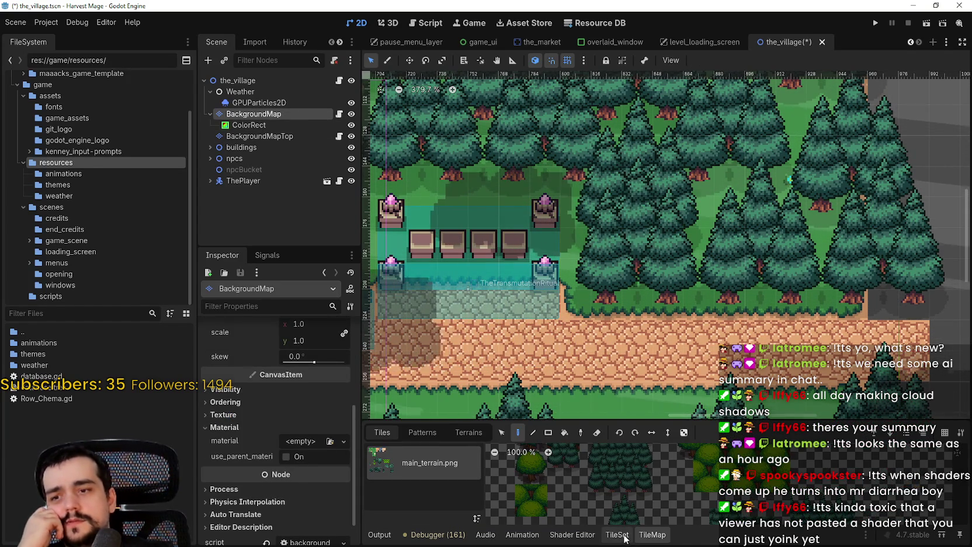
In the TileSet editor, select the grass tile at atlas coord (2,1).
left_click(618, 534)
left_click(447, 366)
left_click(395, 366)
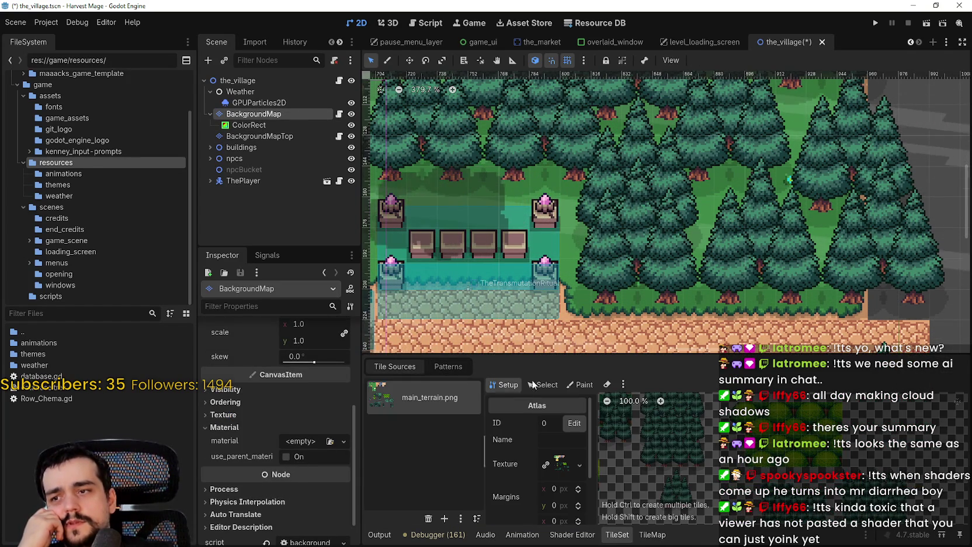
left_click(557, 385)
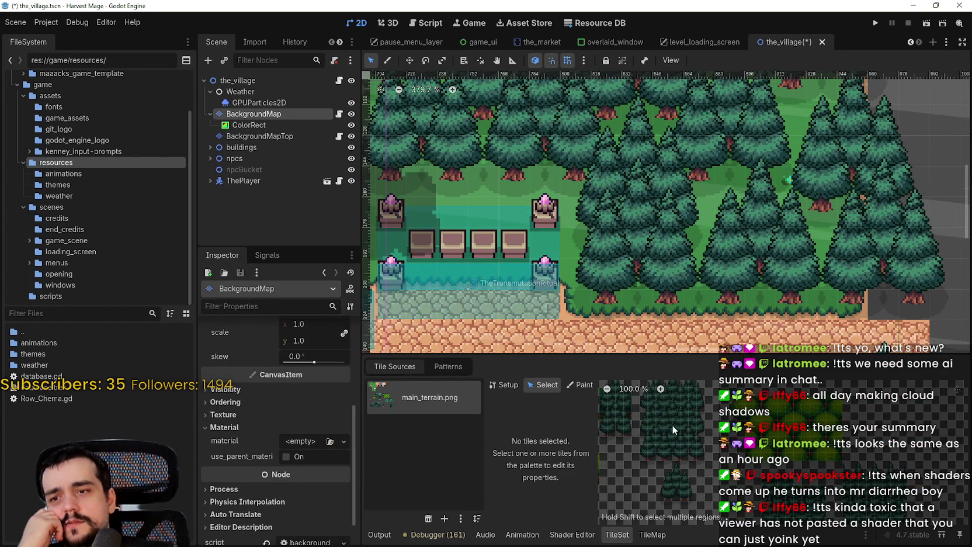
mouse_move(701, 438)
left_mouse_down()
mouse_move(789, 399)
mouse_move(725, 404)
left_mouse_up()
left_click(707, 402)
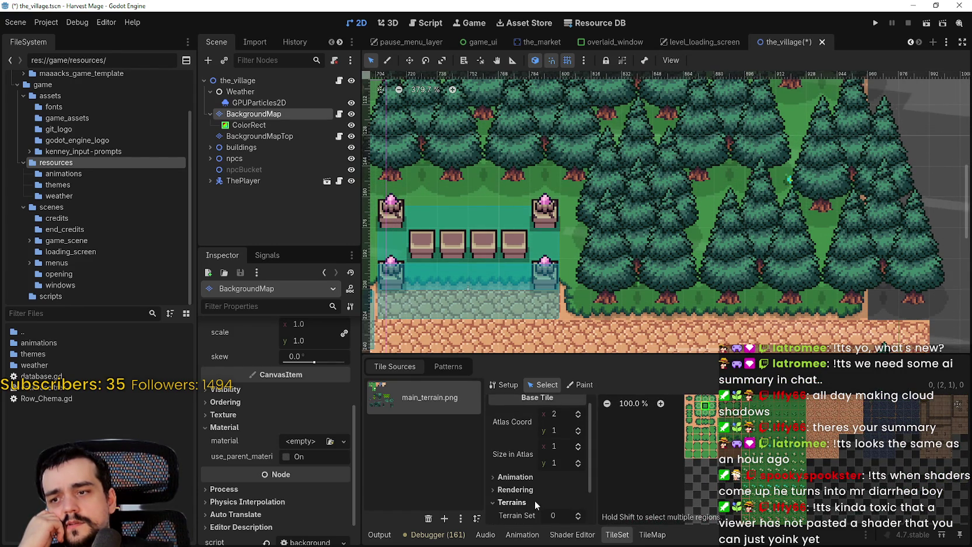
Give the tile a new ShaderMaterial and bring up the Quick Load shader picker.
left_click(535, 490)
scroll(535, 488, "down", 3)
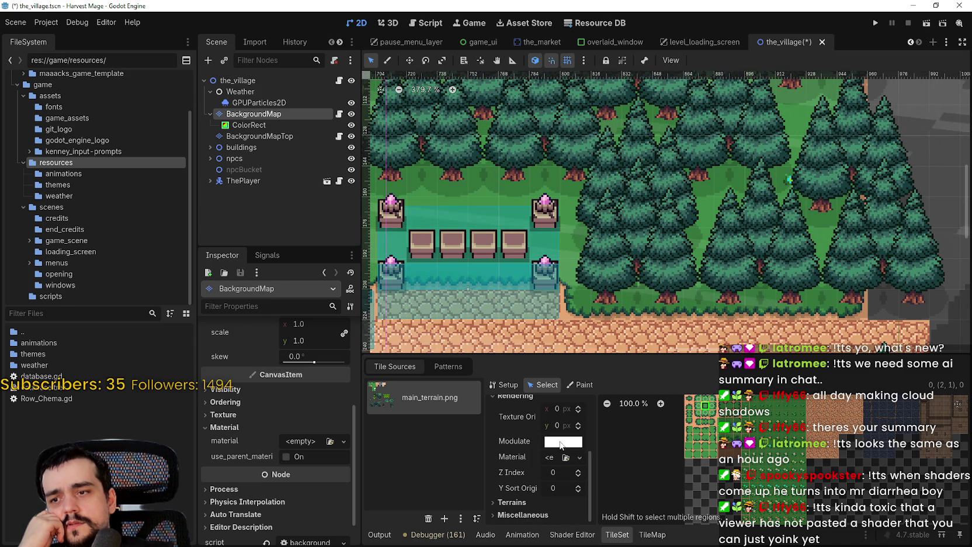
left_click(550, 463)
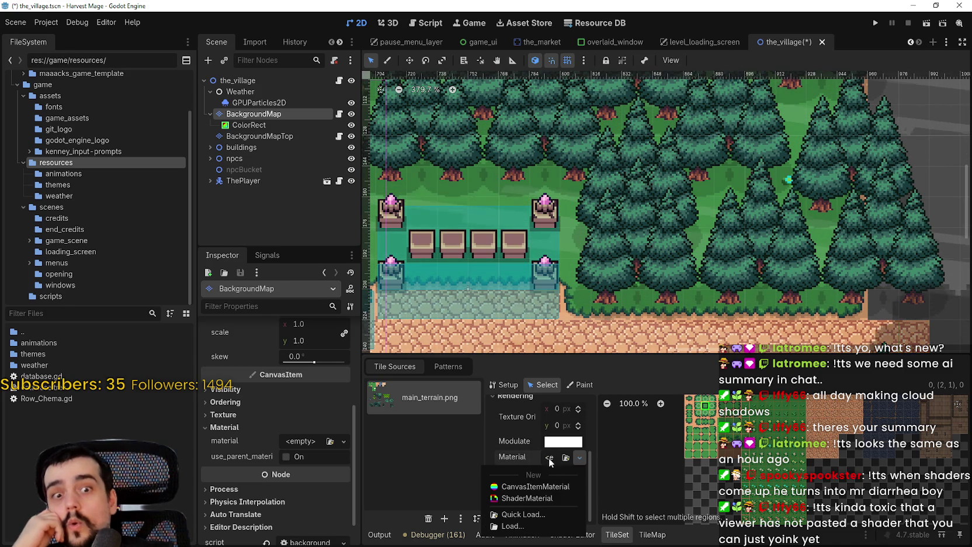
left_click(533, 499)
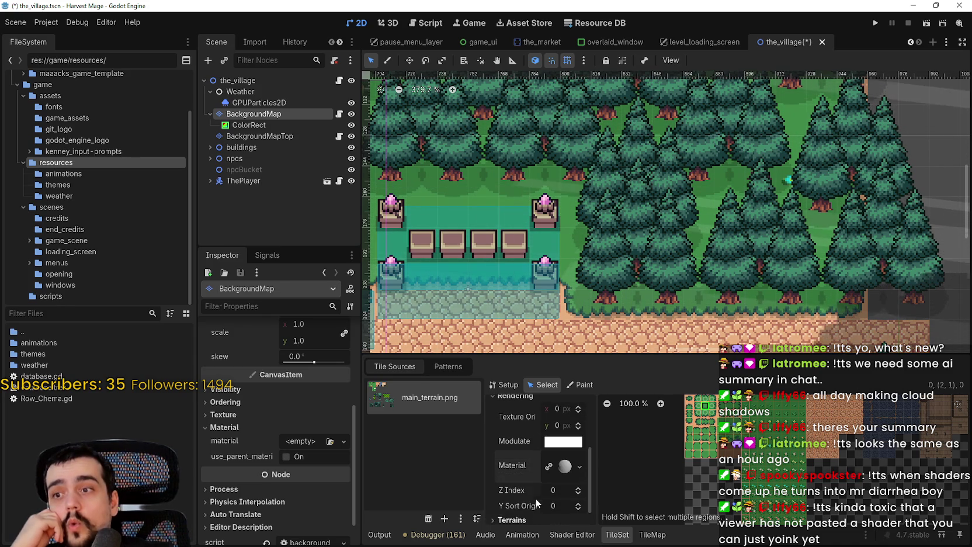
left_click(554, 465)
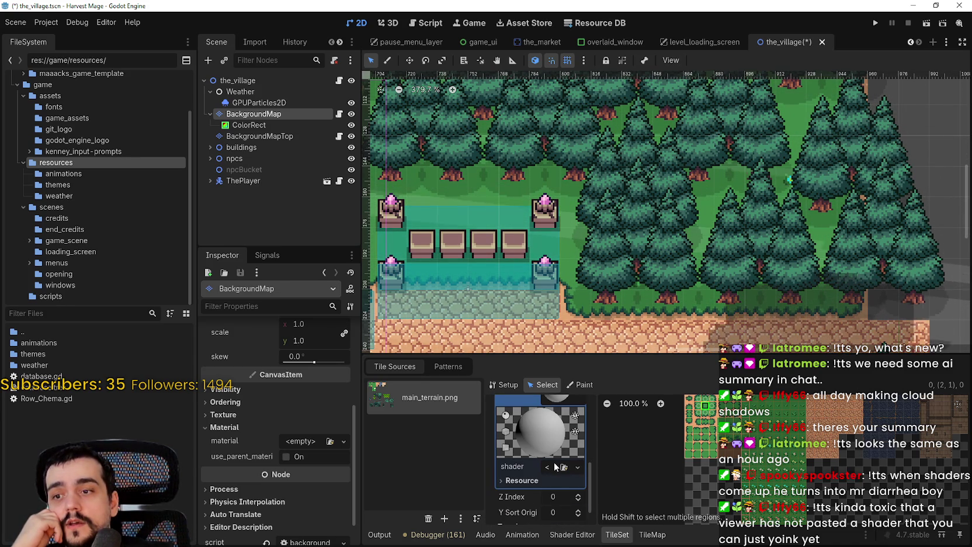
left_click(577, 466)
left_click(537, 500)
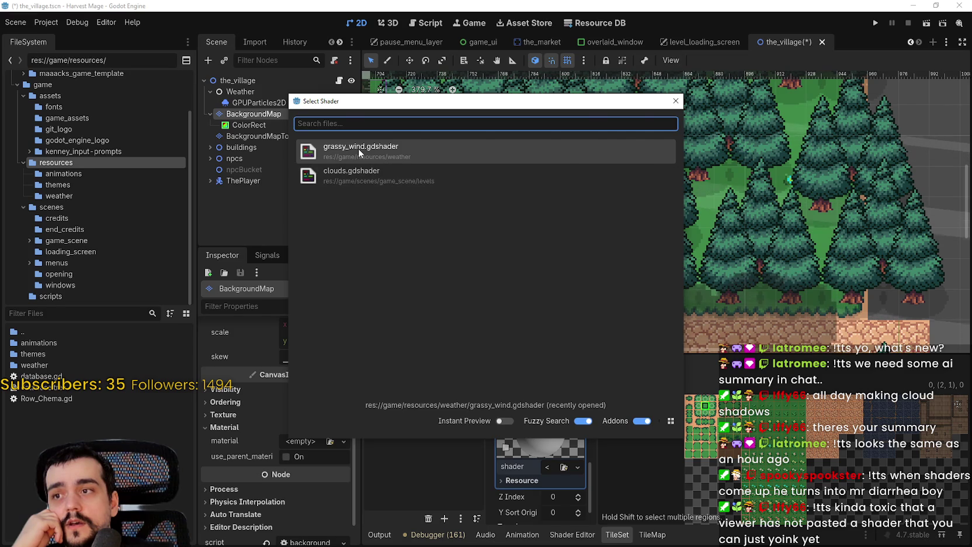
Assign grassy_wind.gdshader to the grass tile's material and hide the ColorRect cloud layer.
double_click(359, 148)
scroll(462, 175, "up", 2)
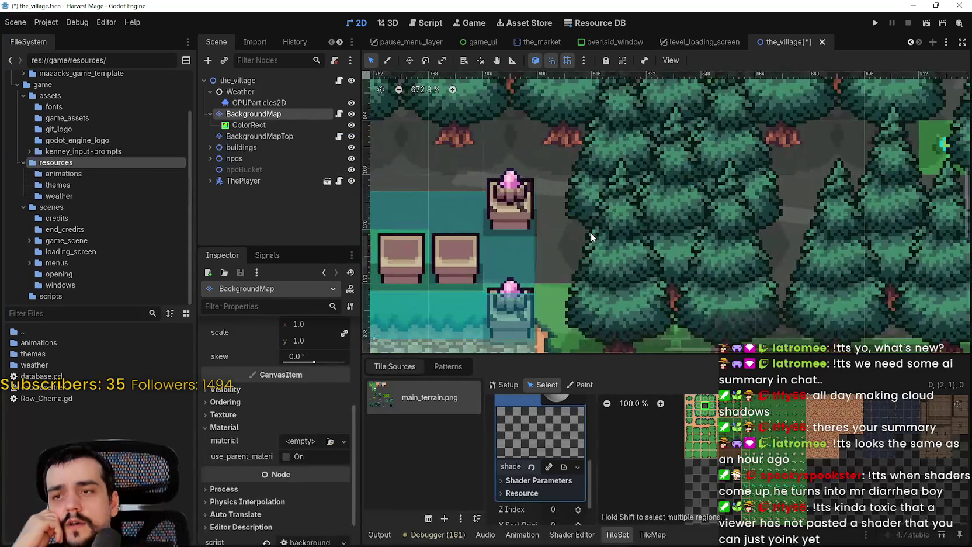
left_click(351, 125)
left_click_drag(803, 292, 546, 164)
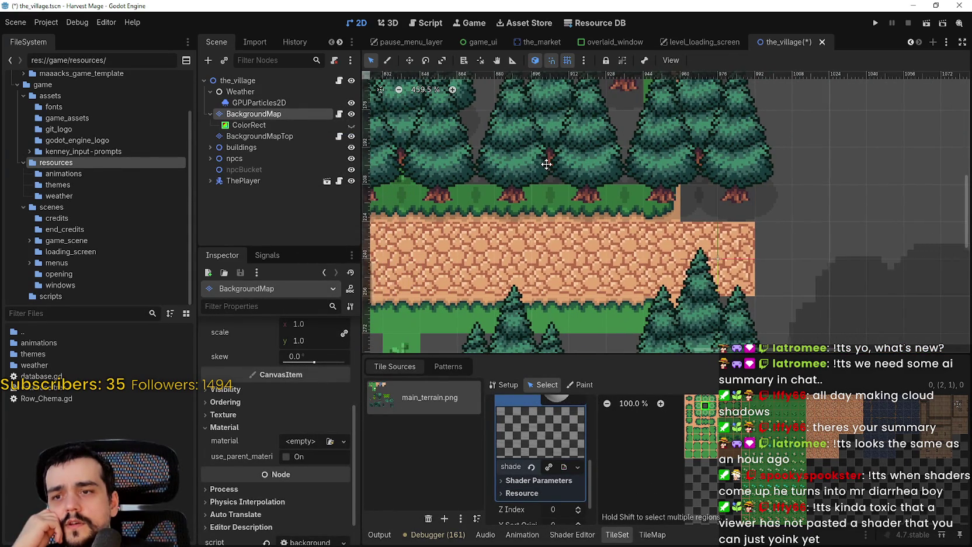
scroll(567, 468, "up", 2)
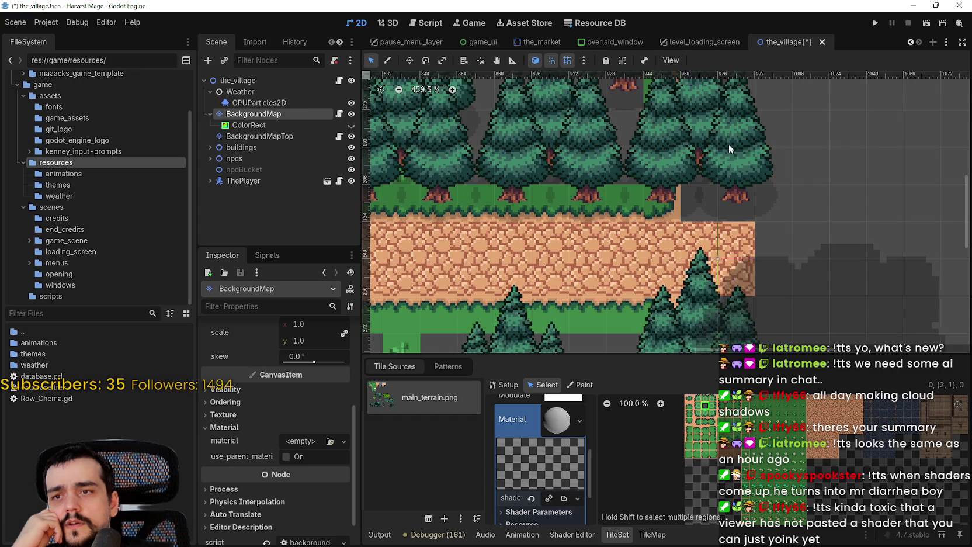
scroll(729, 213, "up", 6)
scroll(719, 213, "down", 6)
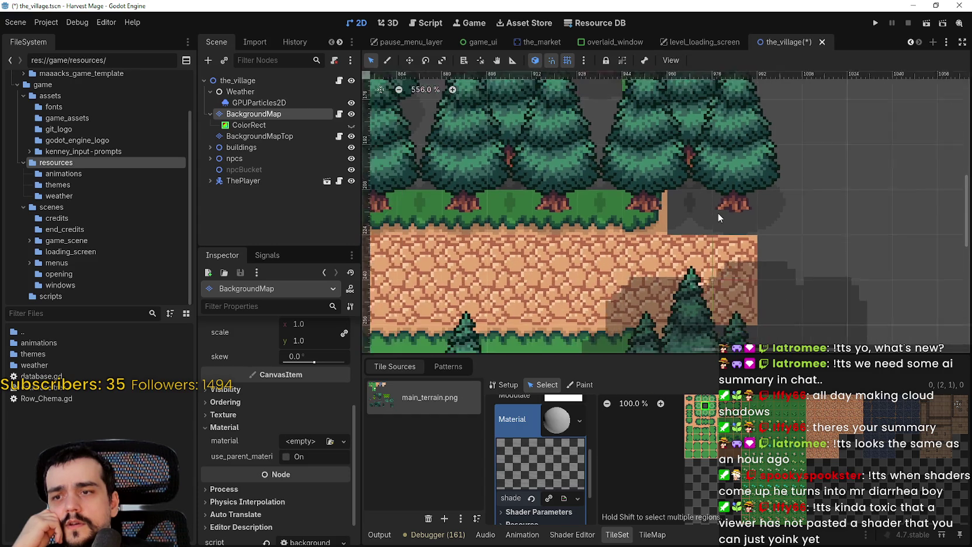
Turn off use_wind_gusts in the tile shader's parameters and bring the shader code back.
left_click_drag(641, 354, 660, 189)
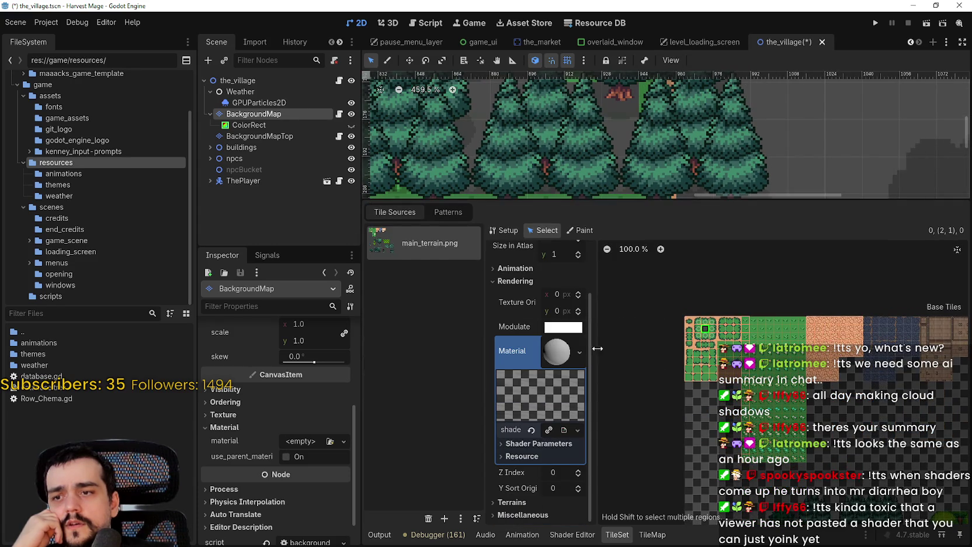
left_click_drag(603, 353, 715, 367)
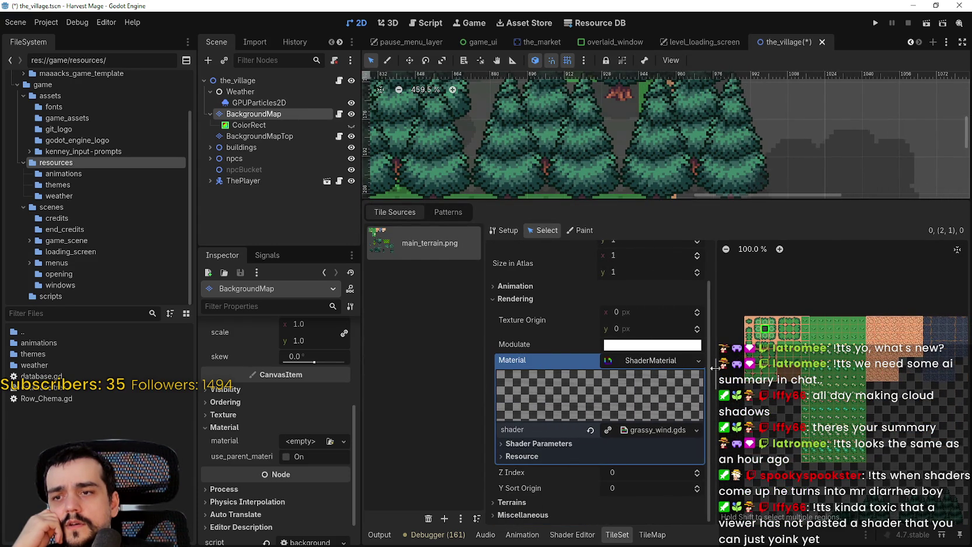
left_click(537, 443)
scroll(574, 447, "down", 3)
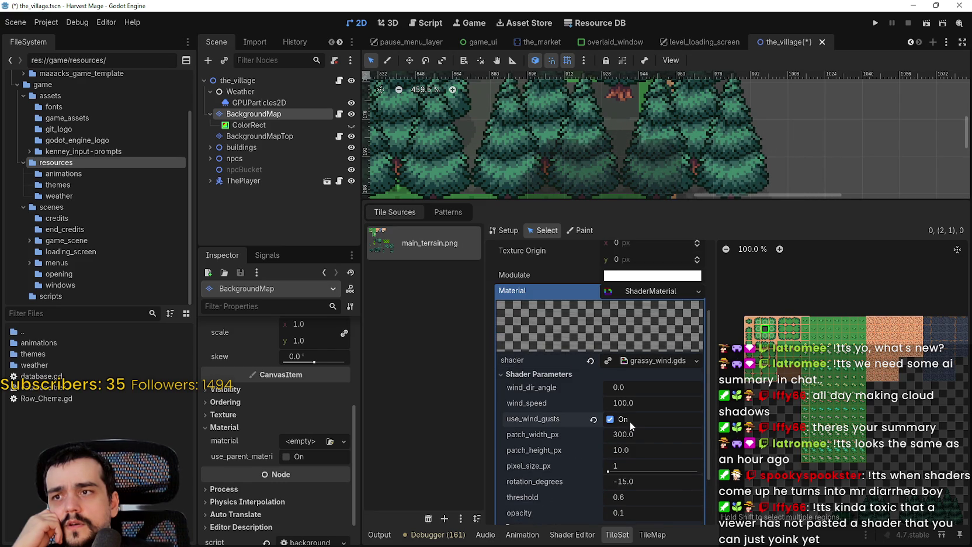
left_click(630, 422)
scroll(628, 422, "down", 3)
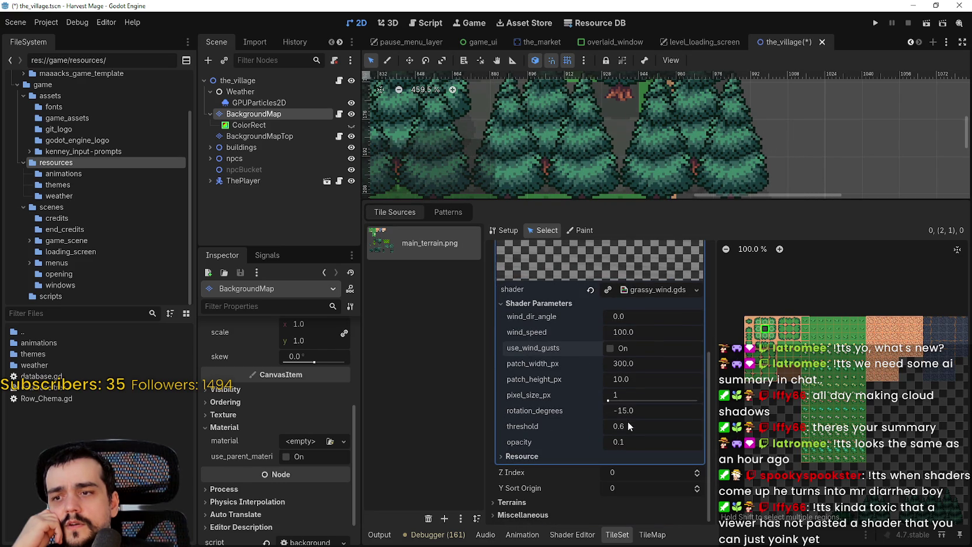
scroll(627, 422, "up", 5)
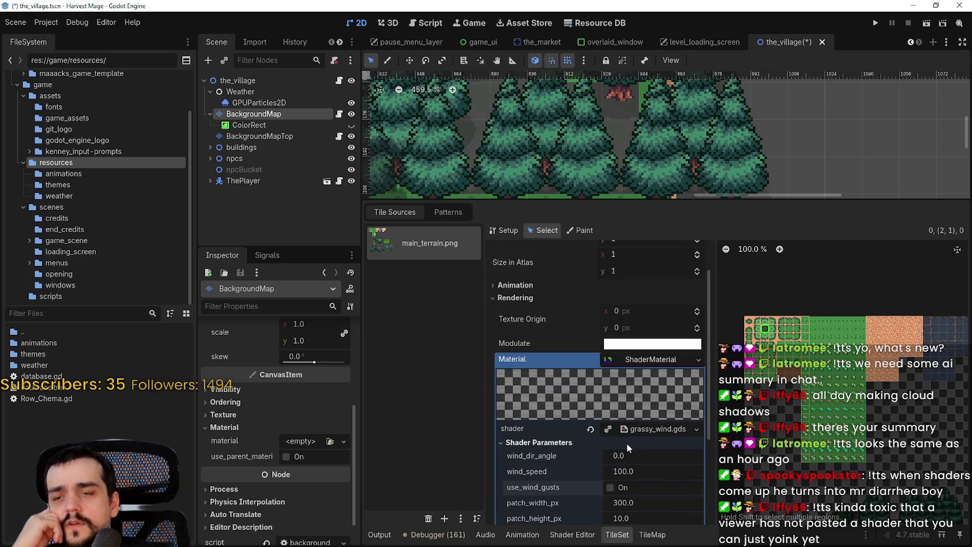
left_click(630, 430)
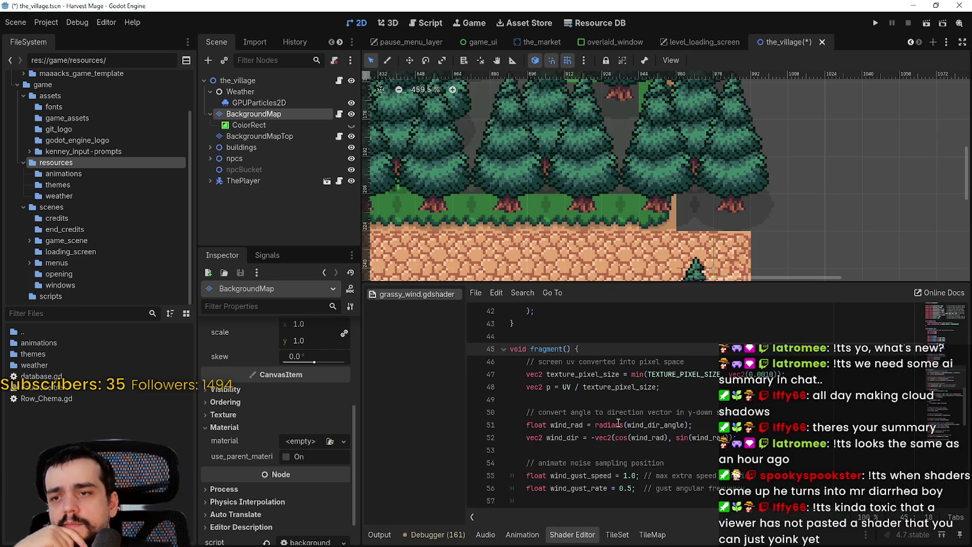
scroll(532, 222, "up", 3)
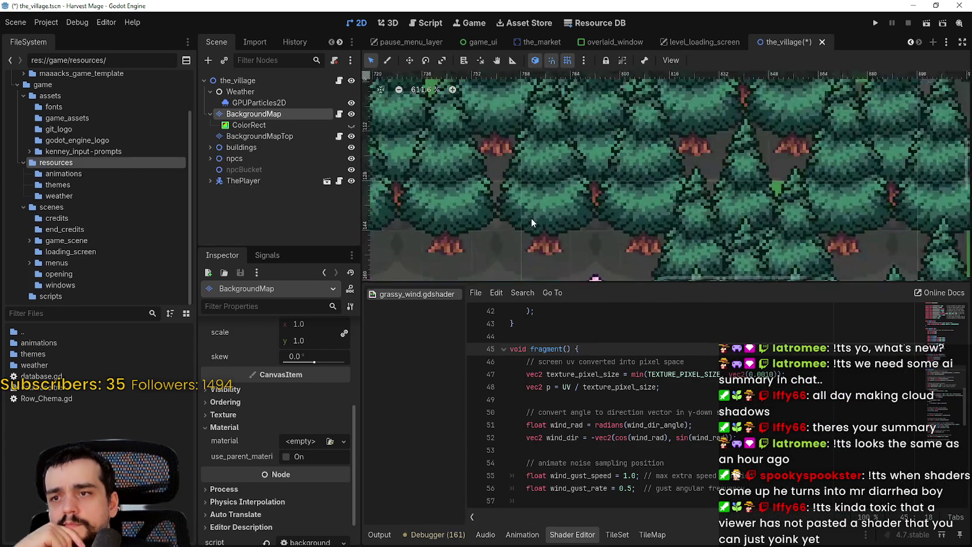
scroll(531, 218, "up", 3)
scroll(584, 409, "up", 3)
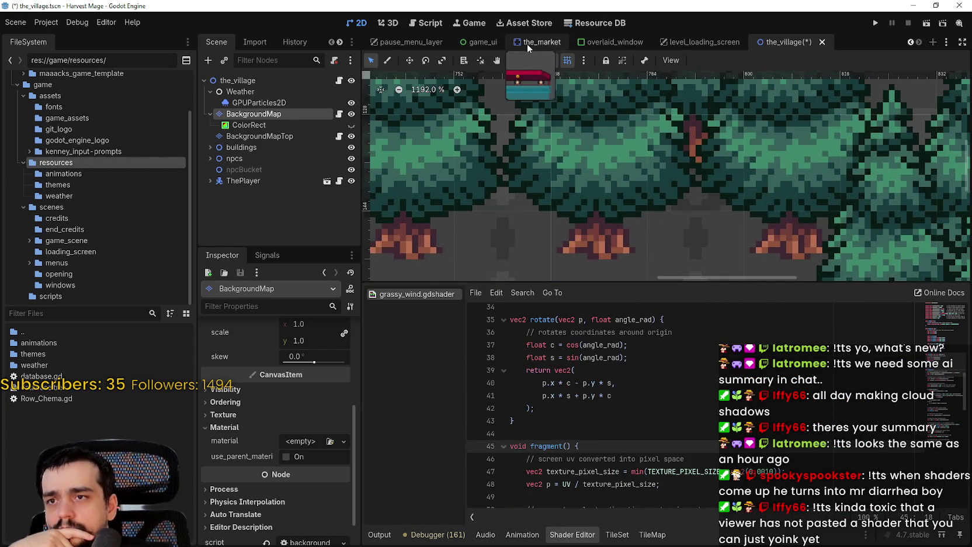
scroll(593, 177, "up", 1)
left_click_drag(593, 177, 370, 171)
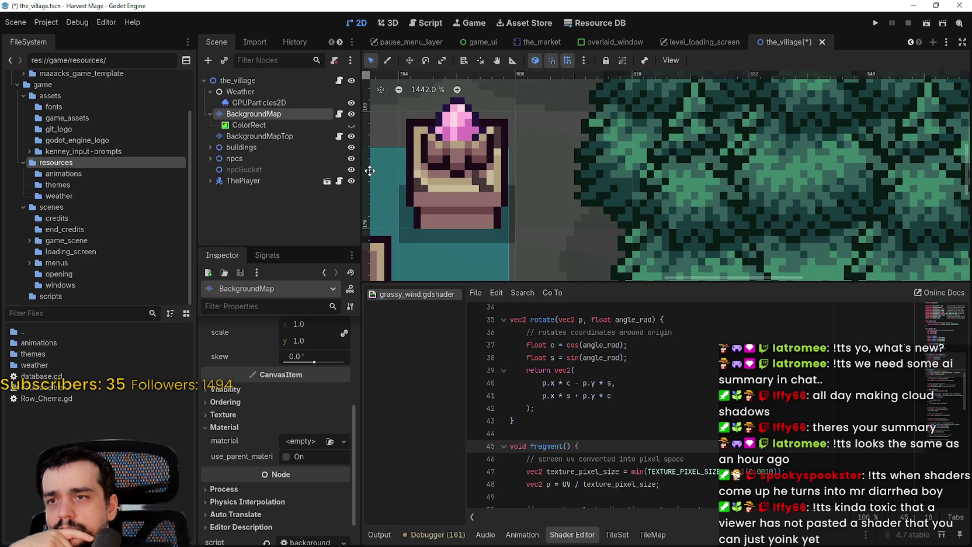
scroll(617, 178, "up", 5)
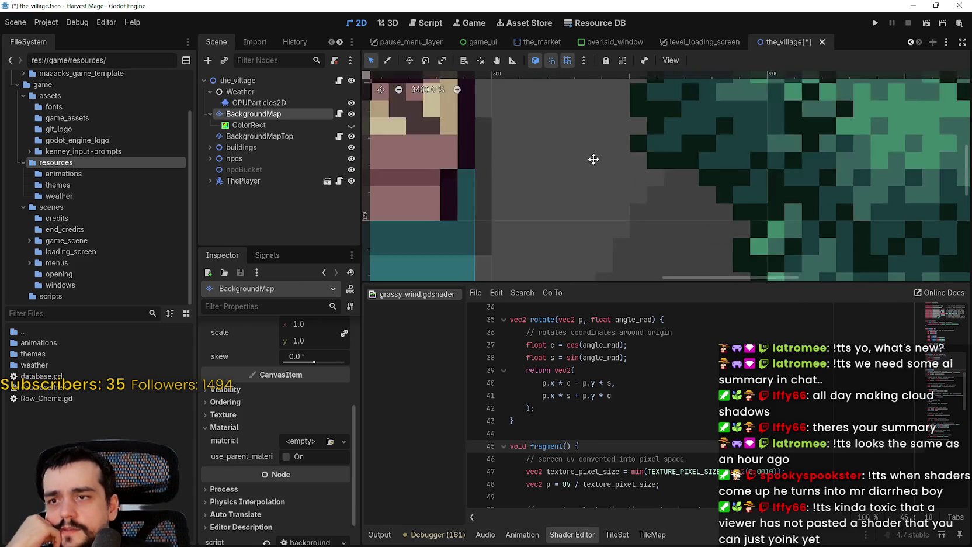
scroll(593, 159, "down", 3)
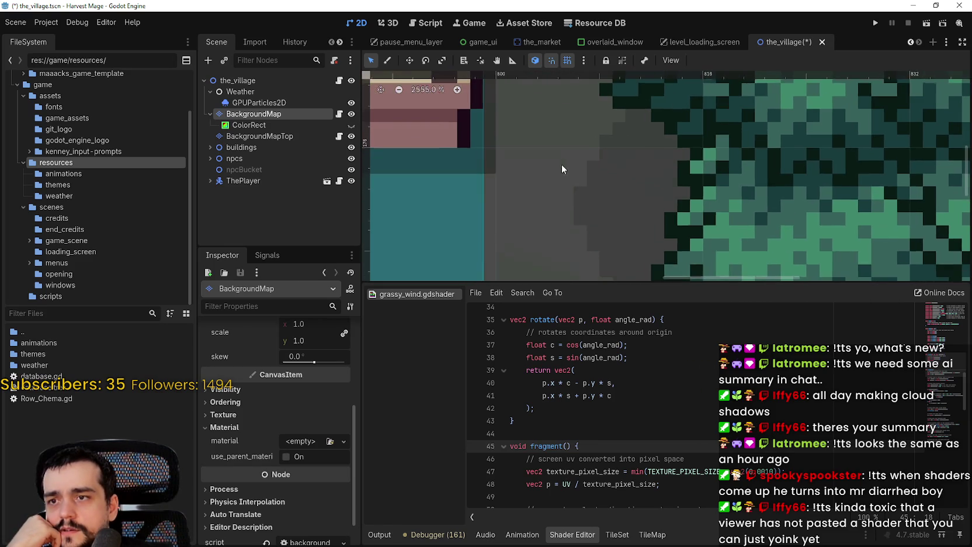
scroll(542, 217, "down", 4)
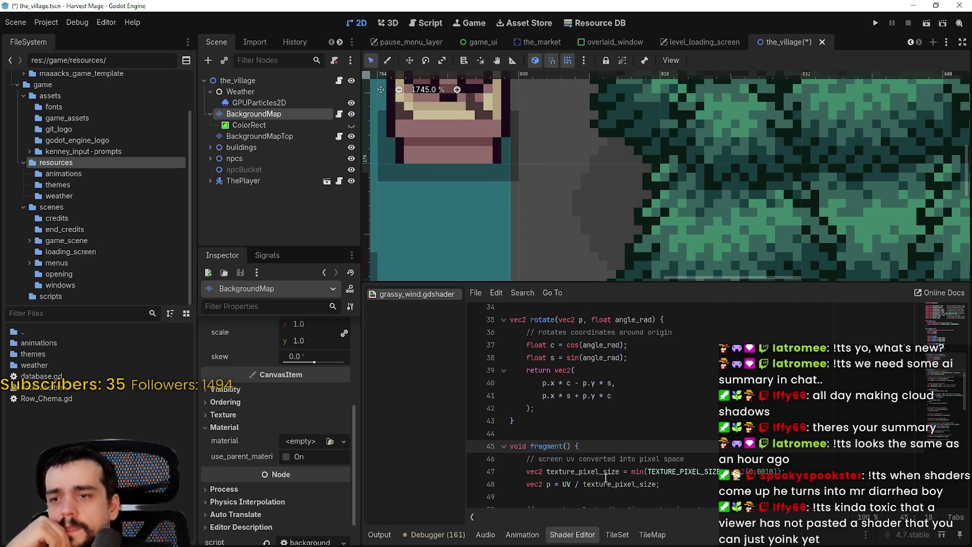
scroll(605, 477, "up", 6)
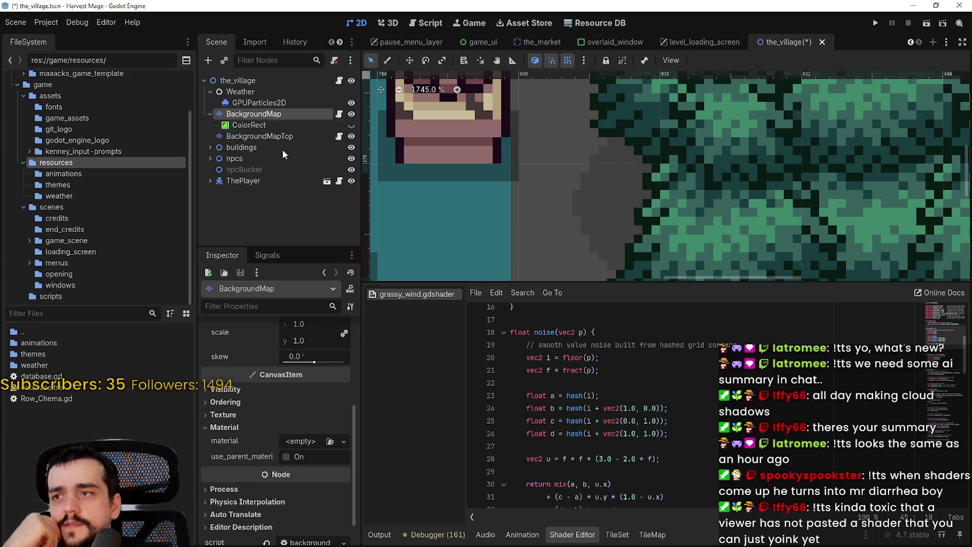
Clear the atlas 2,1 grass tile's Material back to empty and save the_village scene.
left_click(661, 541)
left_click(627, 538)
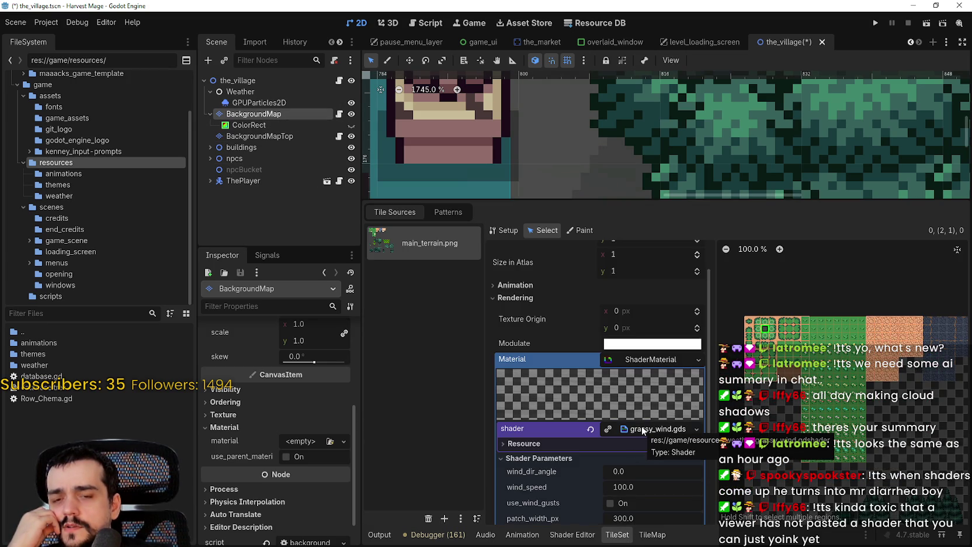
scroll(638, 515, "down", 5)
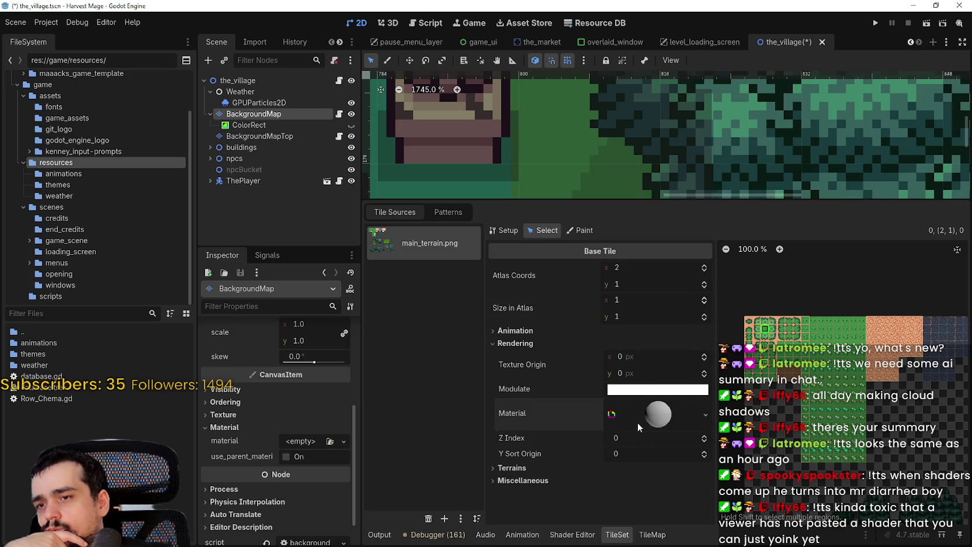
scroll(695, 433, "down", 1)
left_click(699, 380)
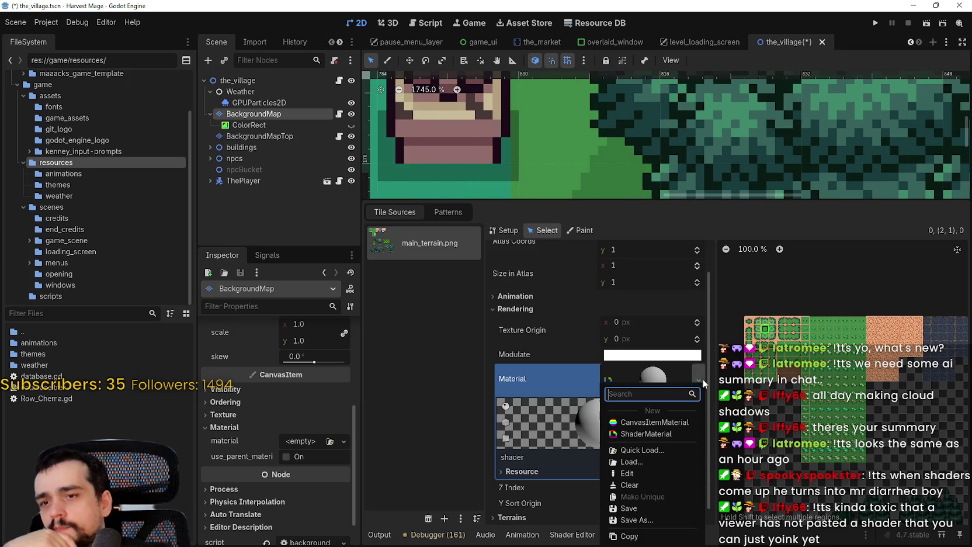
left_click(633, 484)
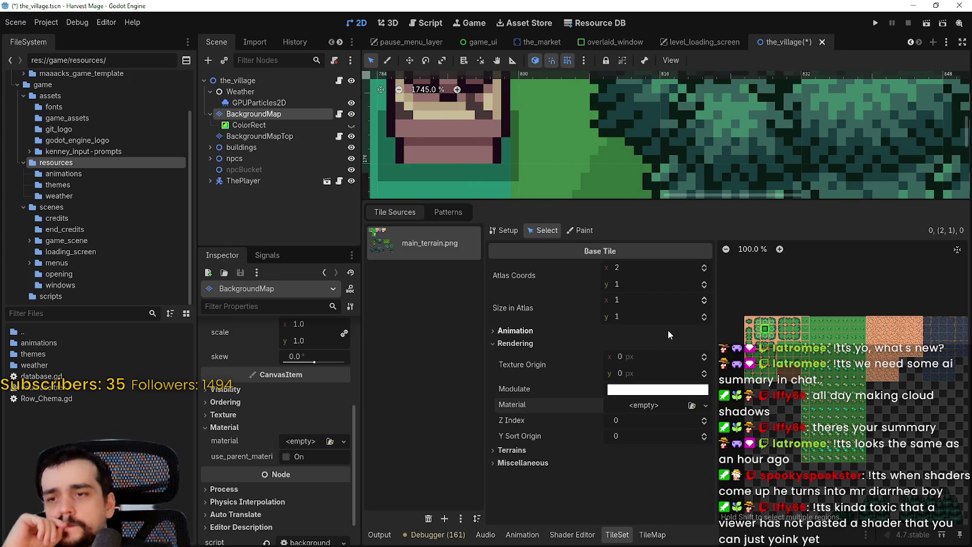
key("ctrl+s")
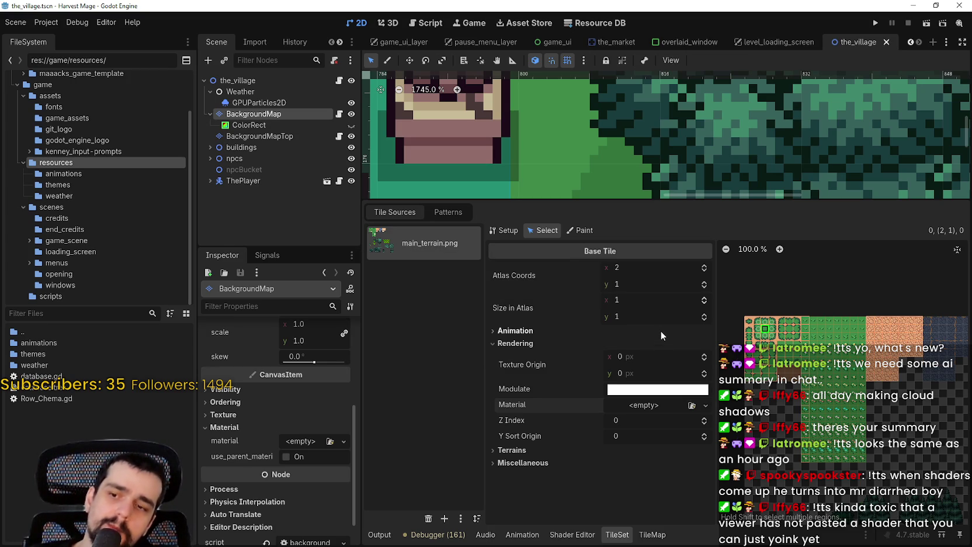
Expand the tile's terrain peering bit and miscellaneous settings, then enlarge the scene canvas.
scroll(646, 183, "down", 5)
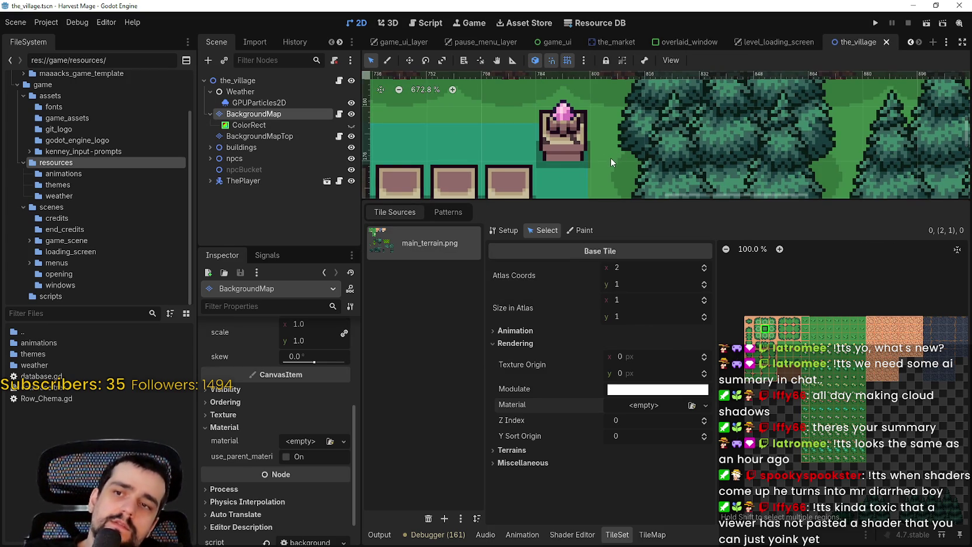
left_click(513, 493)
left_click(515, 506)
scroll(686, 117, "down", 1)
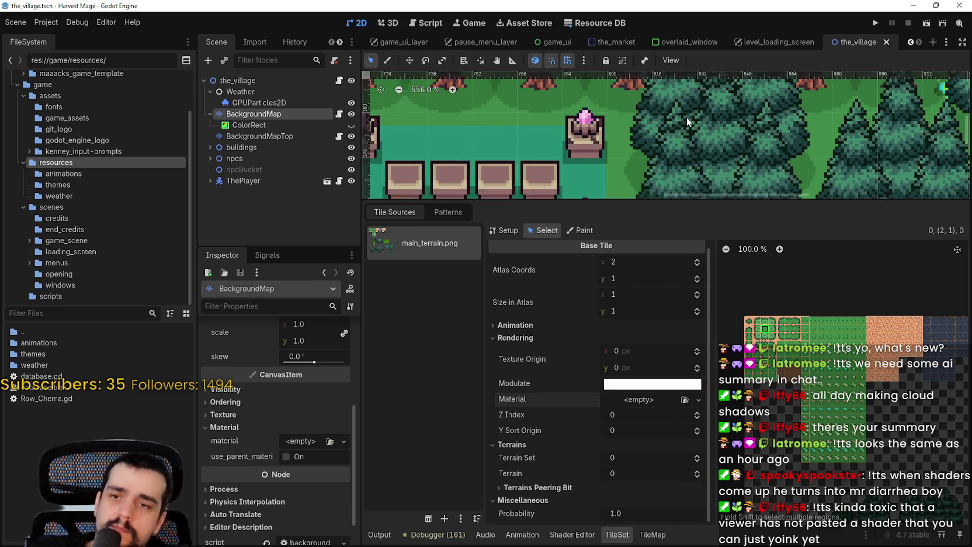
scroll(687, 117, "down", 6)
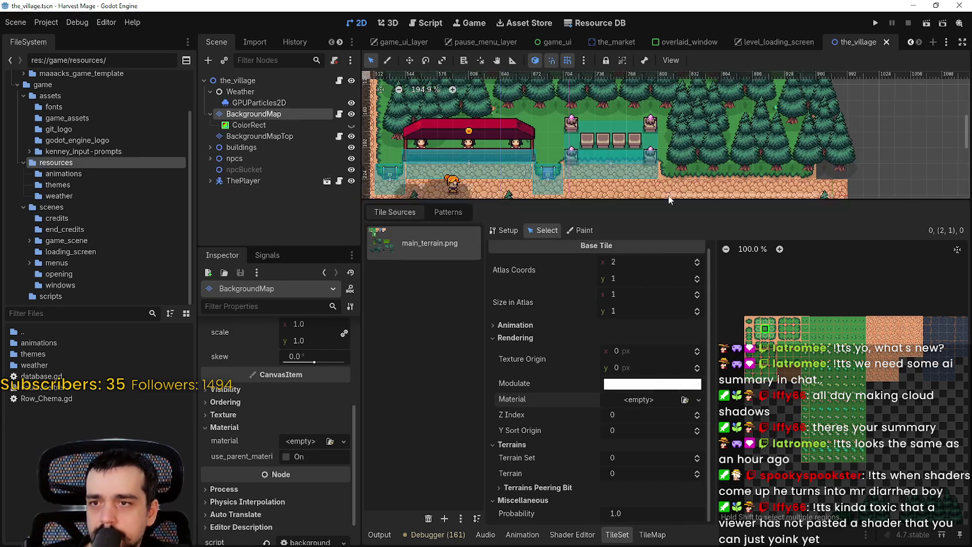
left_click_drag(668, 199, 669, 323)
scroll(680, 243, "up", 2)
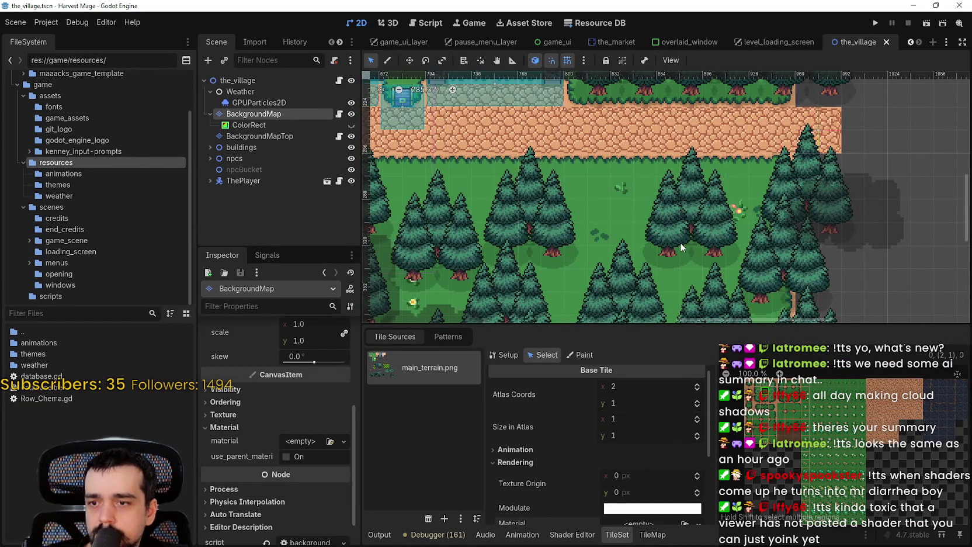
Make the ColorRect cloud overlay visible again, save the_village, and copy the ColorRect node.
left_click(327, 125)
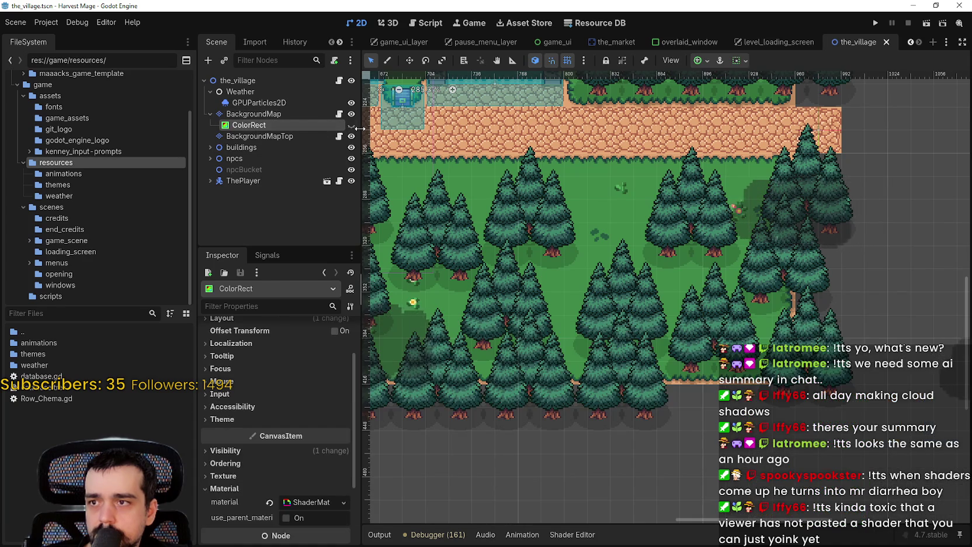
left_click(351, 125)
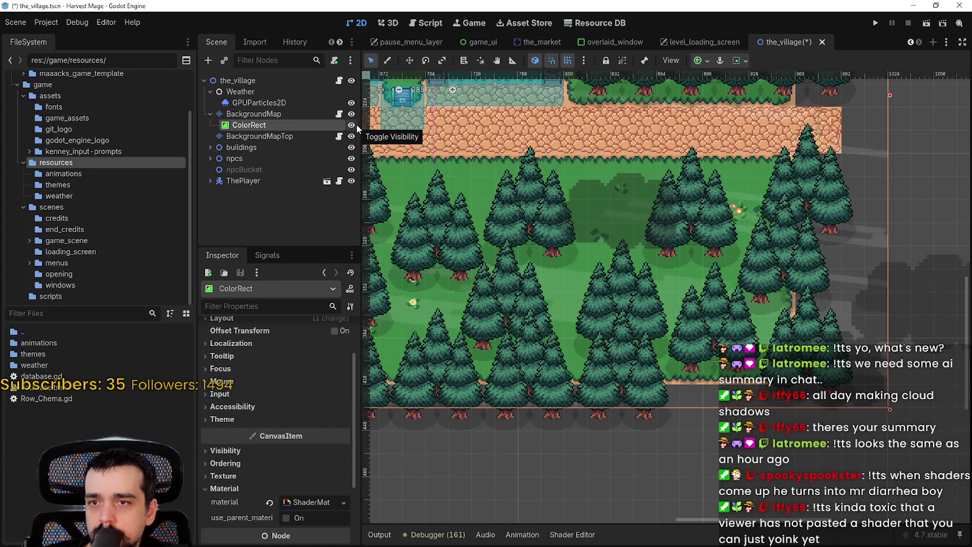
mouse_move(493, 185)
left_mouse_down()
mouse_move(587, 261)
mouse_move(712, 295)
left_mouse_up()
scroll(587, 262, "down", 5)
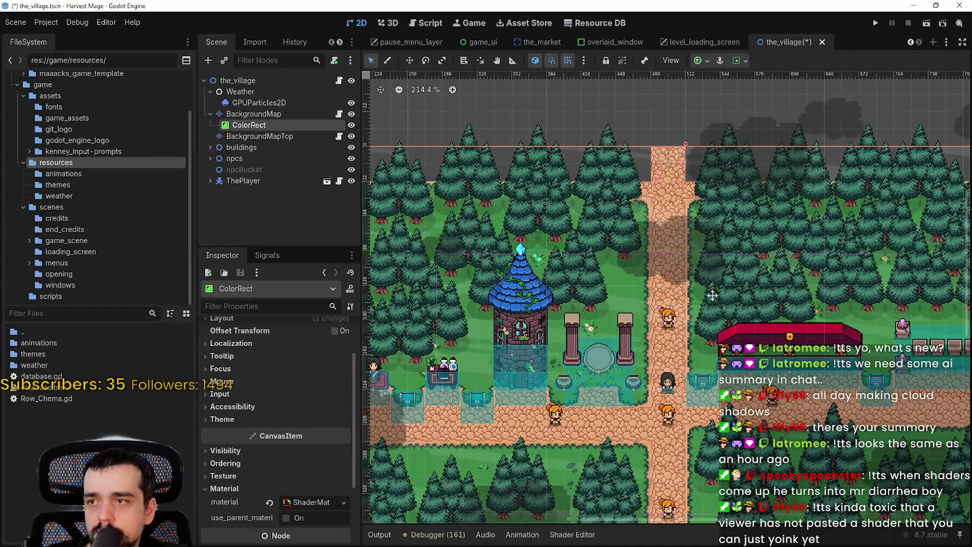
key("ctrl+s")
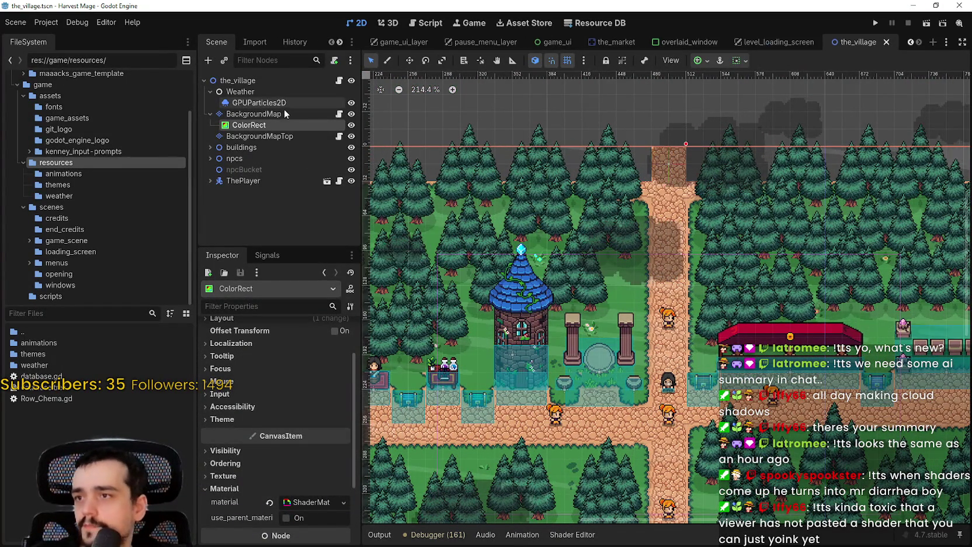
right_click(275, 127)
left_click(337, 202)
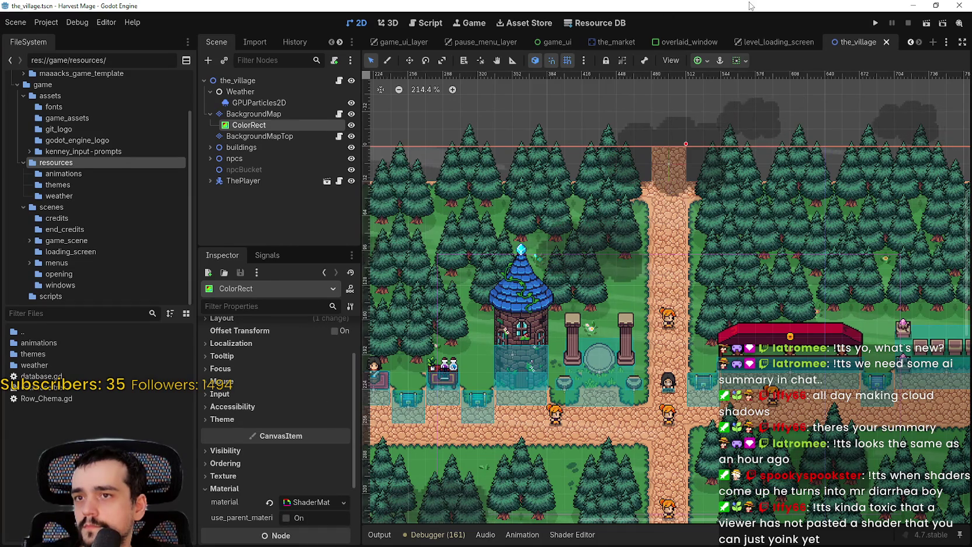
Open the_forest.tscn and paste the copied ColorRect under its root node.
left_click(79, 309)
type("the_forest")
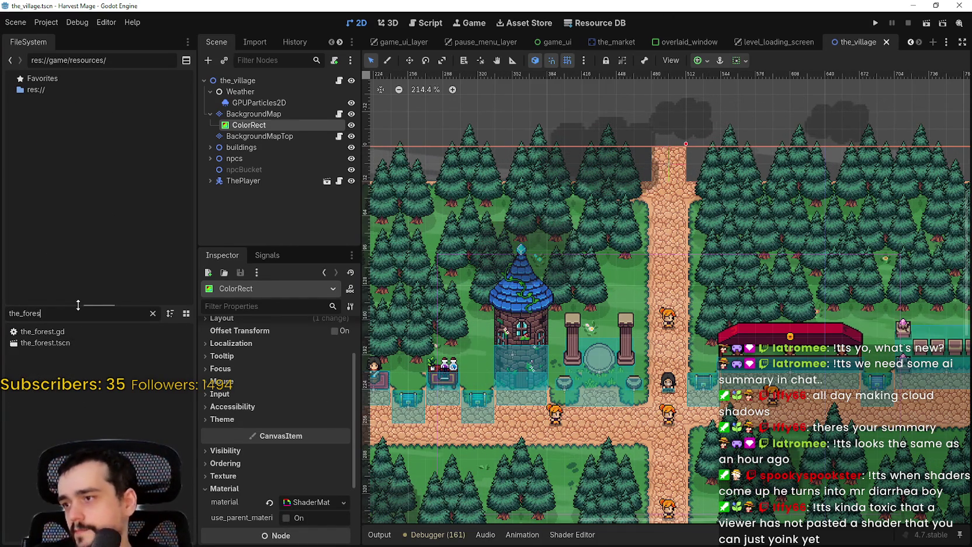
double_click(44, 344)
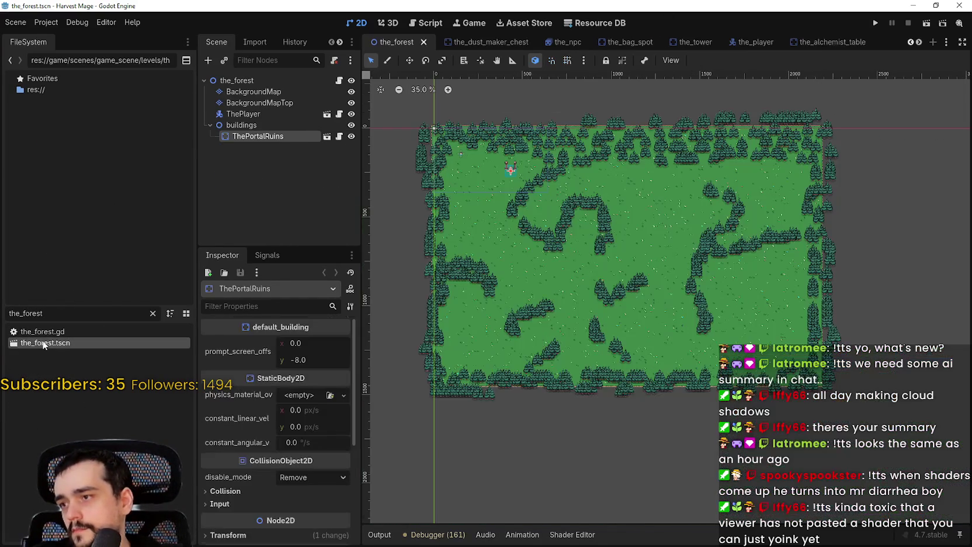
right_click(264, 80)
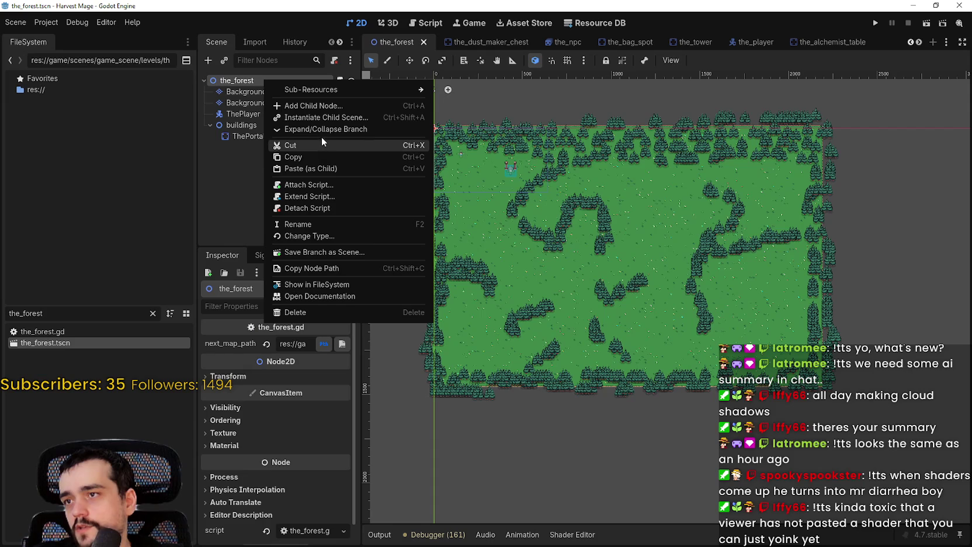
left_click(317, 170)
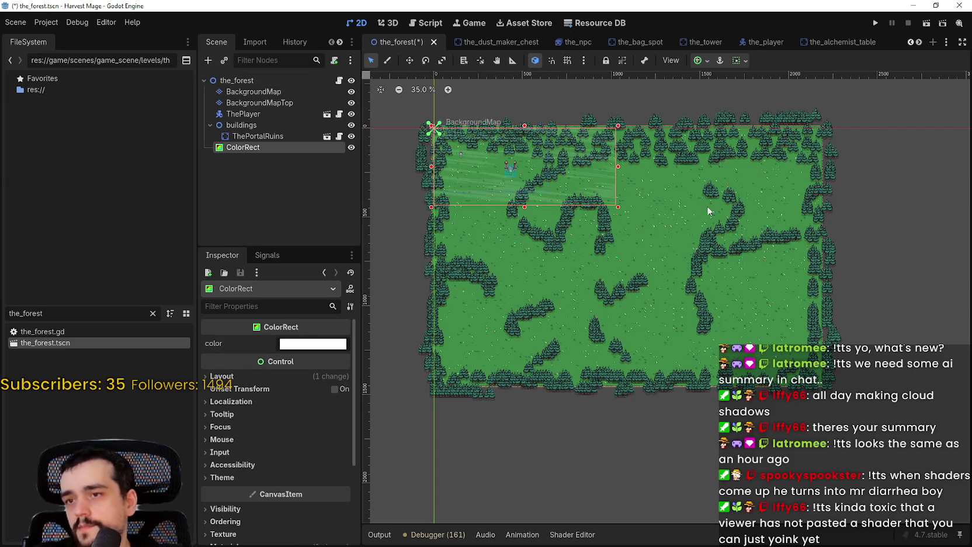
Stretch the ColorRect over the whole forest map, save the scene, and launch the game with F5.
scroll(707, 205, "up", 3)
scroll(624, 211, "down", 2)
mouse_move(624, 213)
left_mouse_down()
mouse_move(887, 442)
mouse_move(866, 436)
left_mouse_up()
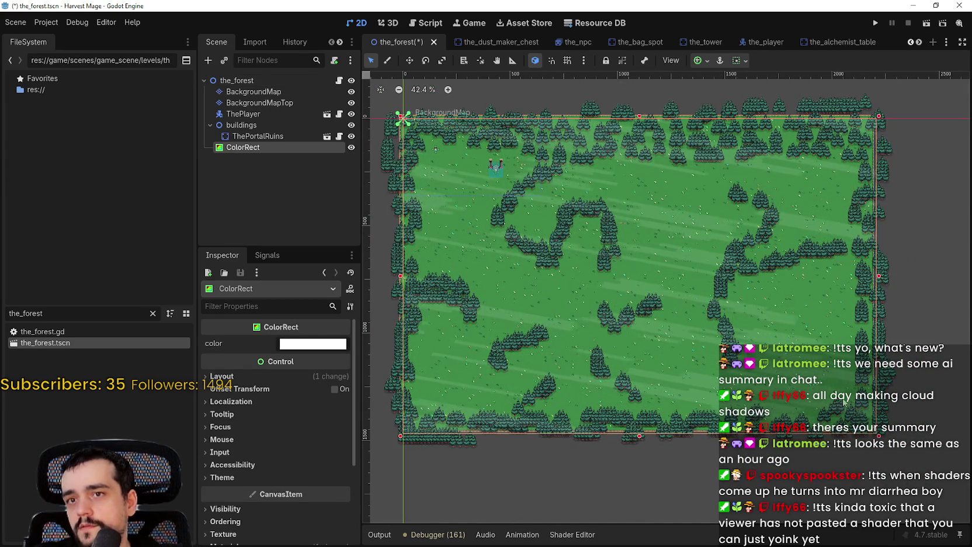
left_click_drag(627, 116, 627, 108)
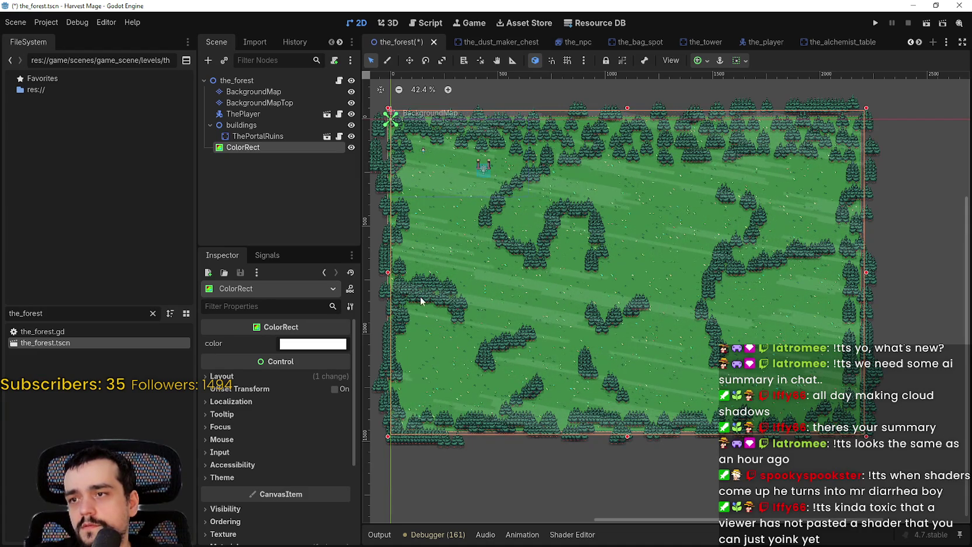
left_click_drag(388, 272, 376, 272)
key("ctrl+s")
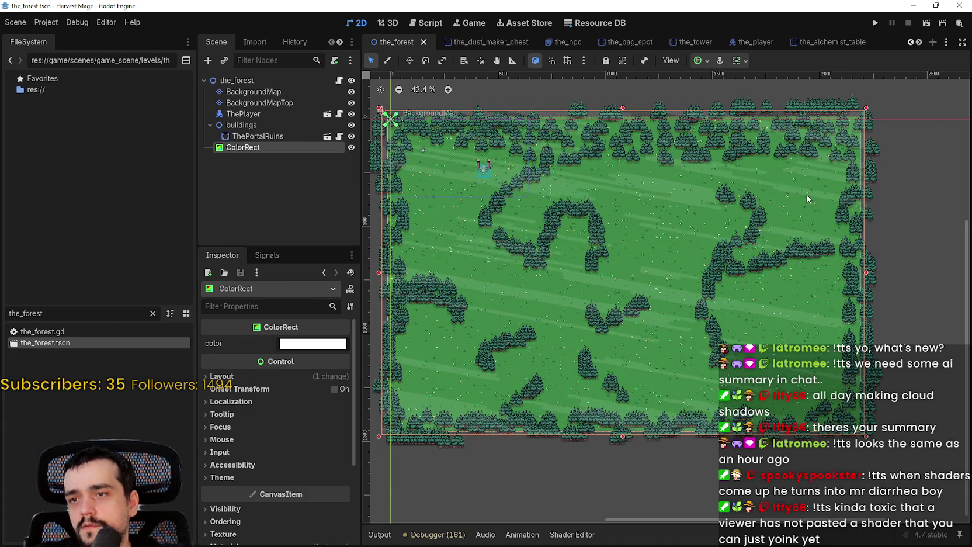
key("F5")
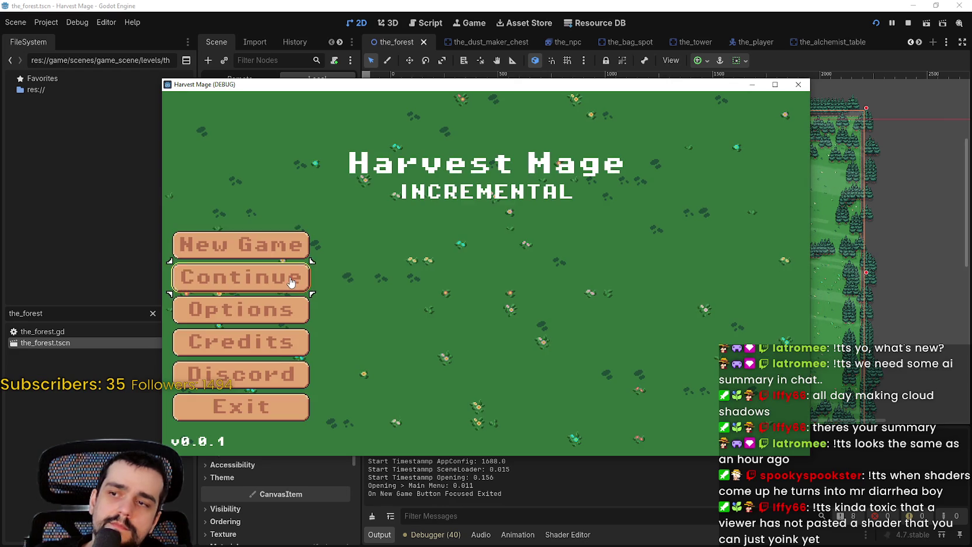
Continue the saved game, maximize the window, and walk the player into the forest.
left_click(289, 278)
key("Right")
key("Left")
key("Right")
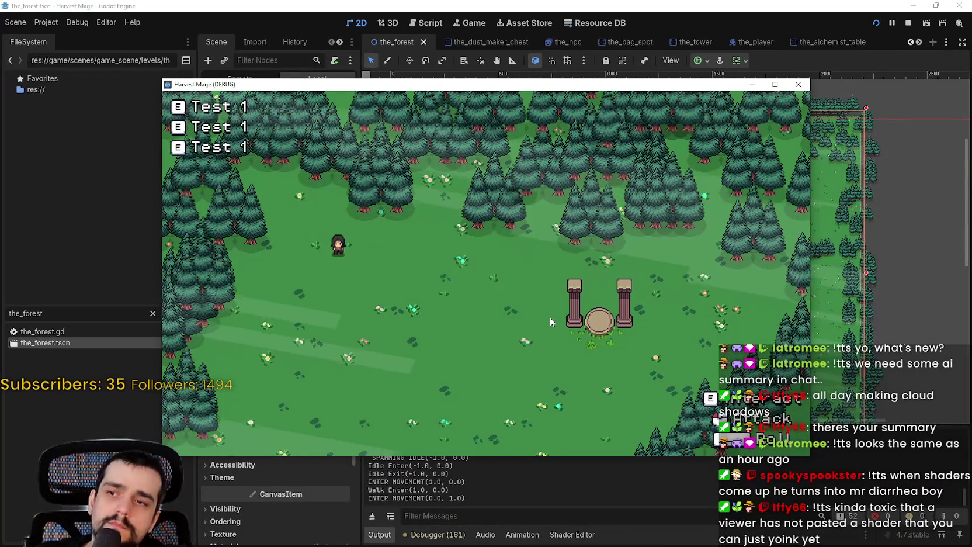
key("Down")
left_click(775, 84)
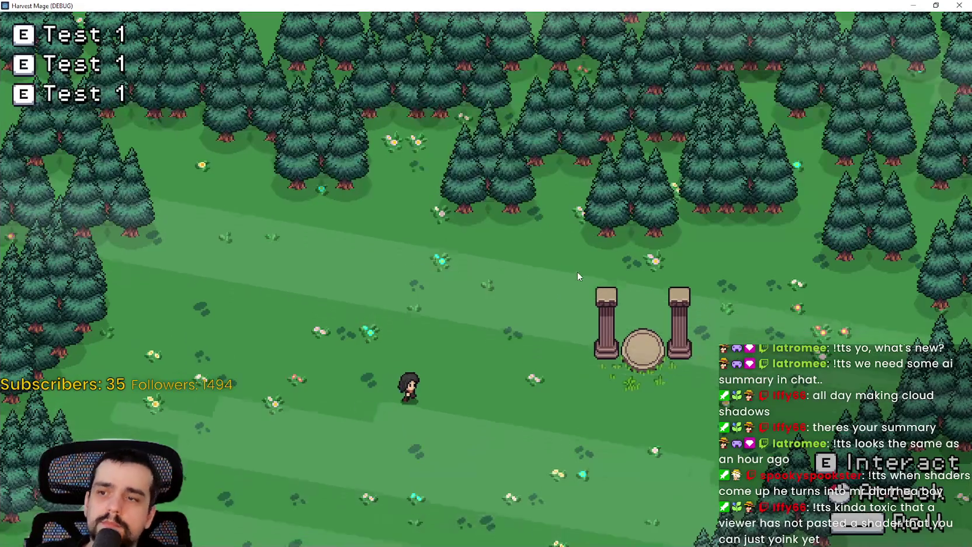
key("Right")
key("Down")
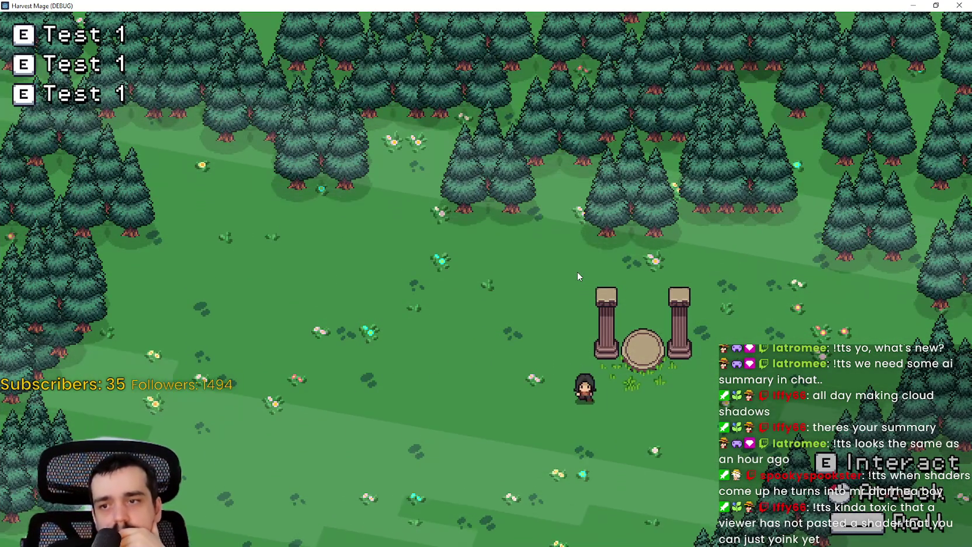
Walk the character around the forest clearing under the cloud shadows, then close the game with Alt+F4.
key("Down")
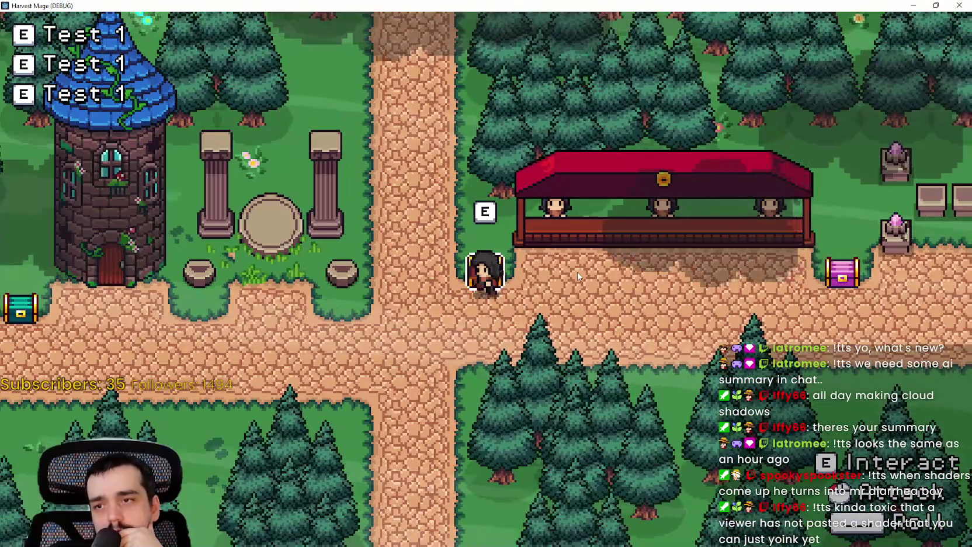
key("Down")
key("Right")
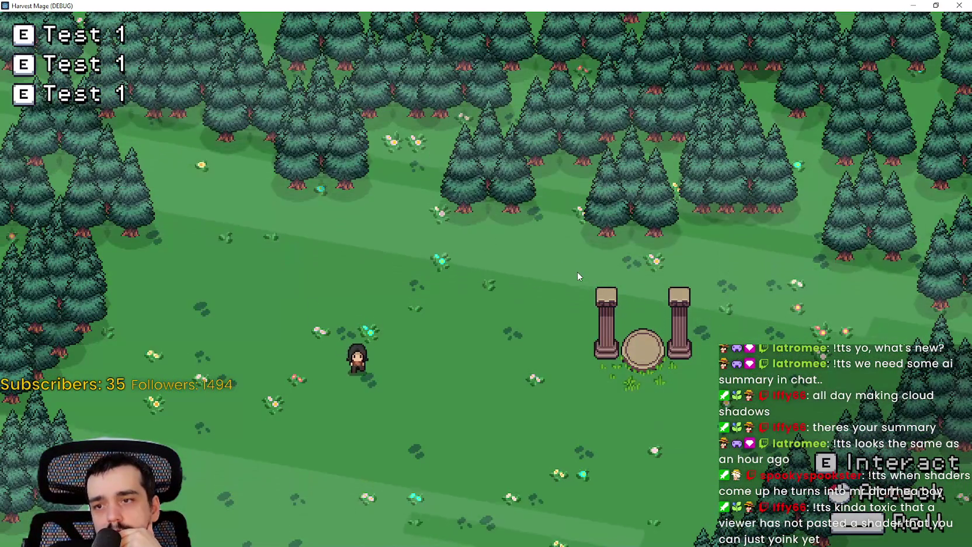
key("Right")
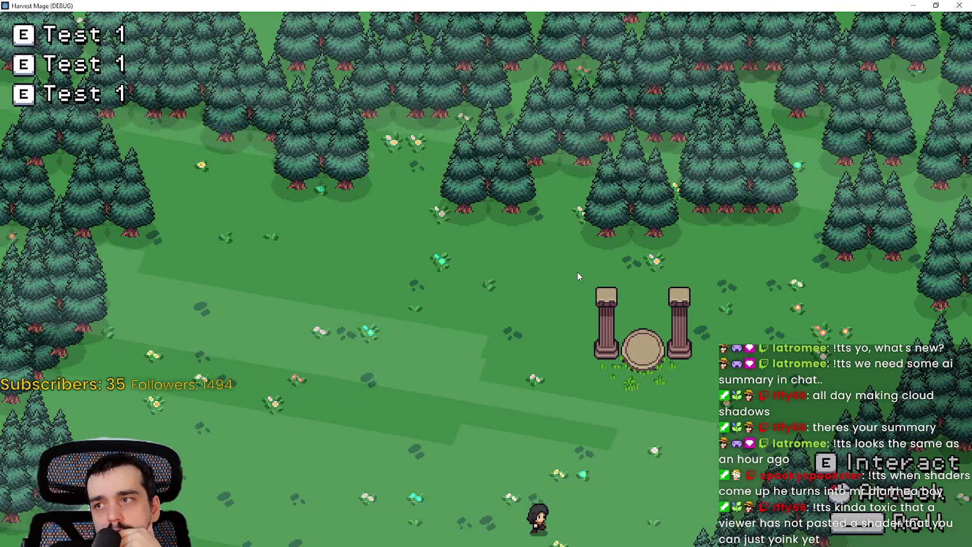
key("Up")
key("Right")
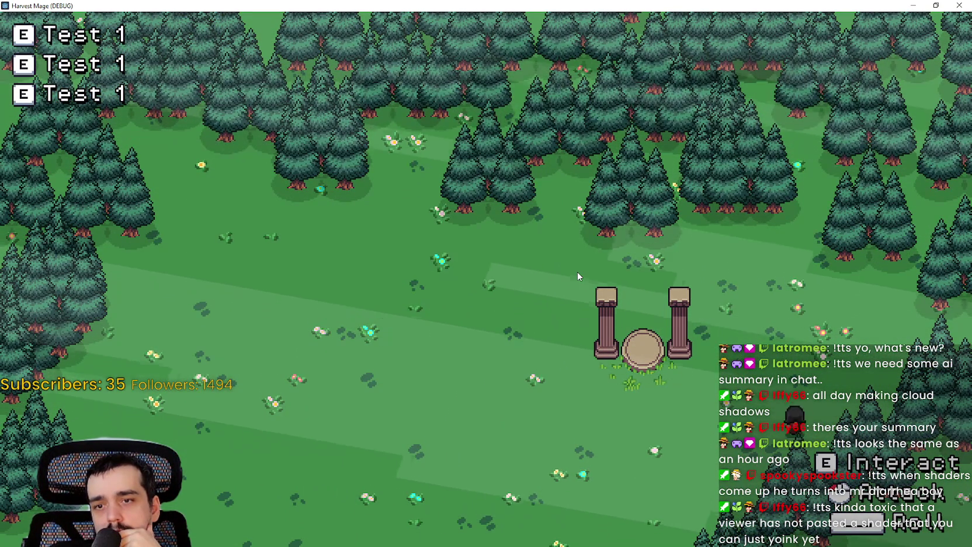
key("Up")
key("Left")
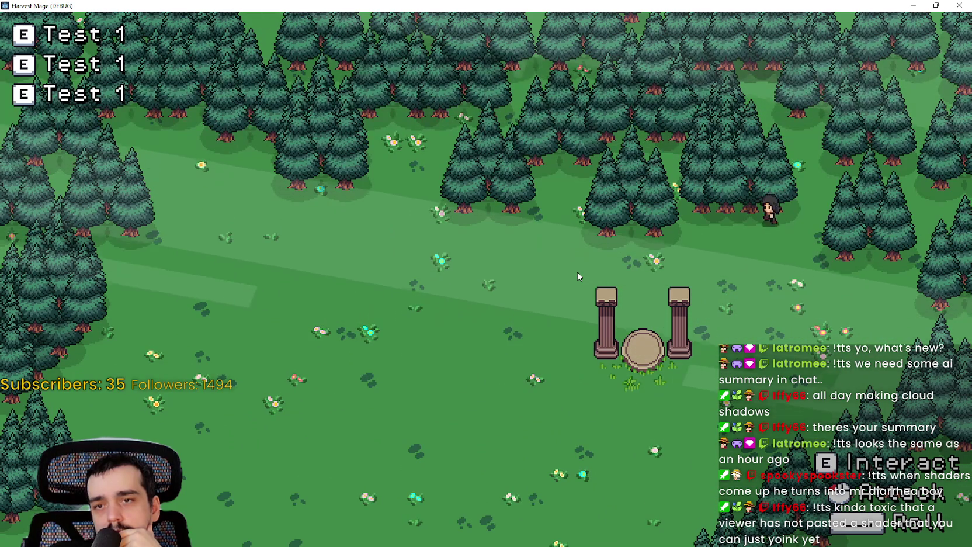
key("Left")
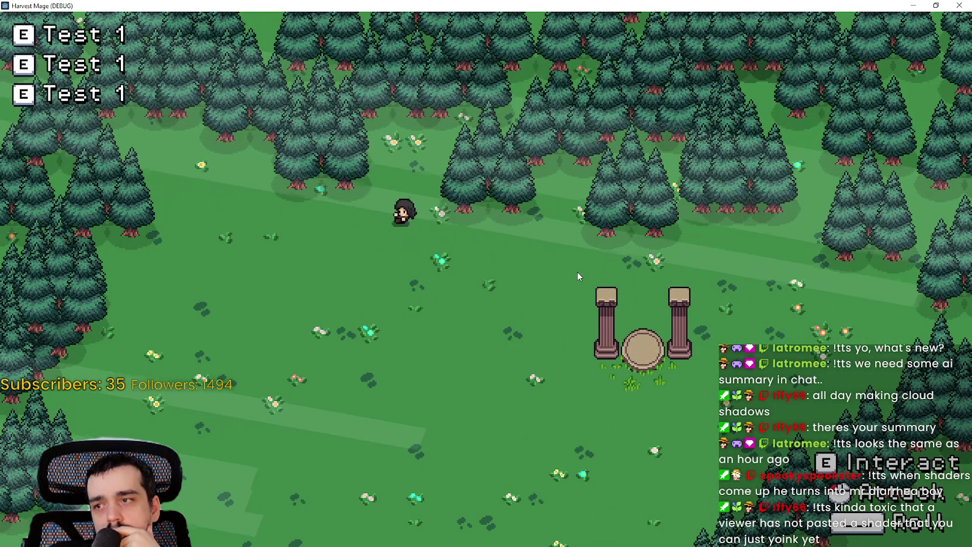
key("Down")
key("Up")
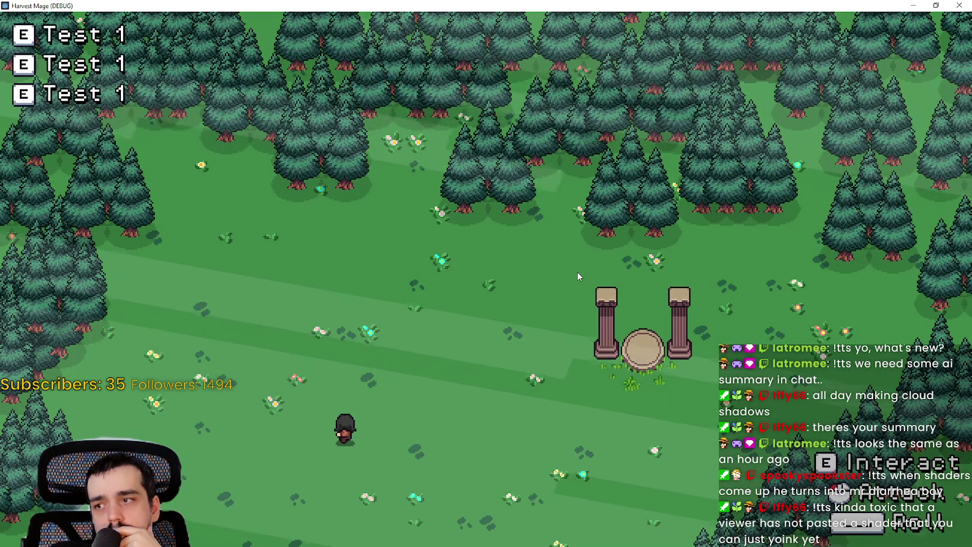
key("Down")
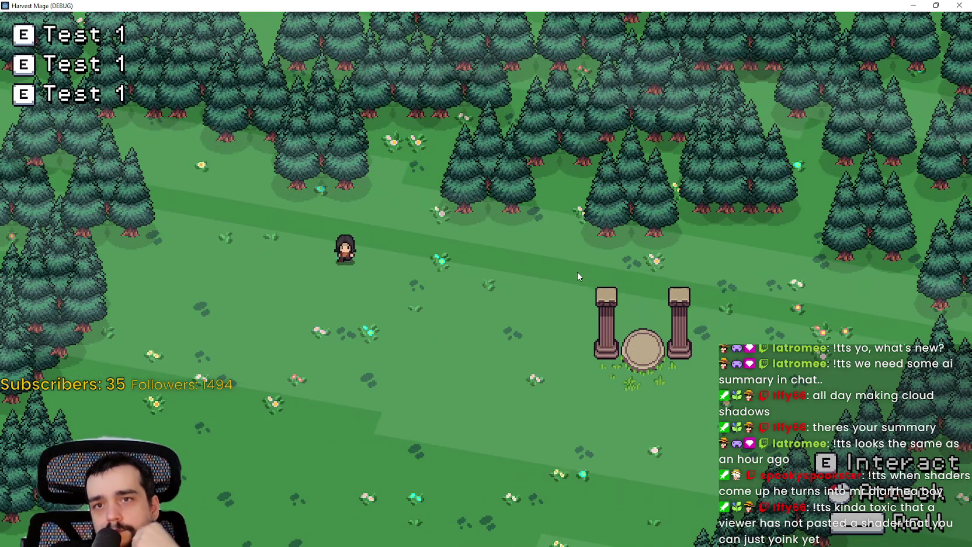
key("alt+F4")
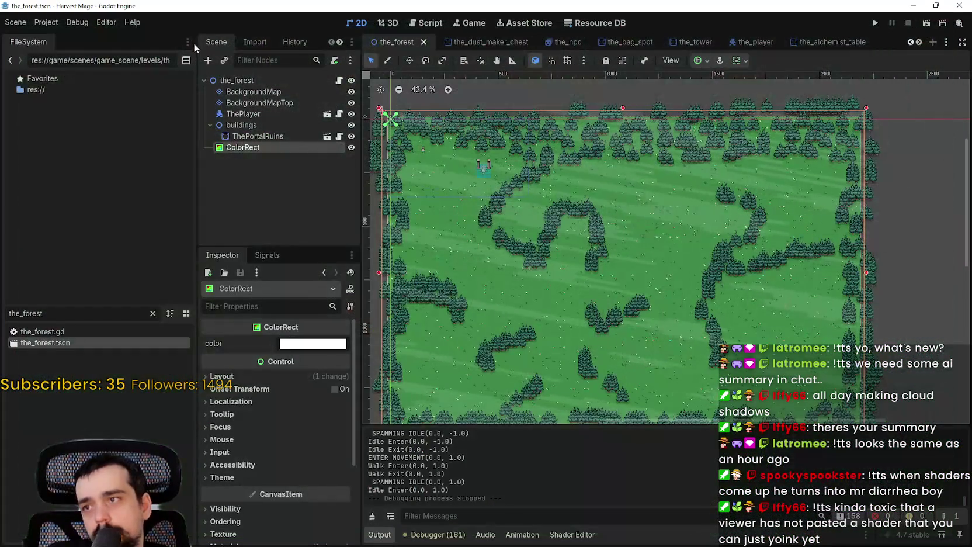
Move ColorRect between BackgroundMap and BackgroundMapTop and save the_forest scene.
mouse_move(248, 148)
left_mouse_down()
mouse_move(270, 91)
mouse_move(257, 106)
mouse_move(245, 100)
mouse_move(251, 111)
left_mouse_up()
key("ctrl+s")
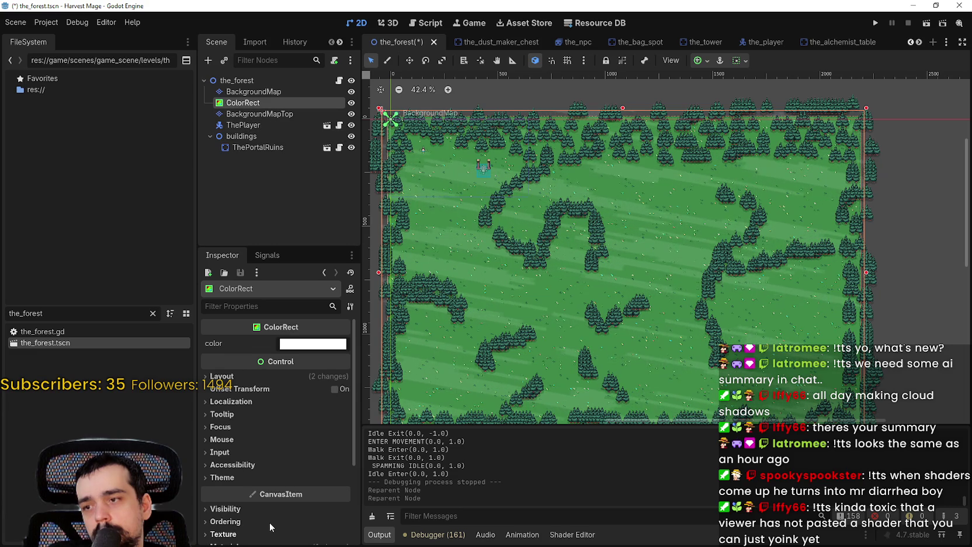
scroll(270, 523, "down", 1)
scroll(619, 228, "down", 2)
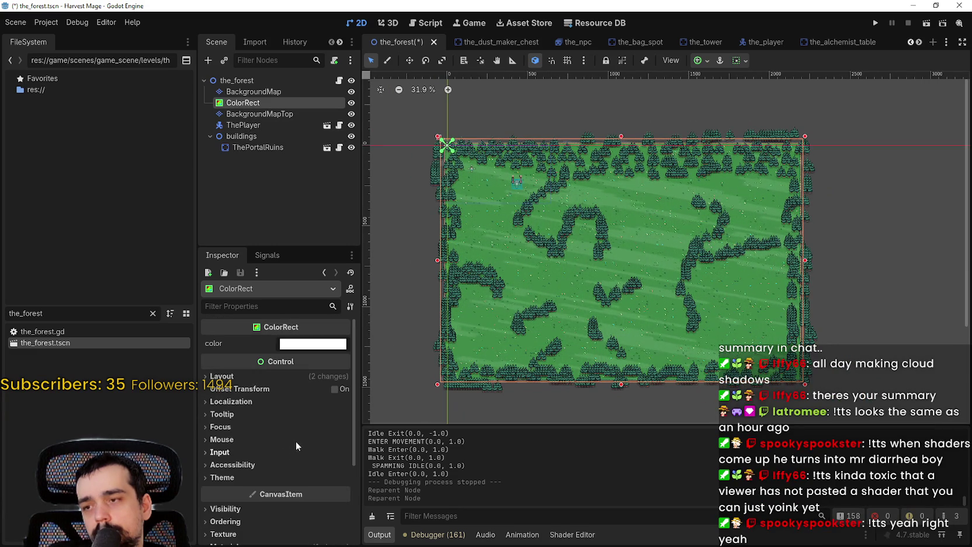
scroll(295, 441, "down", 3)
Open the ColorRect's shader material and its code, showing the wind and patch parameters.
left_click(286, 439)
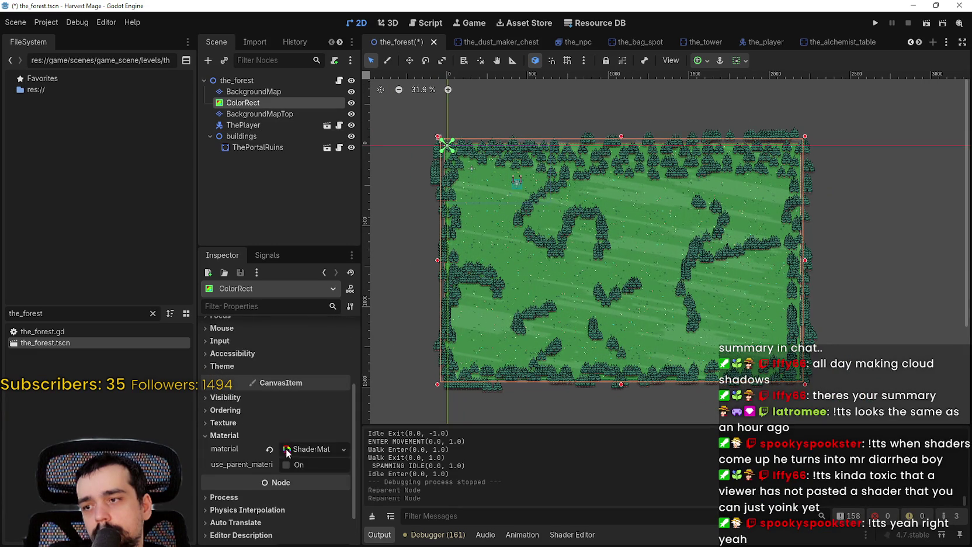
scroll(292, 432, "down", 1)
left_click(302, 418)
scroll(319, 389, "down", 3)
left_click(317, 387)
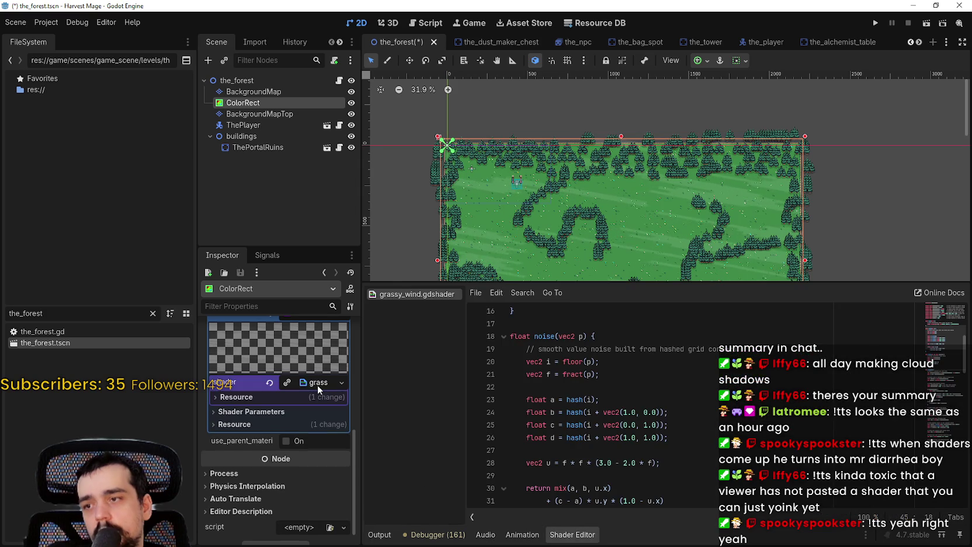
left_click(267, 397)
left_click(268, 397)
left_click(270, 410)
scroll(285, 467, "down", 2)
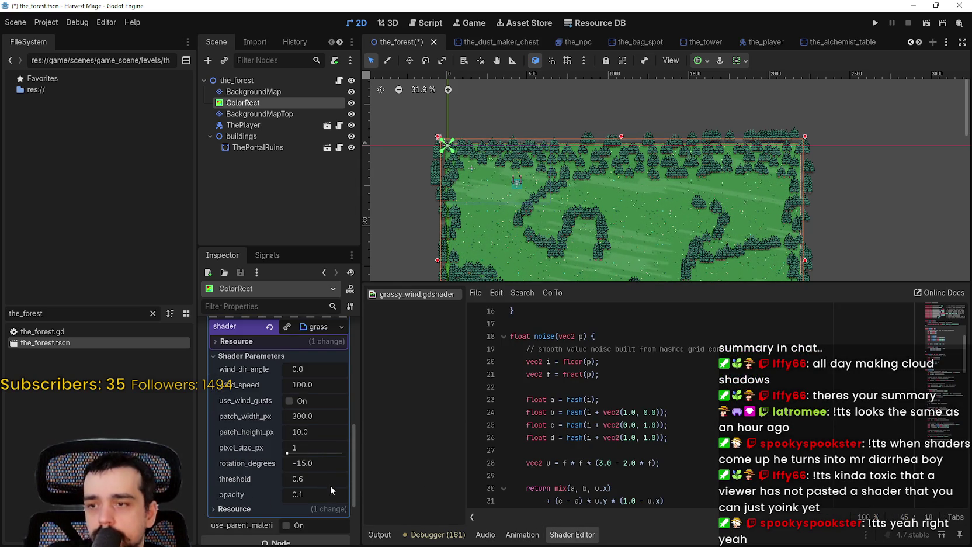
scroll(562, 174, "up", 1)
scroll(587, 200, "up", 2)
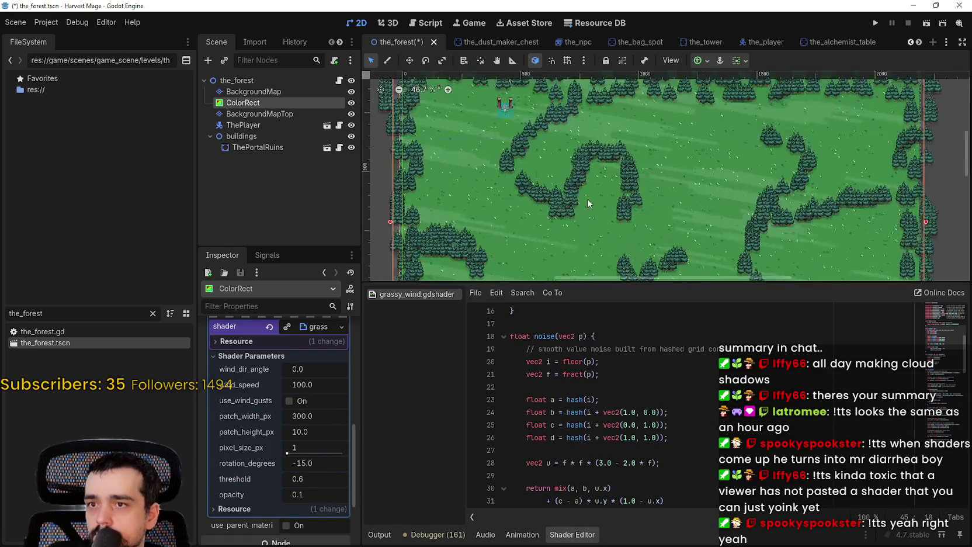
scroll(666, 387, "down", 2)
scroll(666, 387, "down", 7)
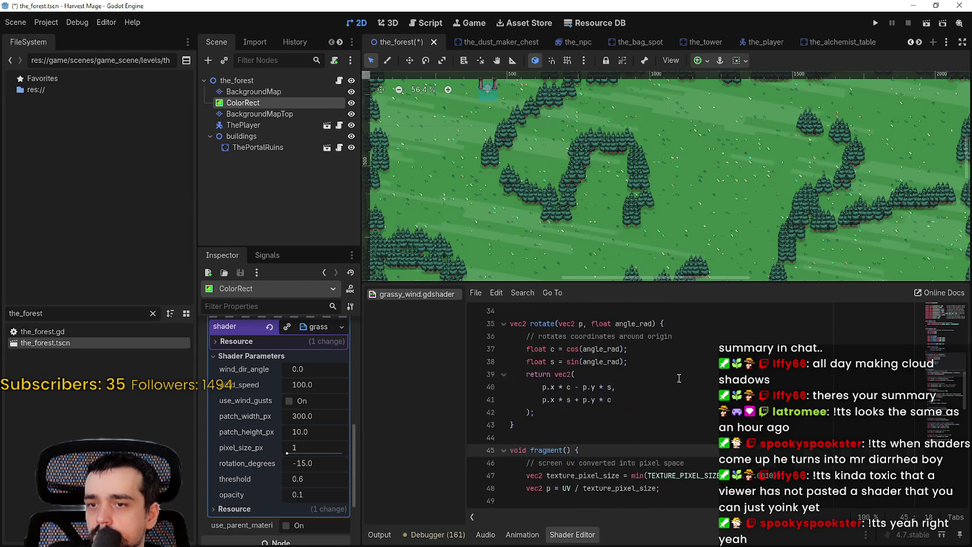
Change the vec2 value on shader line 47 to 0.0001, save, and run the project.
double_click(777, 400)
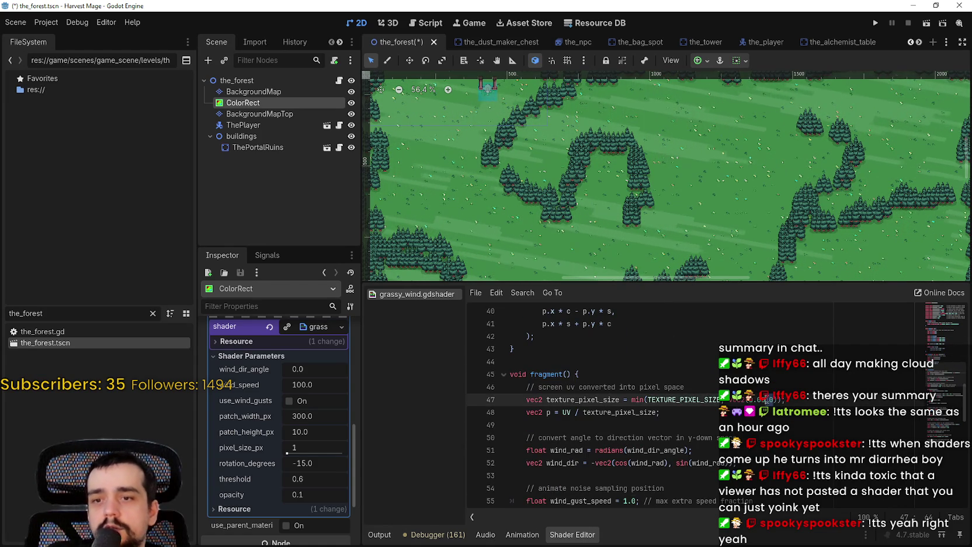
type("0.0001")
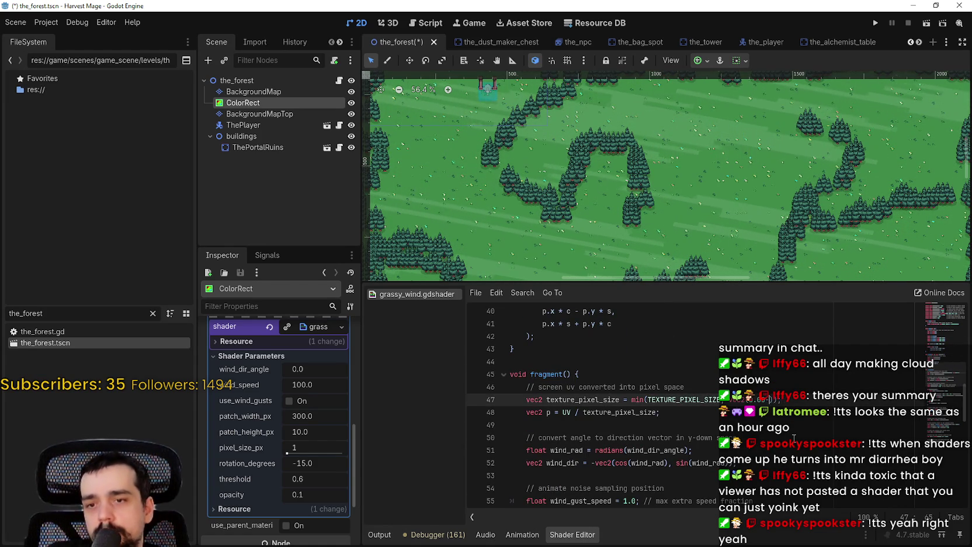
key("ctrl+s")
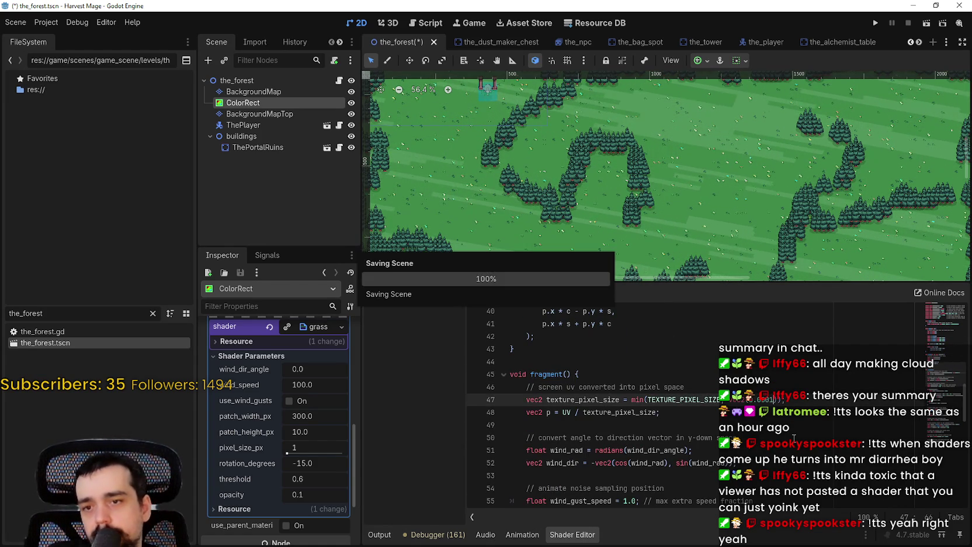
scroll(504, 146, "up", 4)
scroll(503, 146, "up", 5)
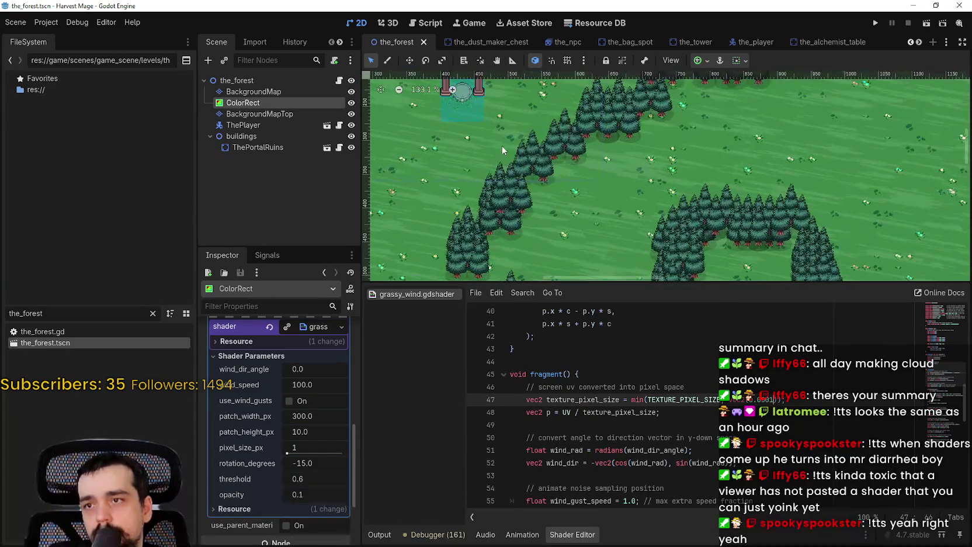
left_click(877, 23)
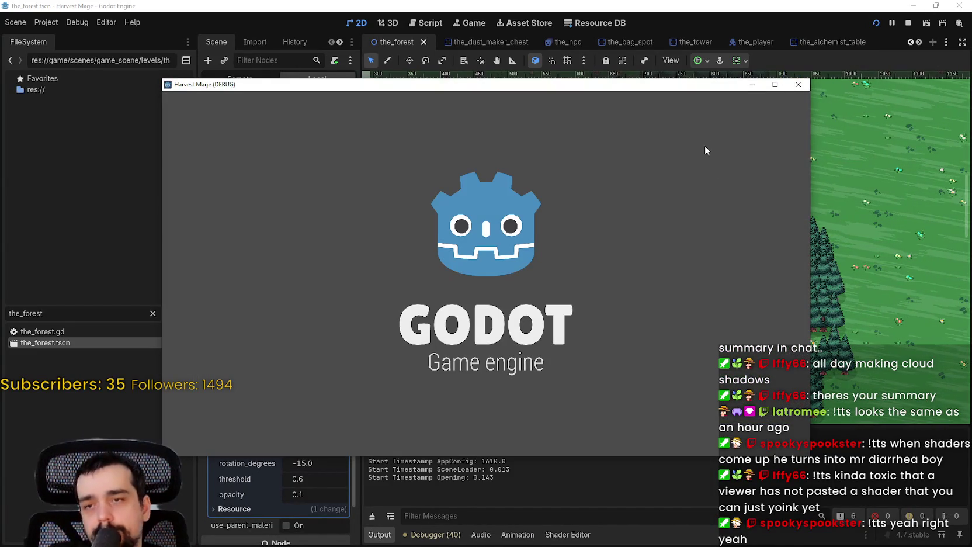
Maximize the game, continue into the forest level, walk around with WASD, then restore the window size.
left_click(775, 85)
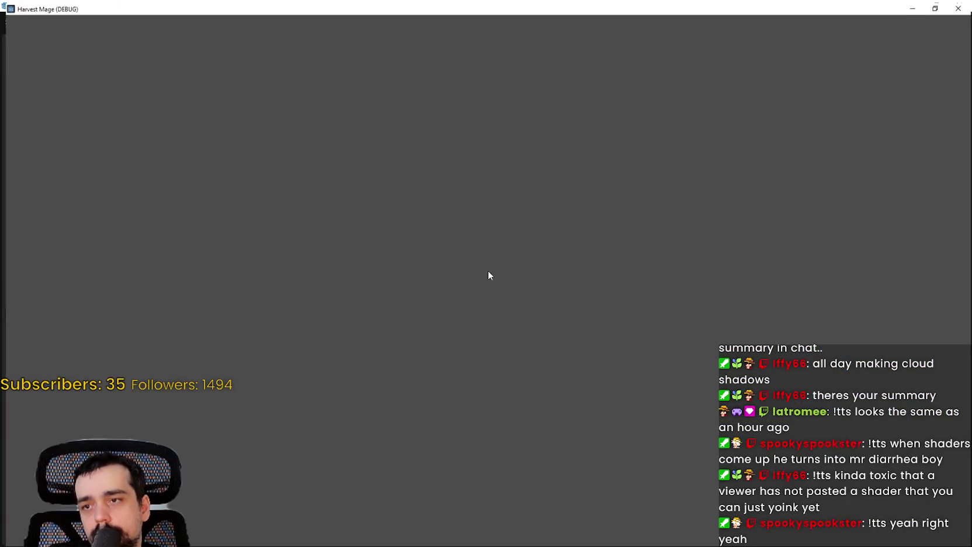
left_click(91, 292)
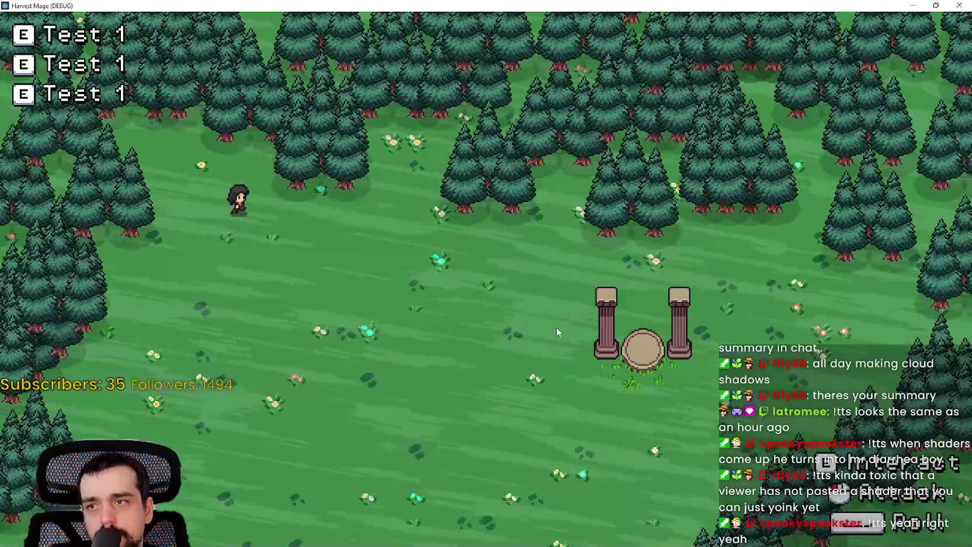
key("s")
key("d")
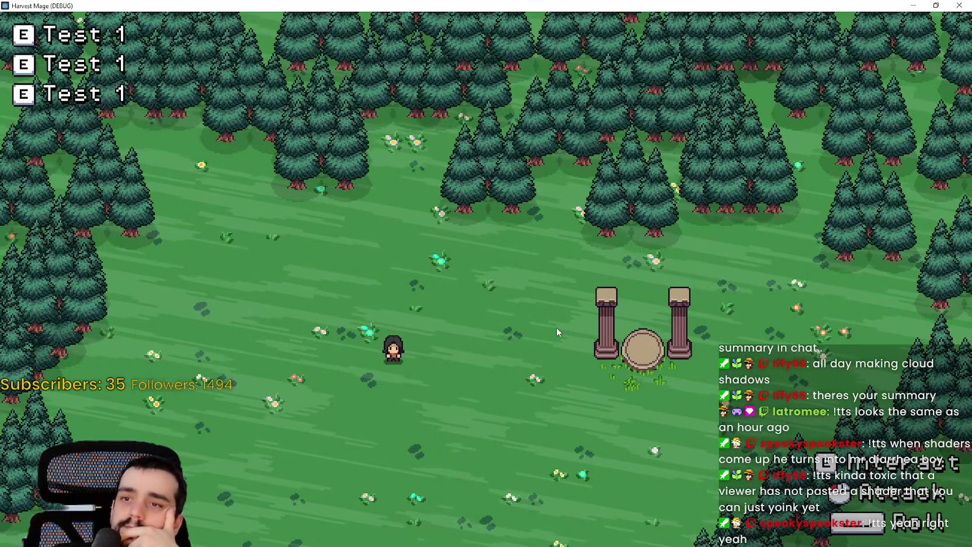
key("w")
key("d")
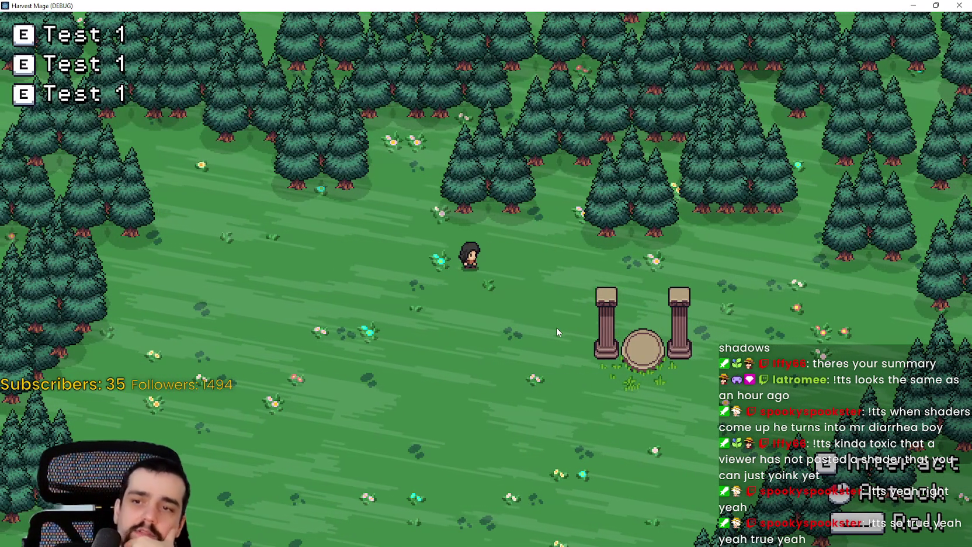
key("s")
key("s")
key("d")
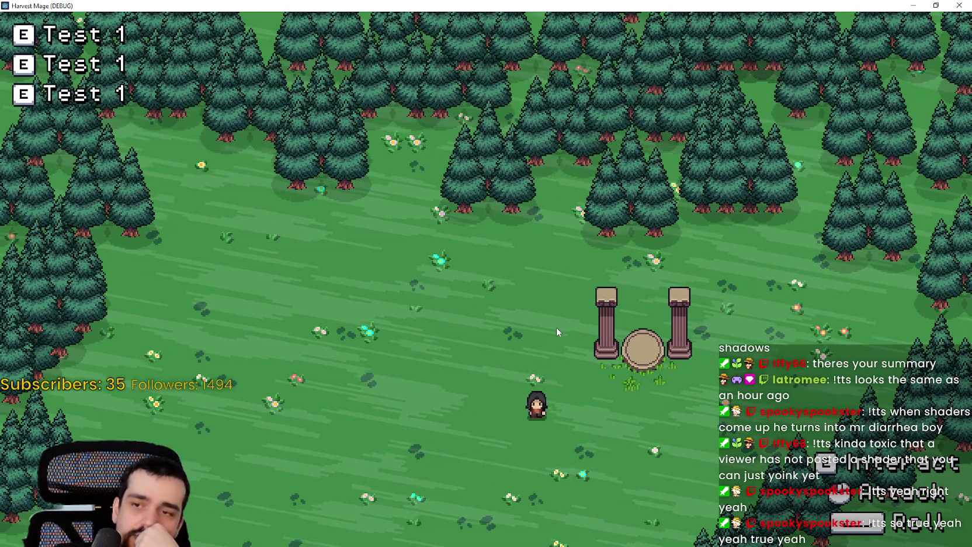
key("d")
key("d")
key("w")
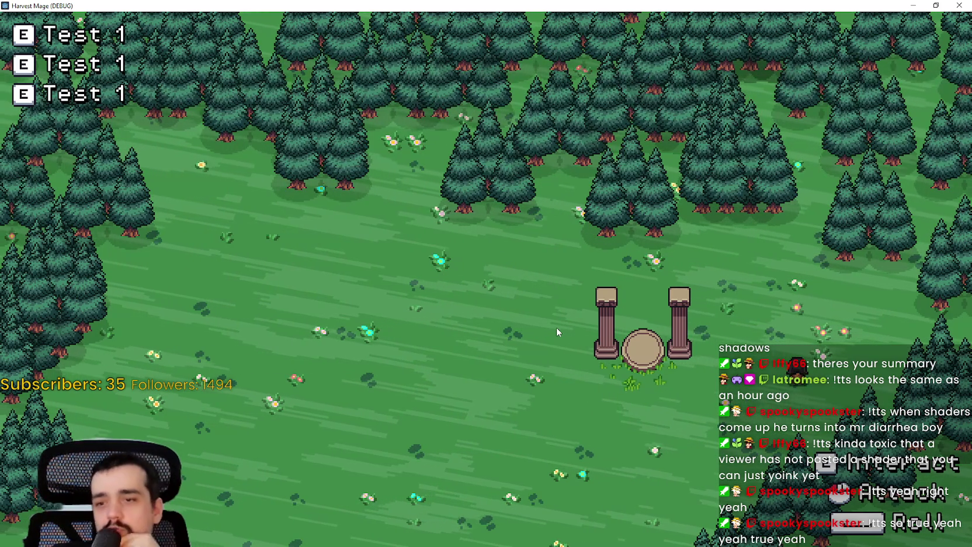
key("w")
key("a")
key("a")
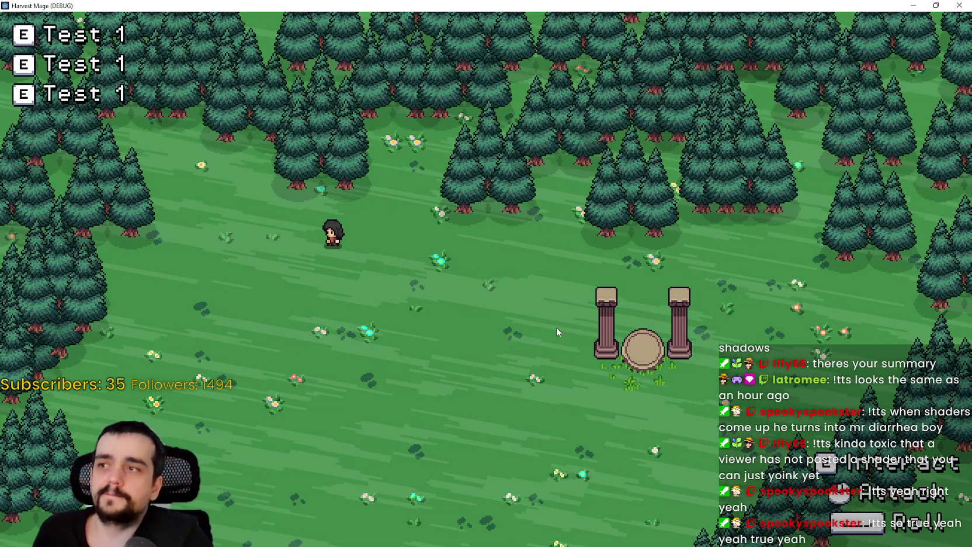
left_click(936, 5)
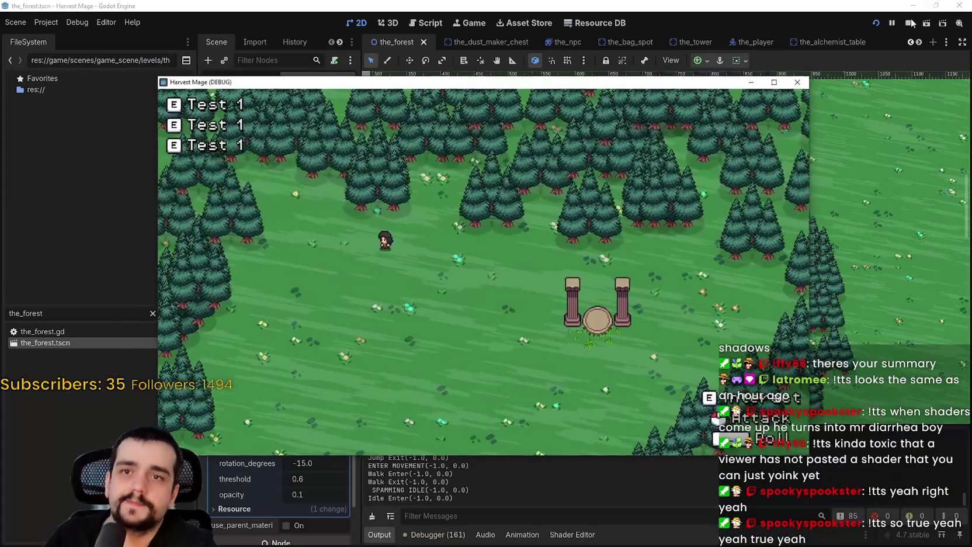
Stop the game, open the_village.tscn, and delete its ColorRect node.
left_click(909, 25)
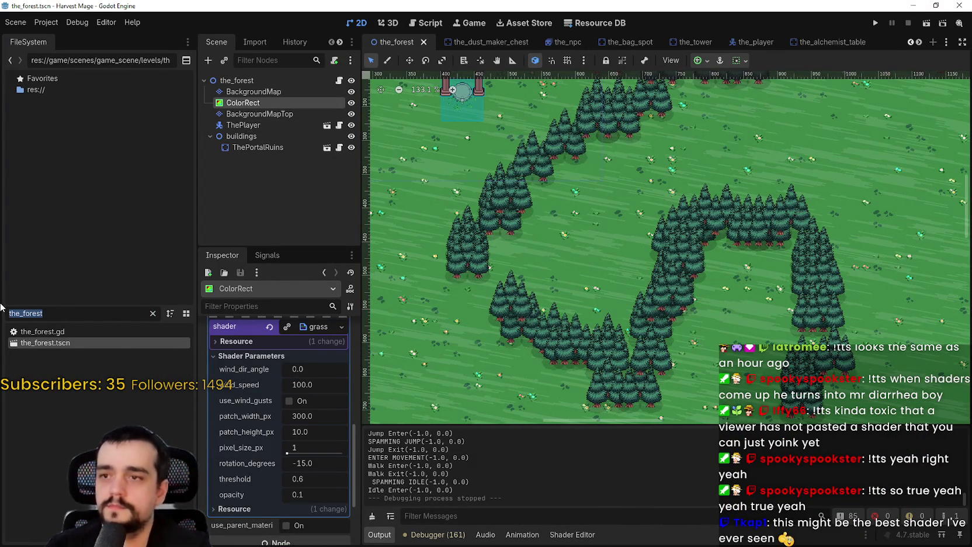
type("the_vi")
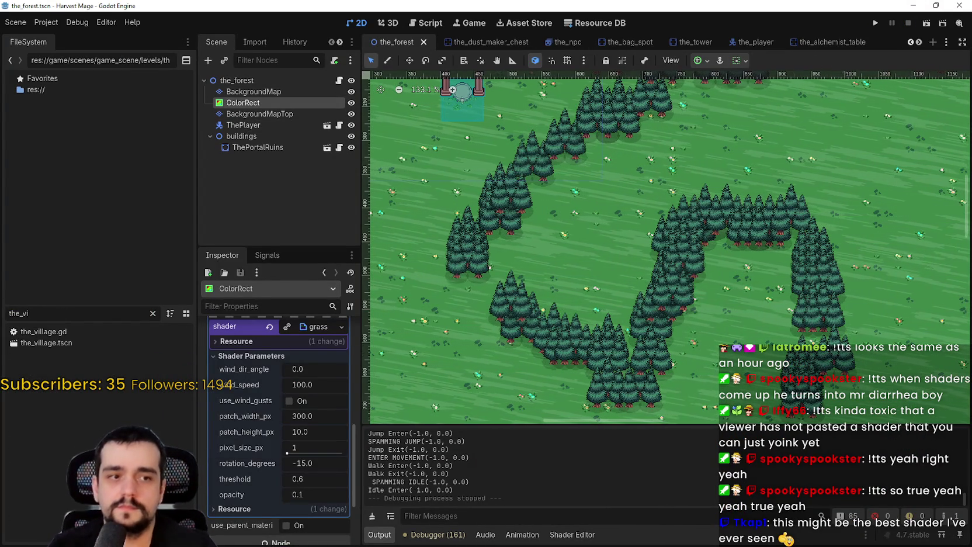
double_click(49, 343)
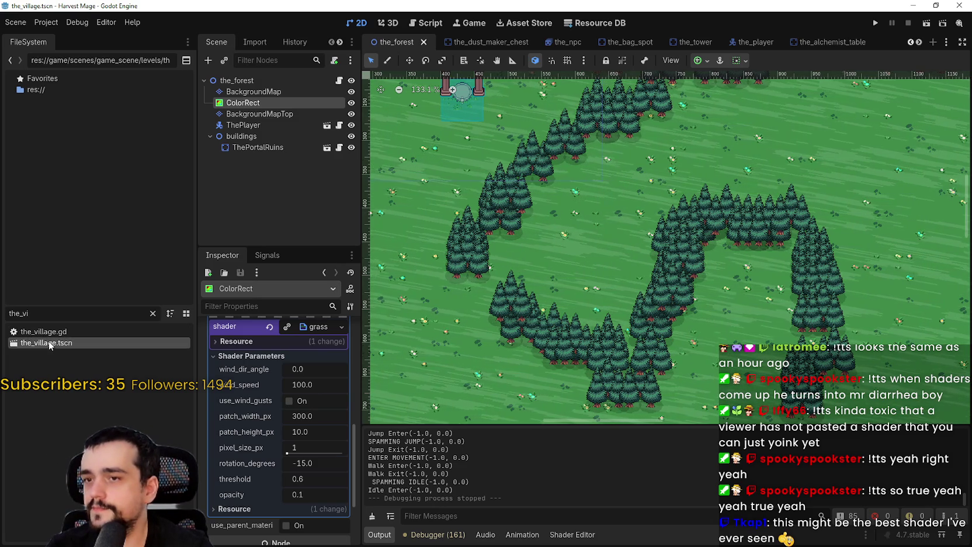
right_click(247, 125)
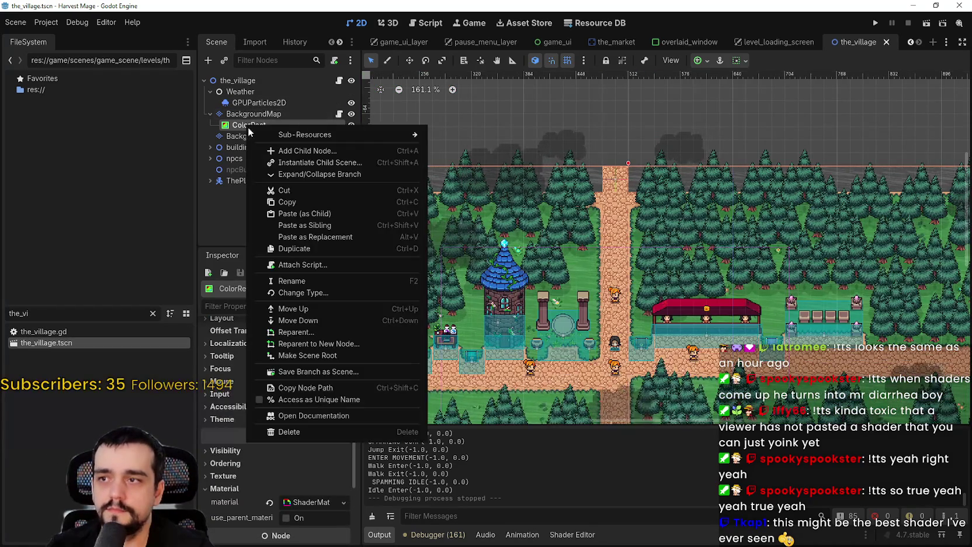
left_click(319, 431)
left_click(466, 283)
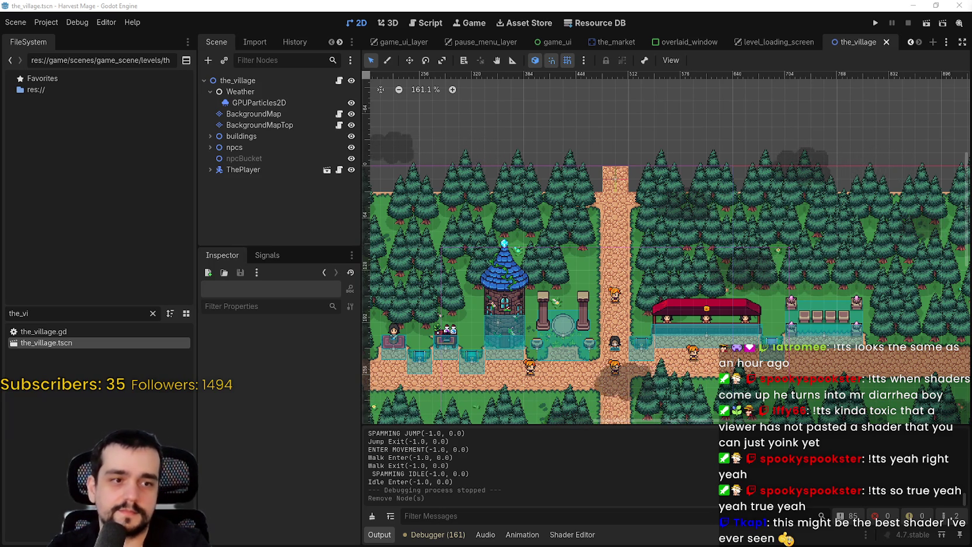
Scroll around the village scene and expand ThePlayer to reveal its camera.
scroll(649, 239, "down", 2)
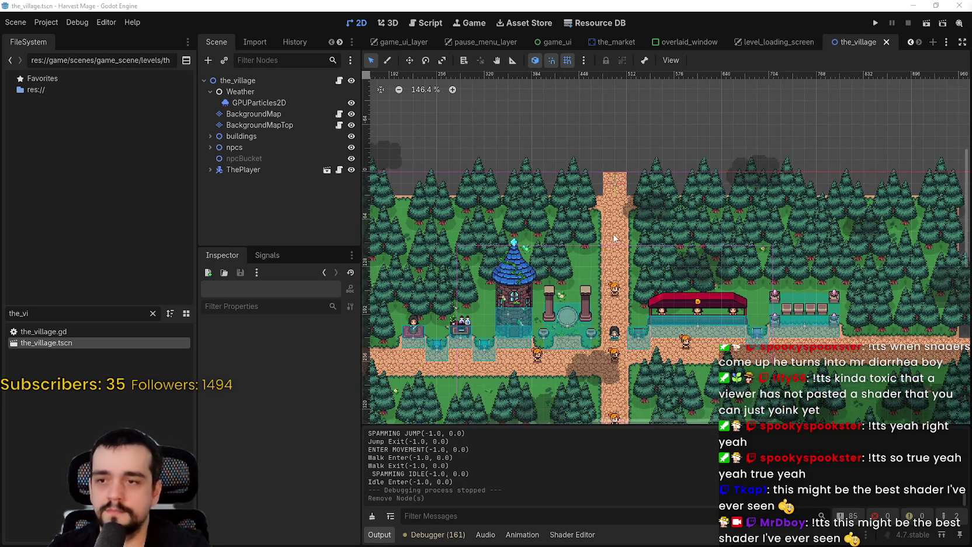
scroll(641, 224, "up", 5)
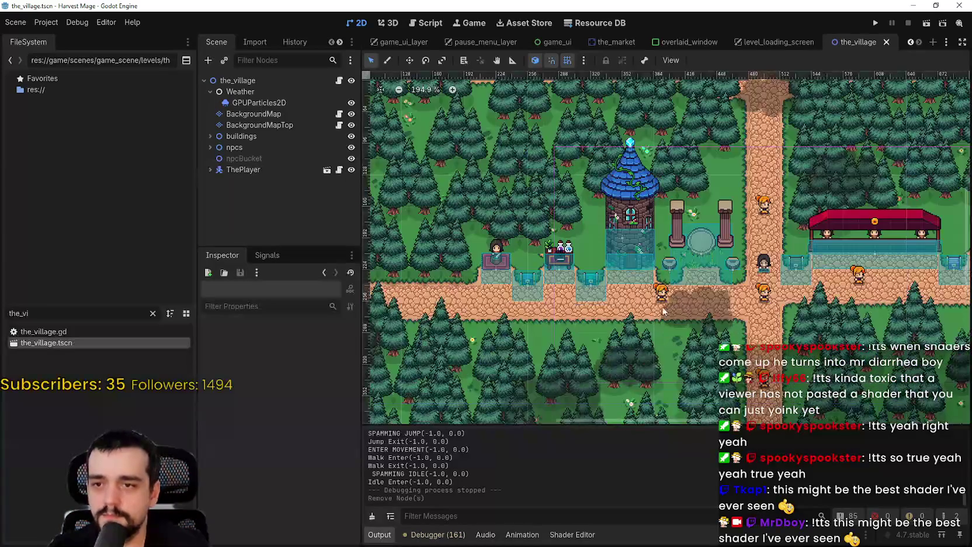
scroll(657, 260, "down", 2)
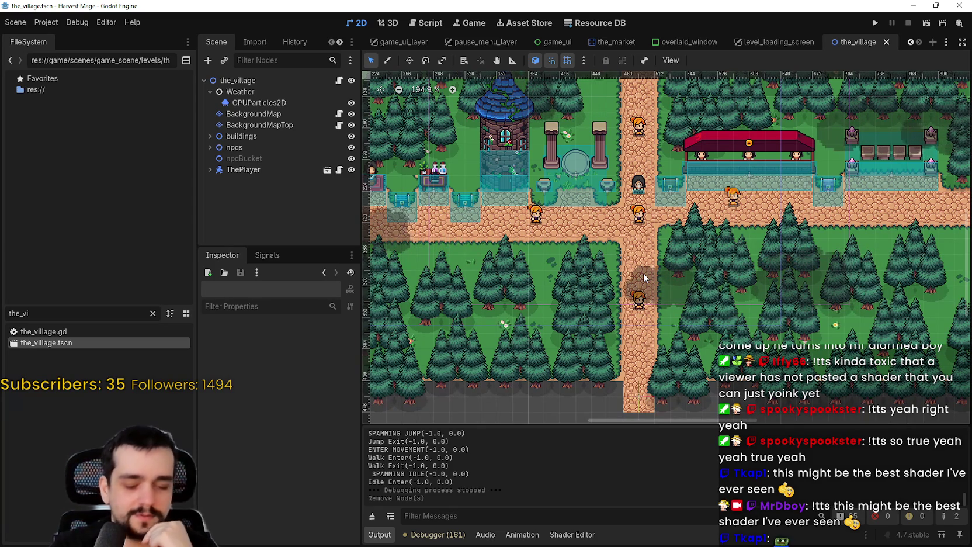
scroll(715, 117, "up", 2)
scroll(715, 117, "left", 2)
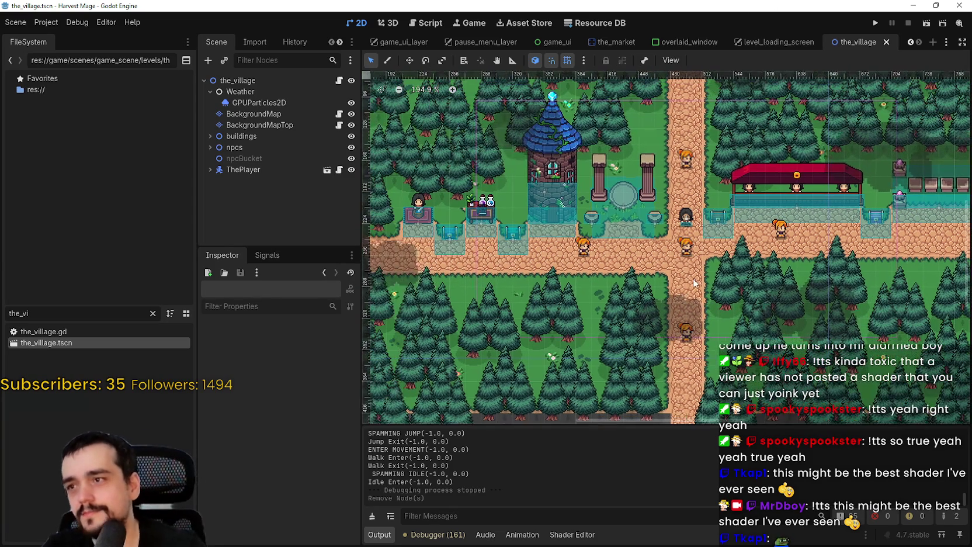
left_click(209, 170)
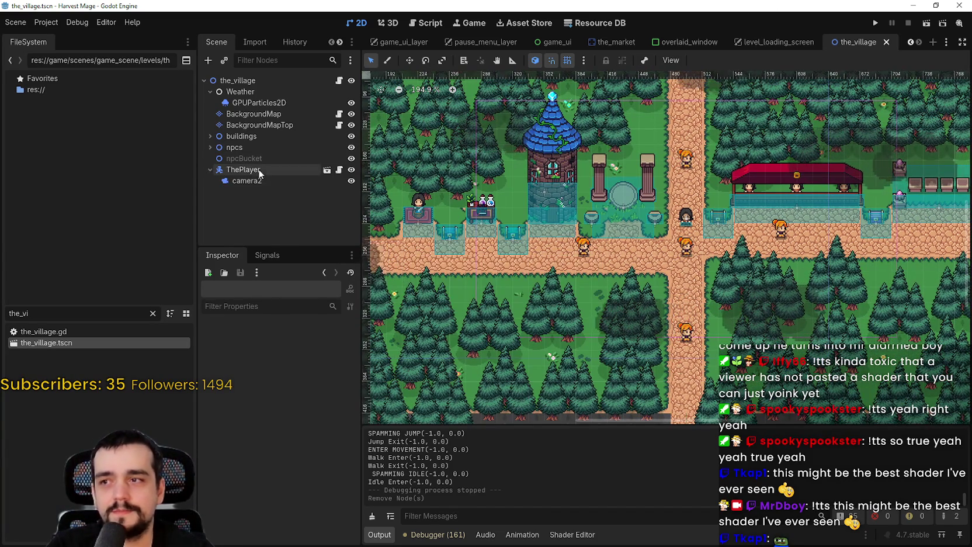
Copy the camera2 node from ThePlayer and save the_village scene.
right_click(257, 181)
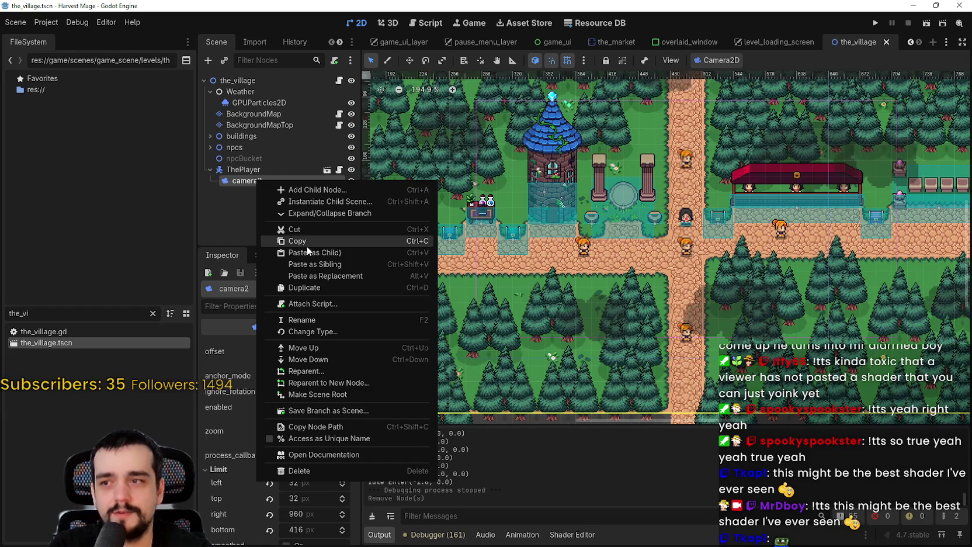
key("Escape")
key("ctrl+s")
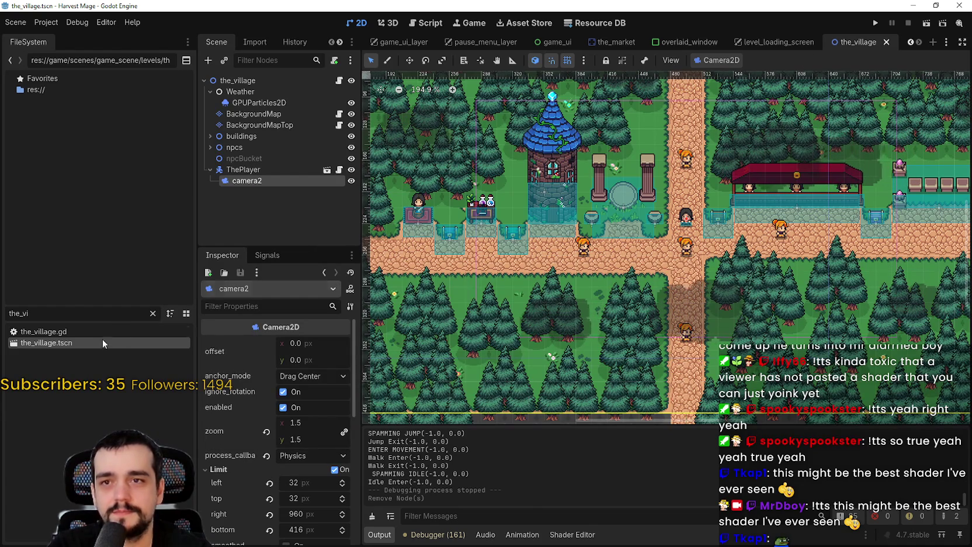
Paste camera2 as a child of ThePlayer in the_forest.tscn, save, and run the project.
double_click(18, 313)
type("the_forest")
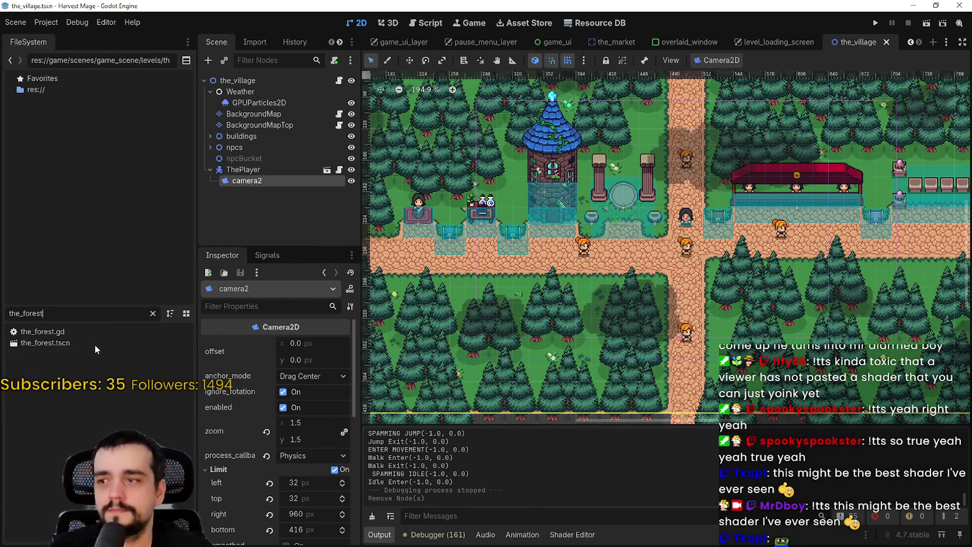
double_click(95, 344)
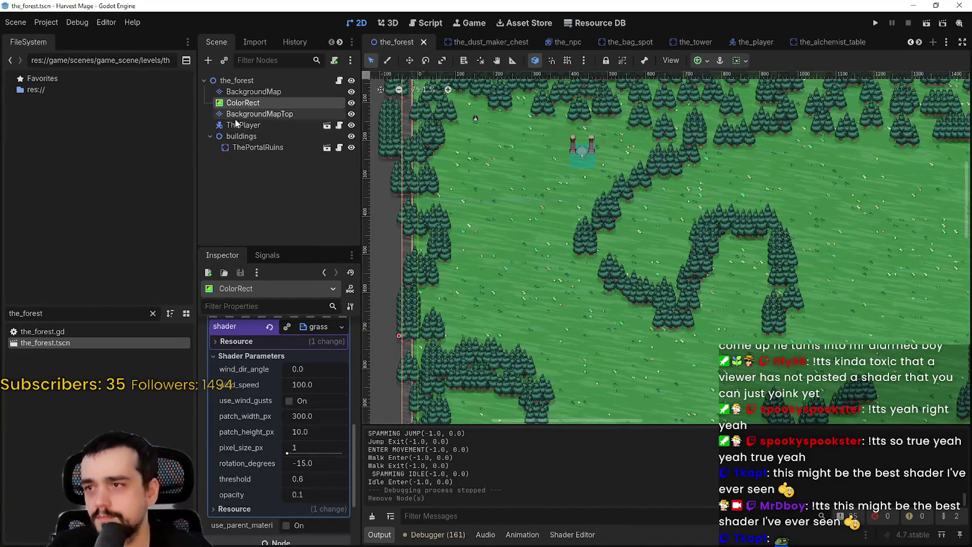
right_click(239, 125)
left_click(297, 216)
key("ctrl+s")
scroll(701, 233, "down", 4)
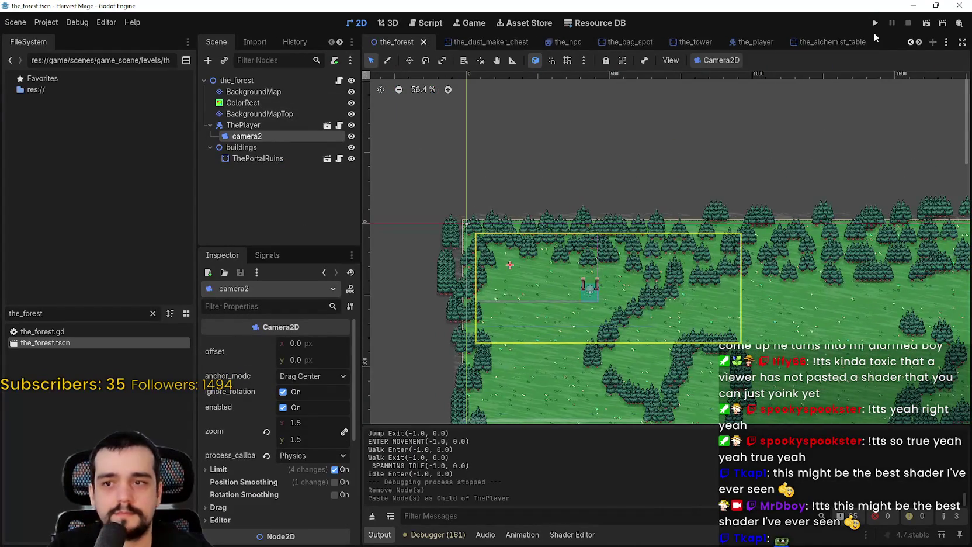
left_click(875, 23)
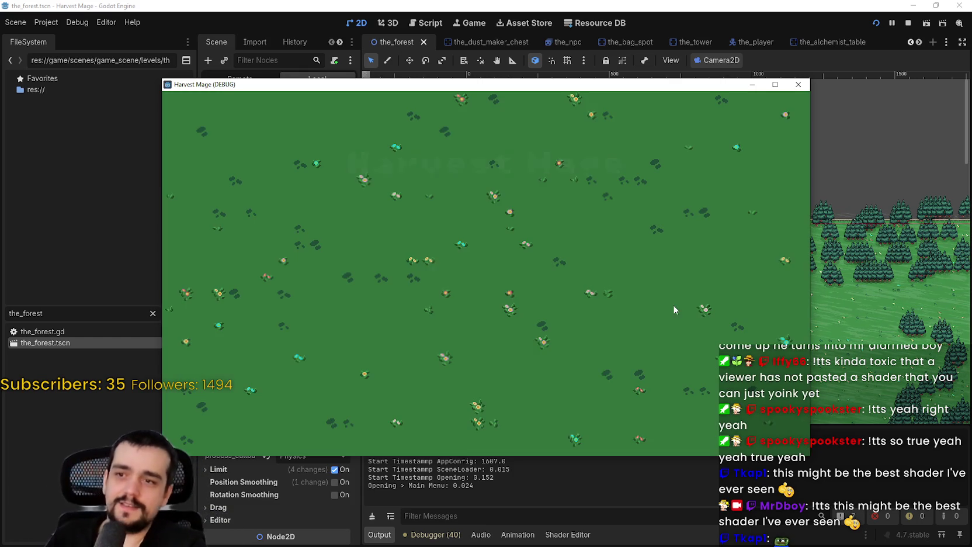
Continue into the forest level and walk the player down and right past the shrine.
left_click(296, 276)
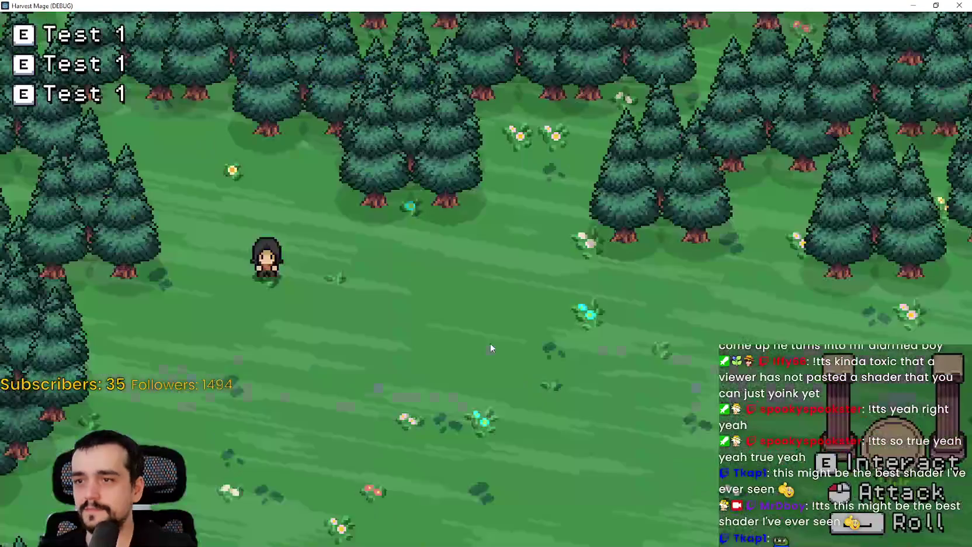
key("d")
key("d")
key("s")
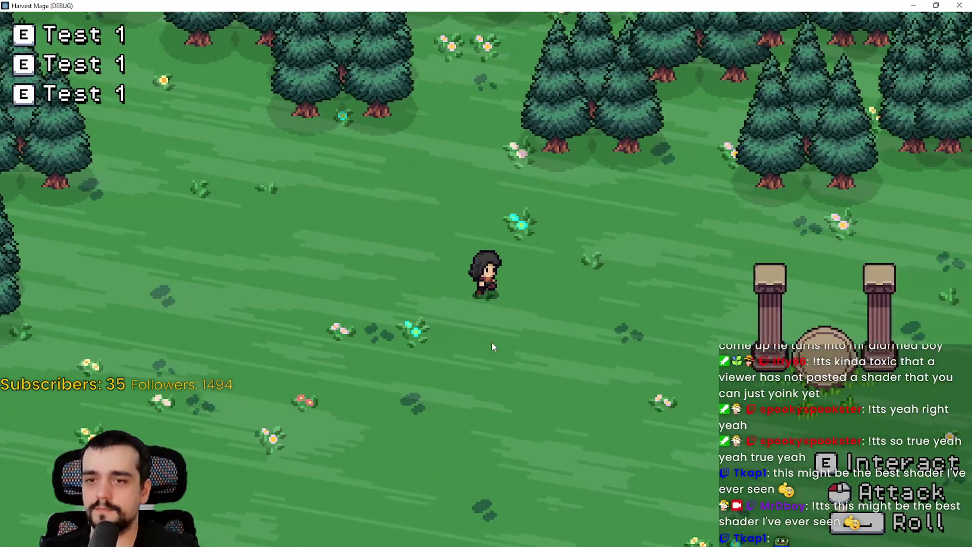
key("d")
key("s")
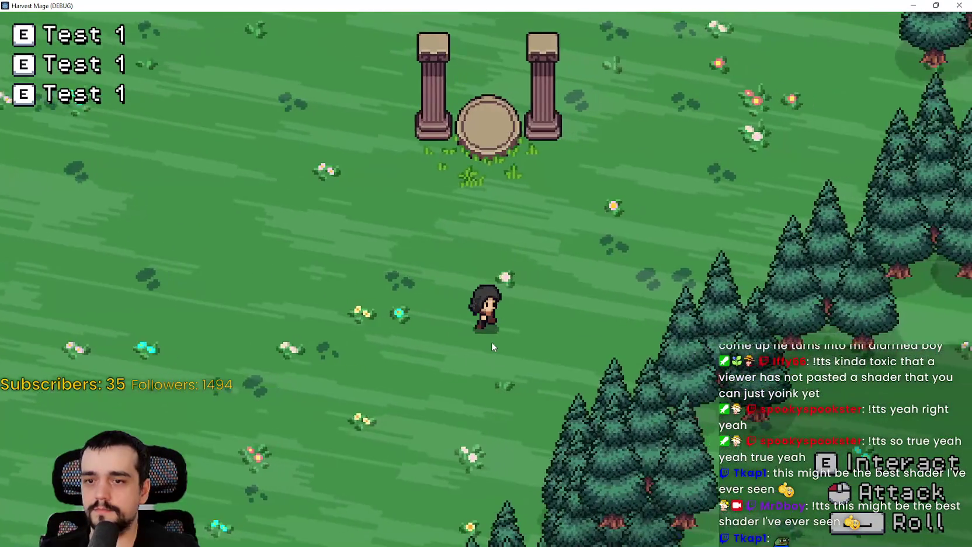
key("s")
key("d")
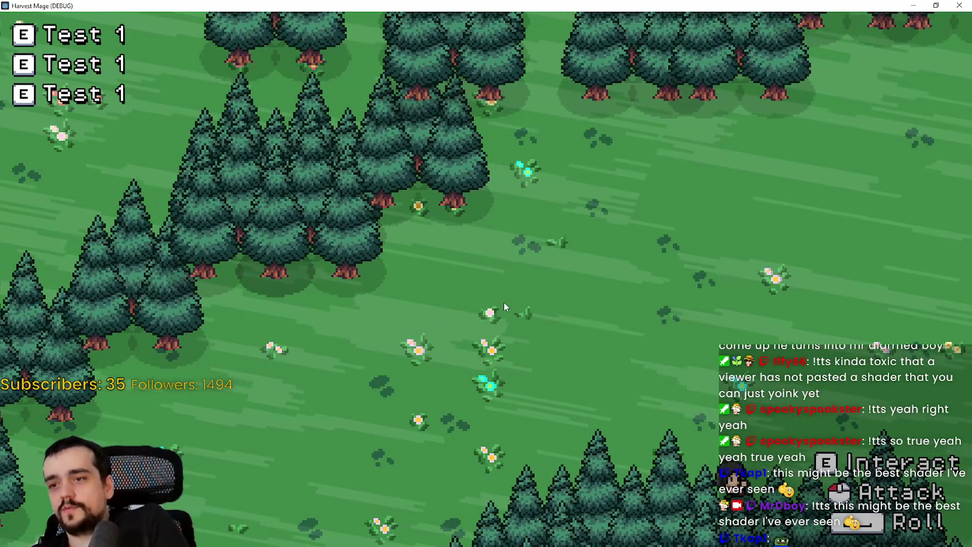
Walk the player up-left through the trees and back to the clearing, then stop the game.
key("w")
key("d")
key("a")
key("w")
key("a")
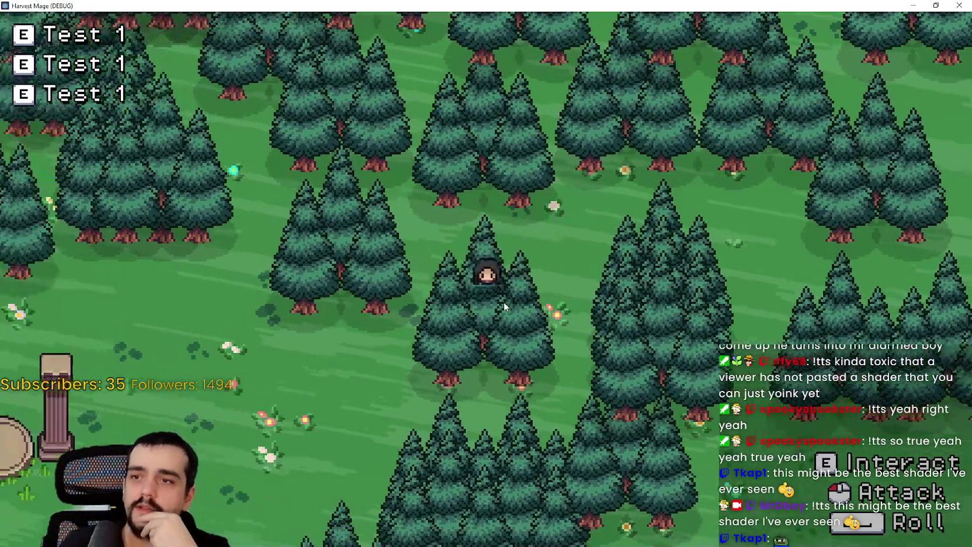
key("w")
key("a")
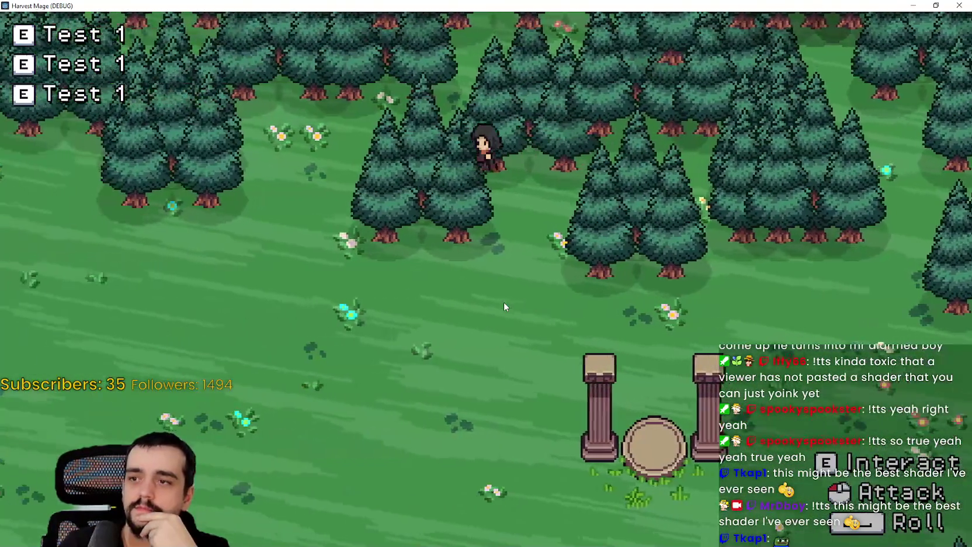
key("s")
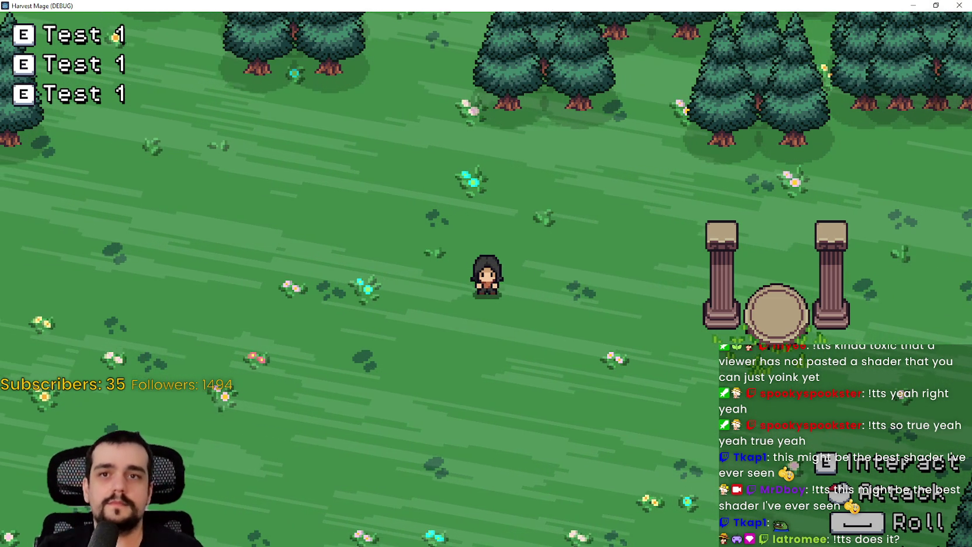
left_click(935, 5)
left_click(907, 22)
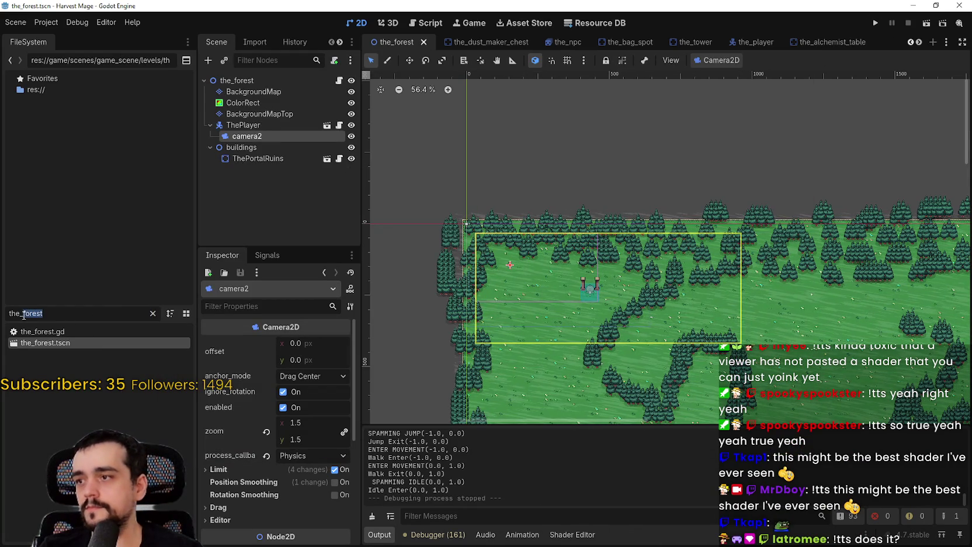
Open the_village.tscn and copy its Weather node.
type("villa")
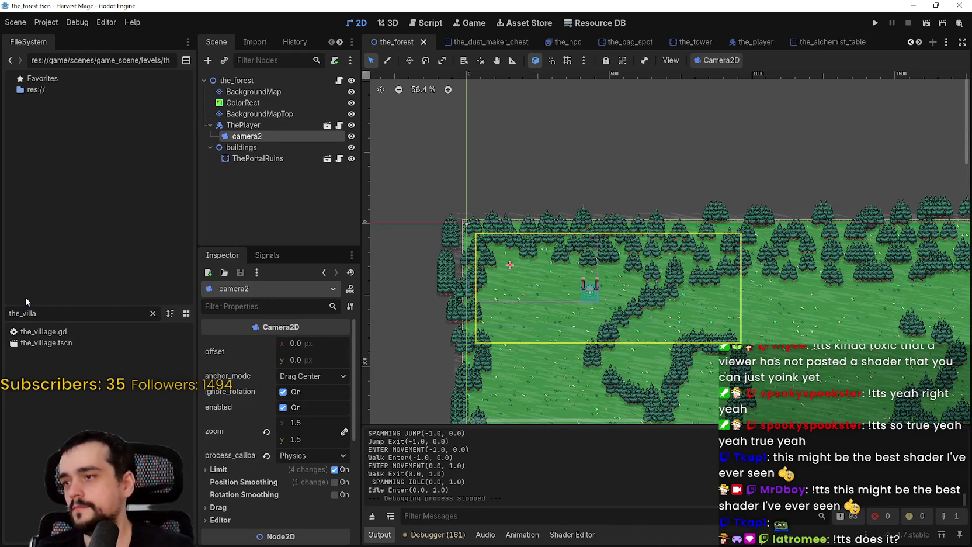
double_click(60, 343)
scroll(544, 208, "down", 2)
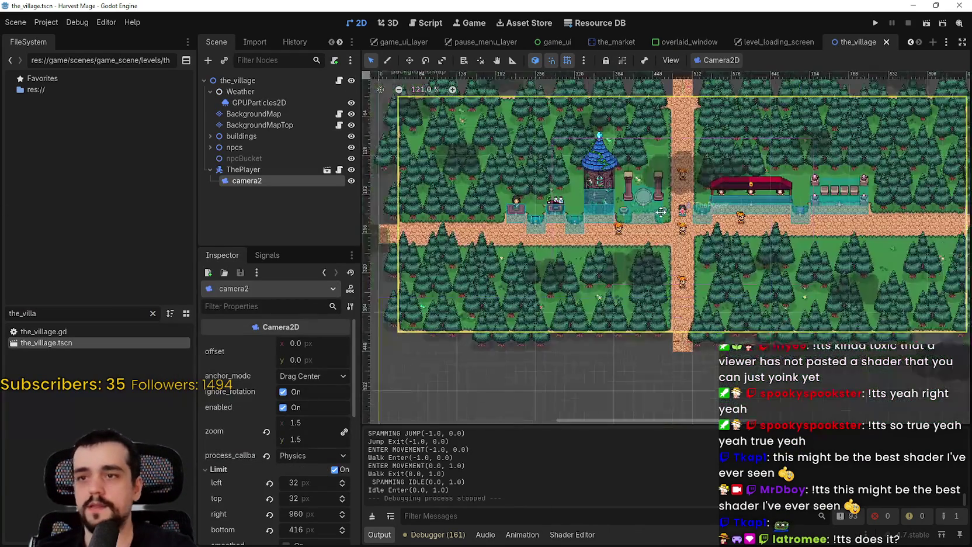
left_click(264, 105)
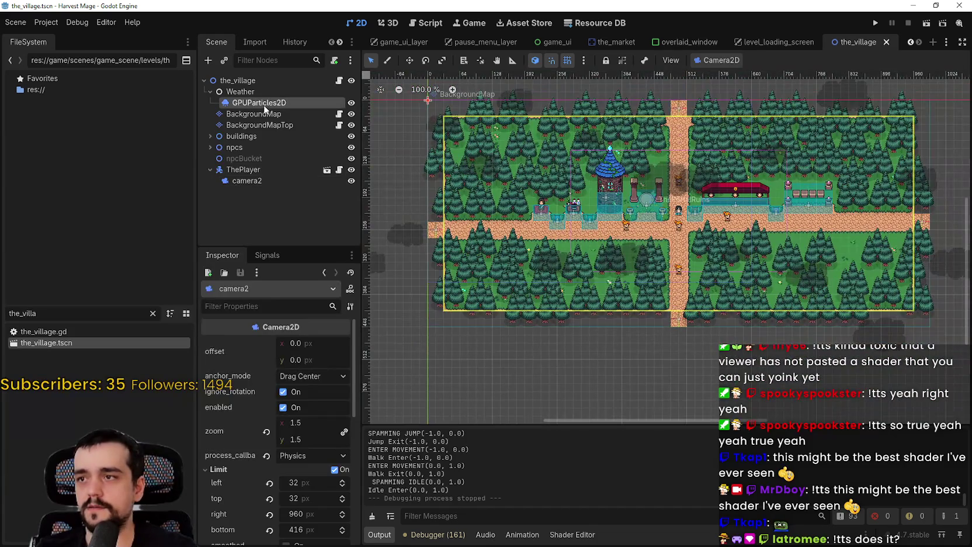
right_click(223, 92)
left_click(260, 151)
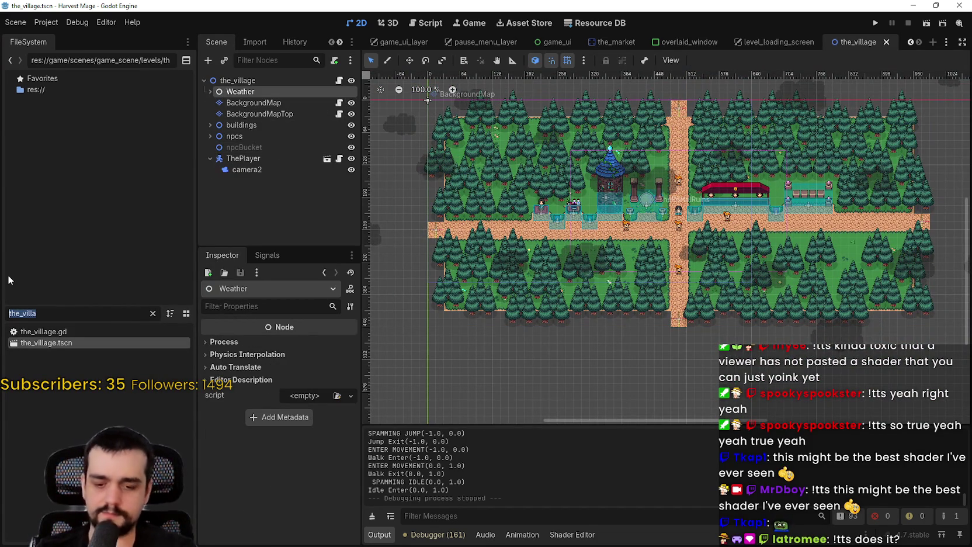
Open the_forest.tscn and use an action from its root node's menu.
type("the_forest")
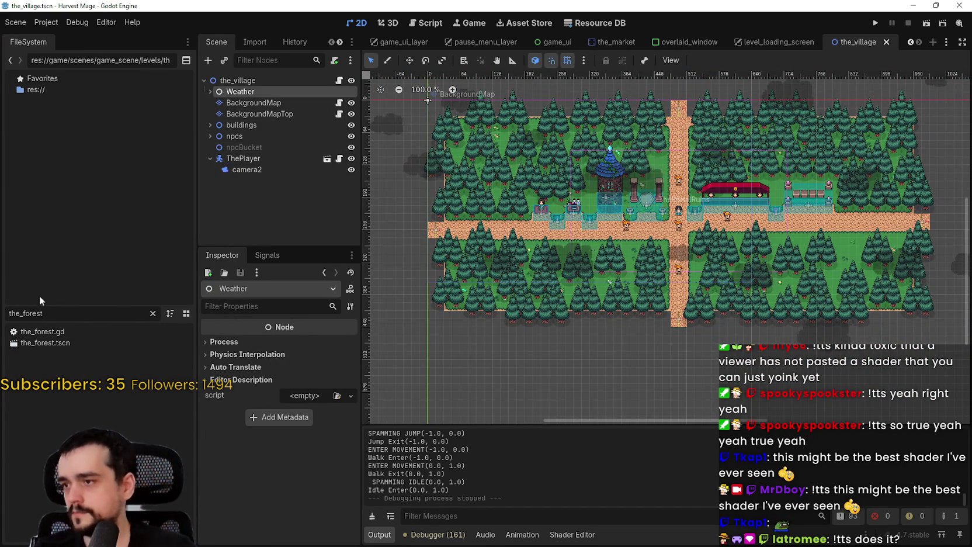
double_click(68, 343)
right_click(238, 82)
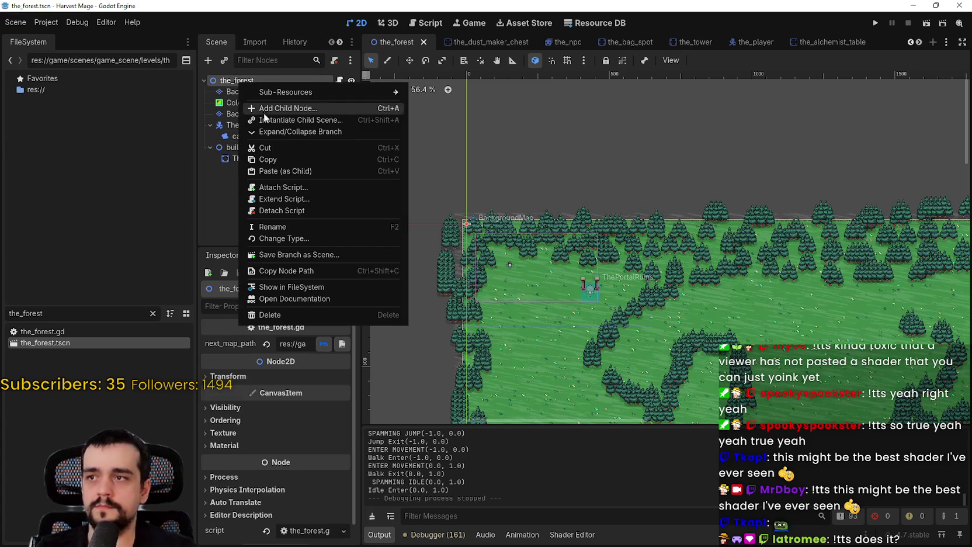
left_click(276, 160)
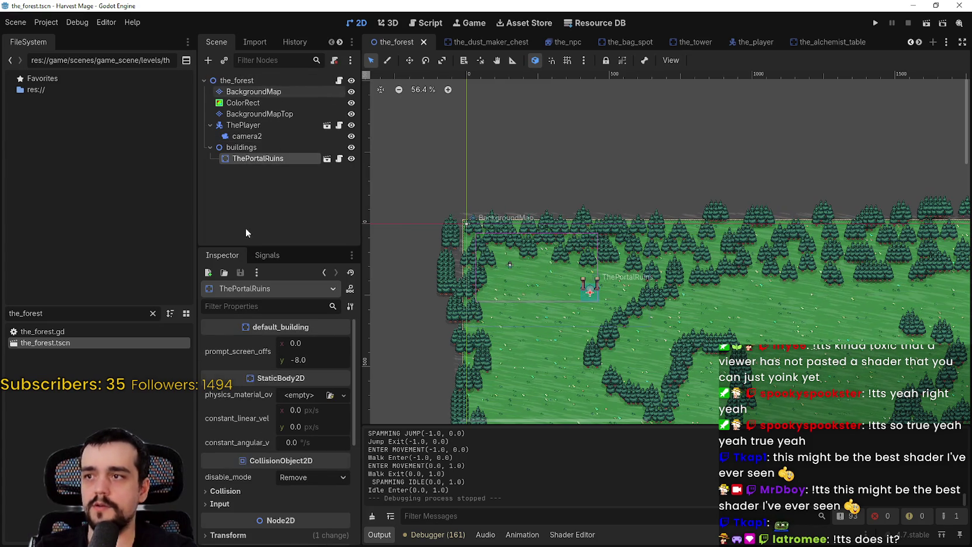
Reopen the_village.tscn, check the Weather node's actions, then filter FileSystem for the_forest.
left_click_drag(44, 313, 2, 302)
type("the_vill")
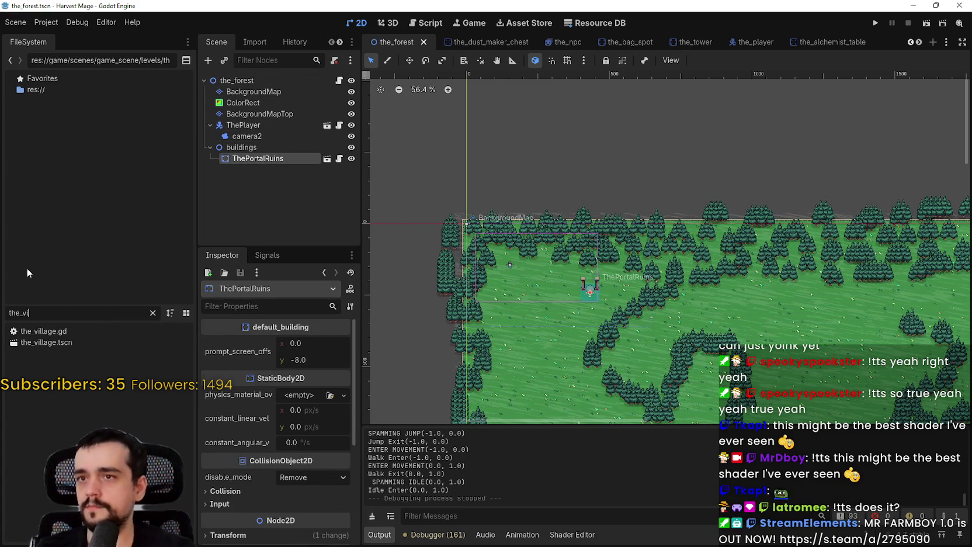
double_click(68, 343)
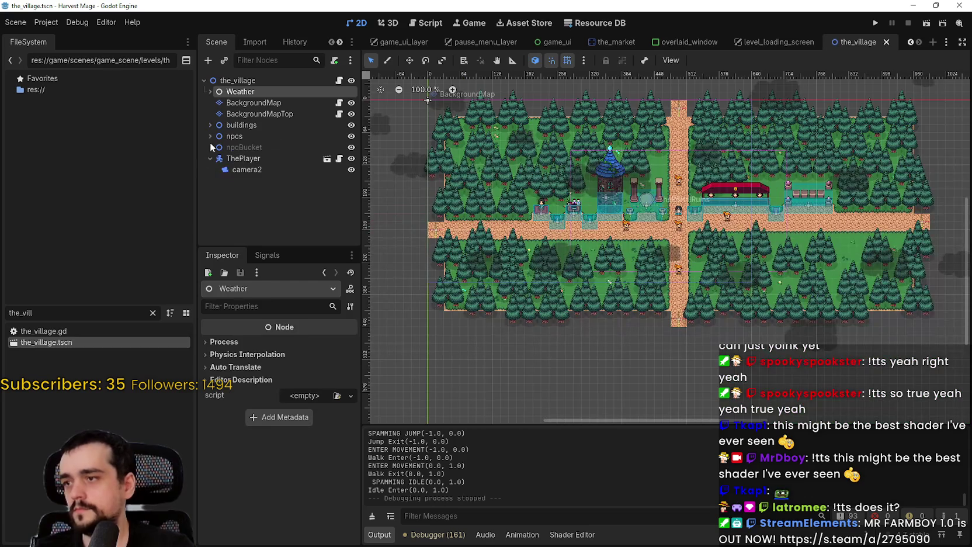
right_click(237, 93)
left_click(48, 314)
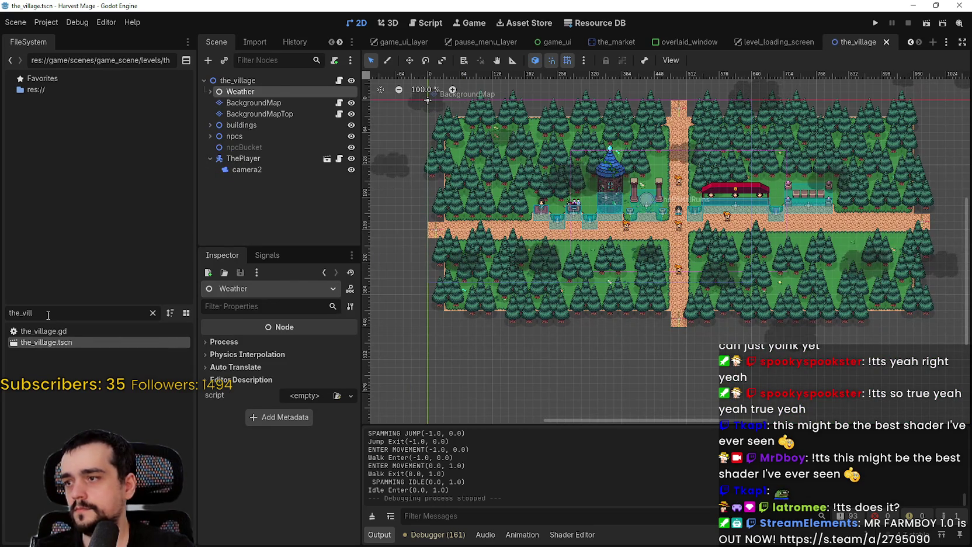
type("the_forest")
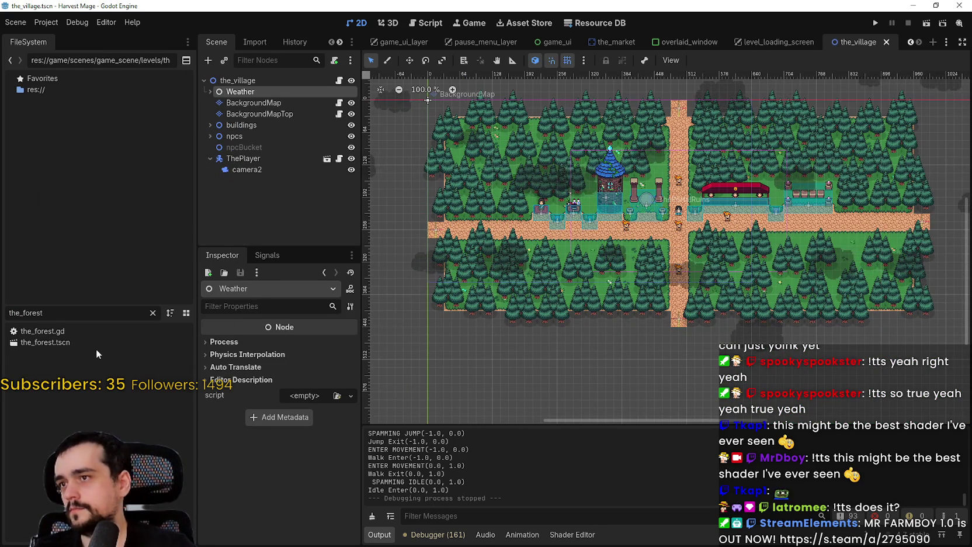
Paste the copied Weather node under the_forest root and save the scene.
double_click(75, 343)
right_click(252, 78)
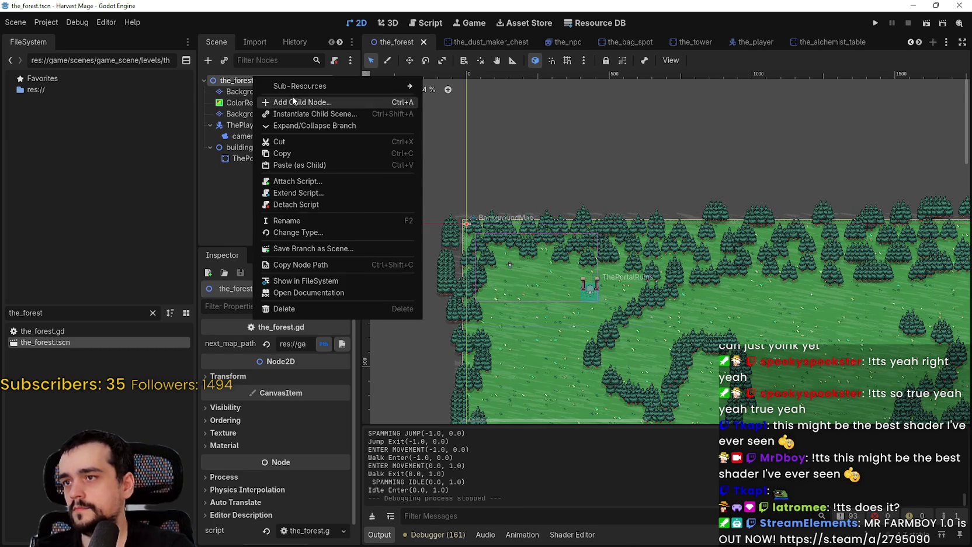
left_click(300, 166)
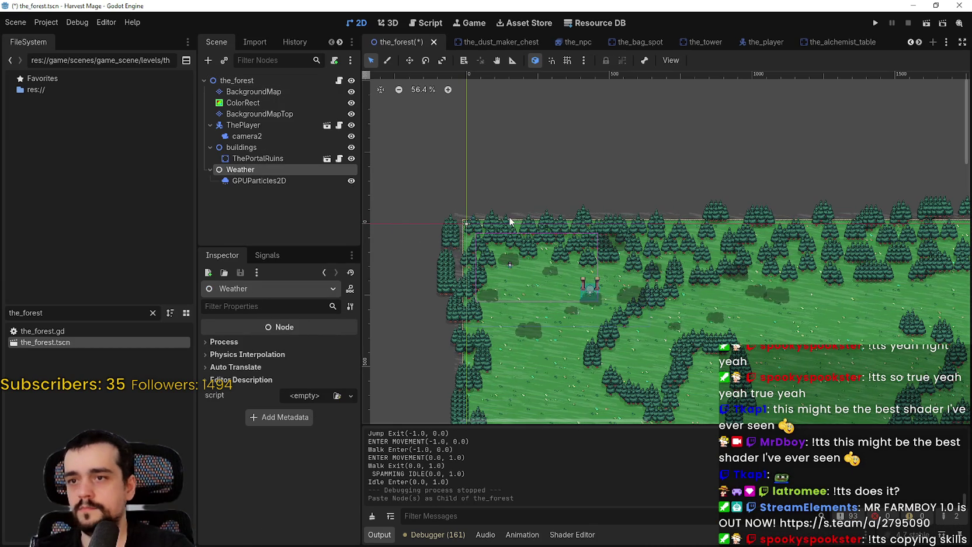
scroll(511, 216, "down", 2)
scroll(602, 256, "down", 1)
scroll(649, 296, "down", 1)
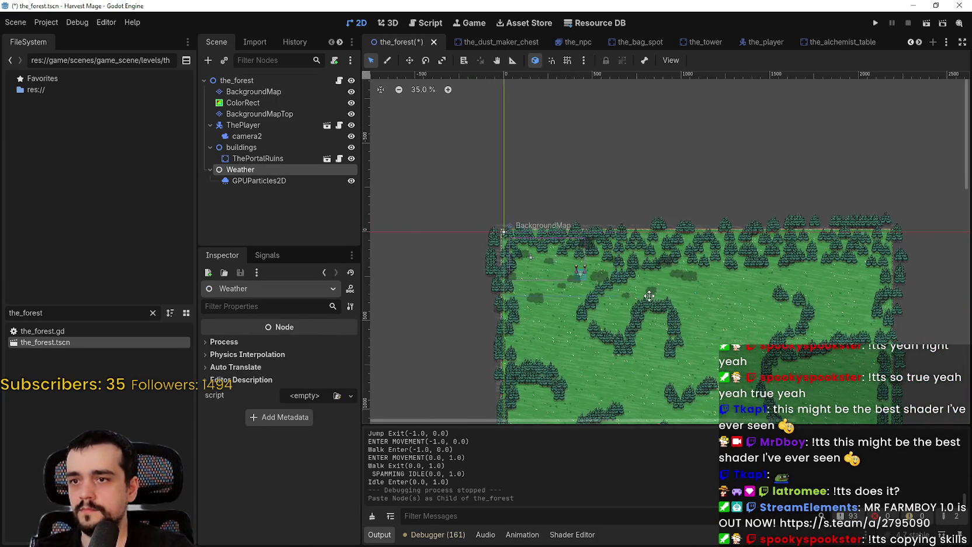
scroll(610, 253, "up", 2)
key("ctrl+s")
Make Weather the first child of the_forest above BackgroundMap and save again.
scroll(610, 254, "up", 3)
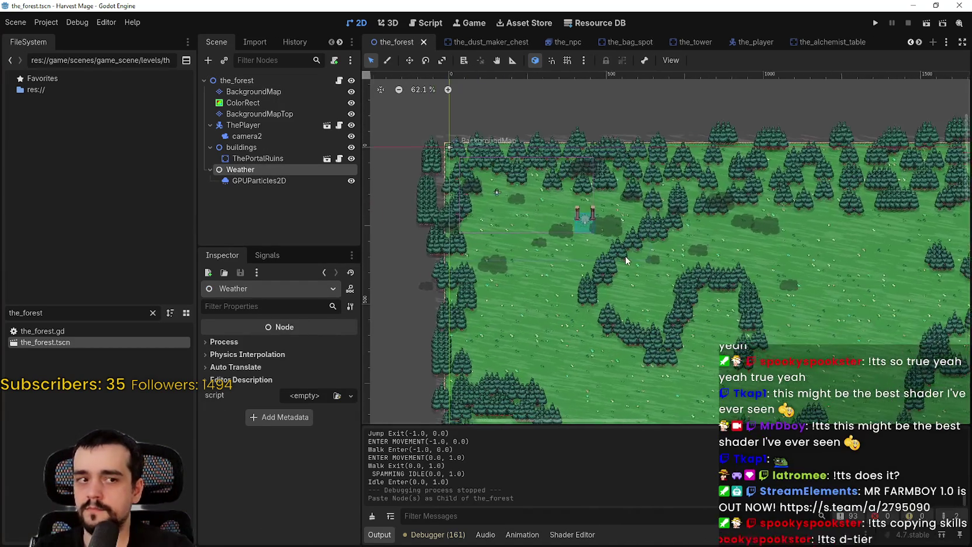
scroll(626, 257, "down", 2)
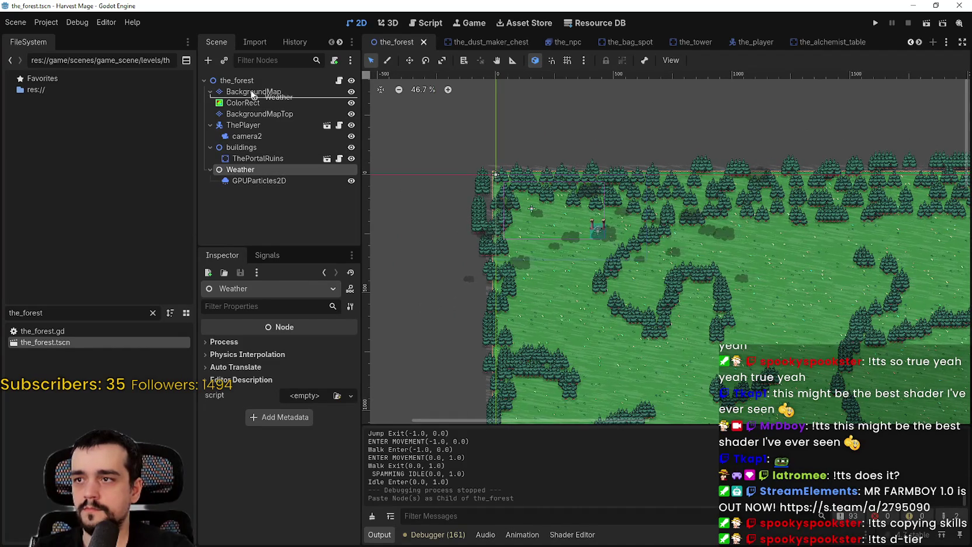
left_click_drag(253, 86, 253, 86)
key("ctrl+s")
scroll(620, 214, "down", 1)
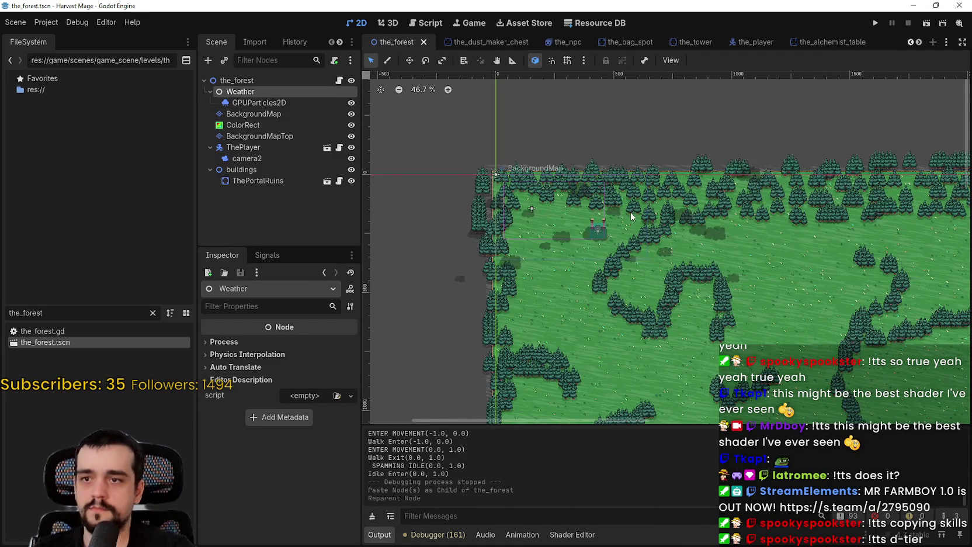
left_click(876, 23)
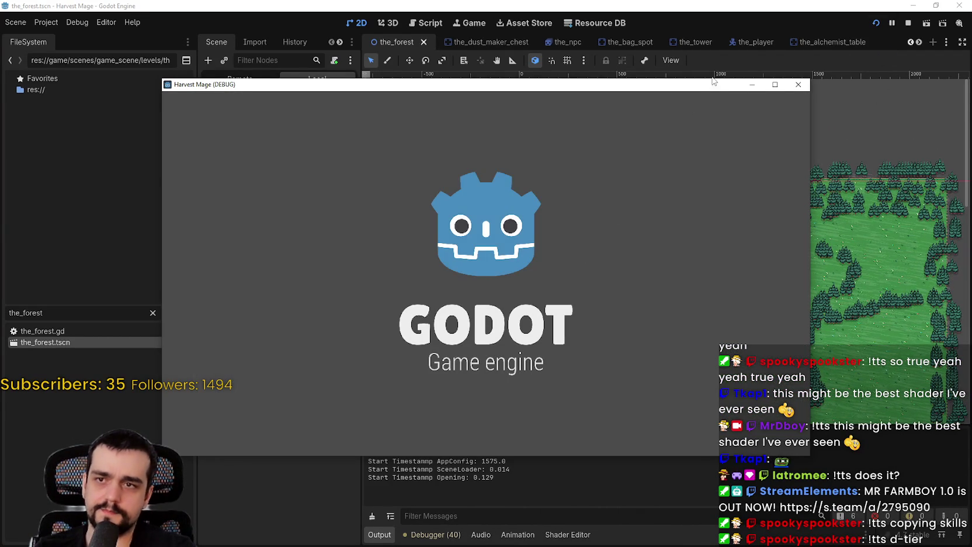
Continue from the main menu into the forest and walk the character past the pillars.
left_click_drag(703, 85, 742, 84)
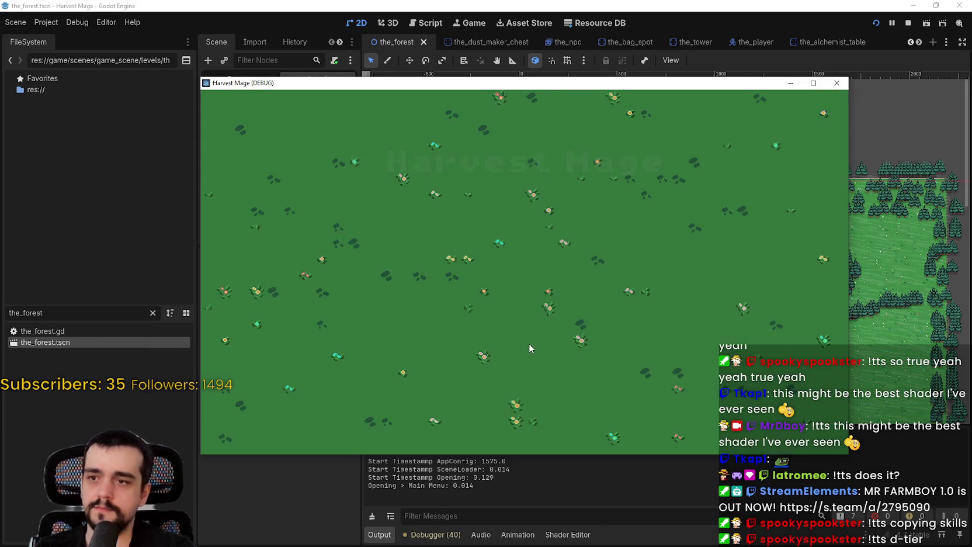
left_click(280, 277)
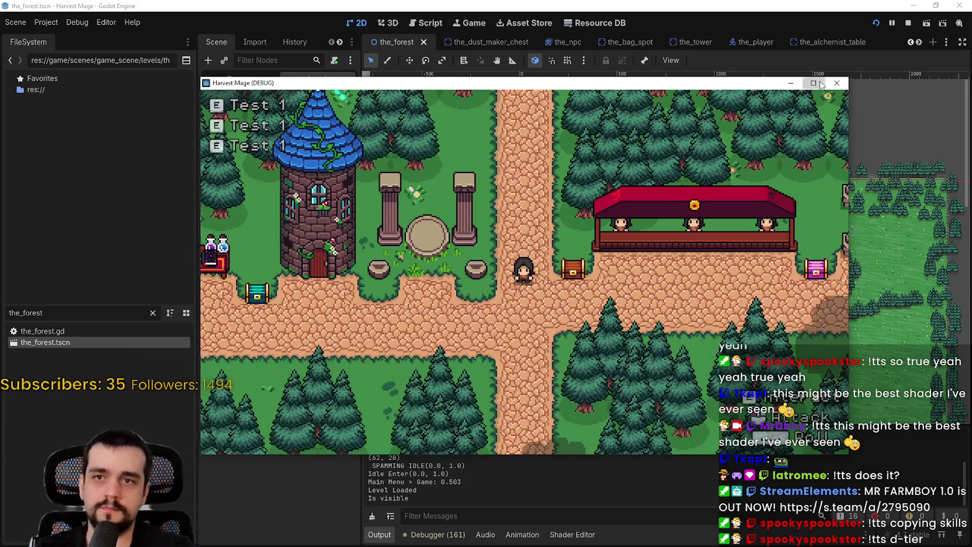
key("a")
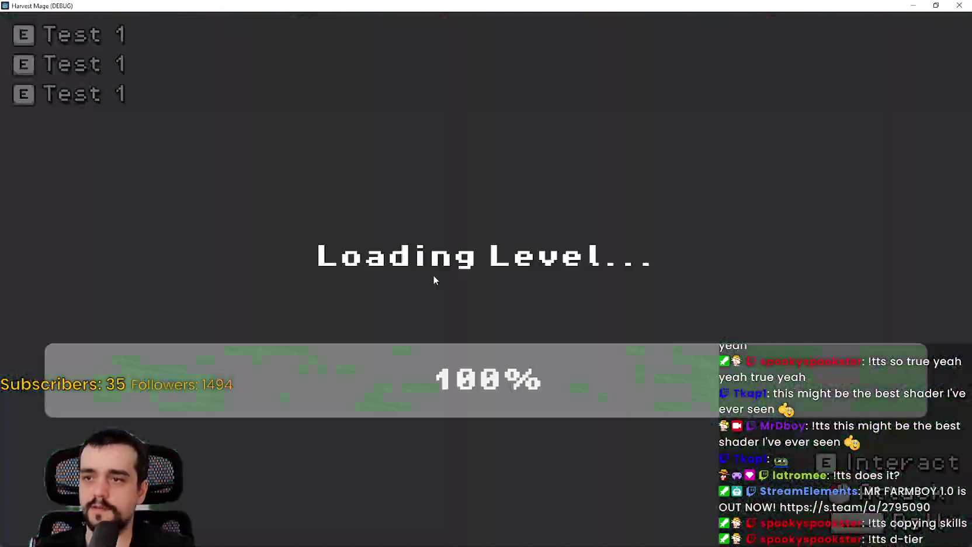
key("d")
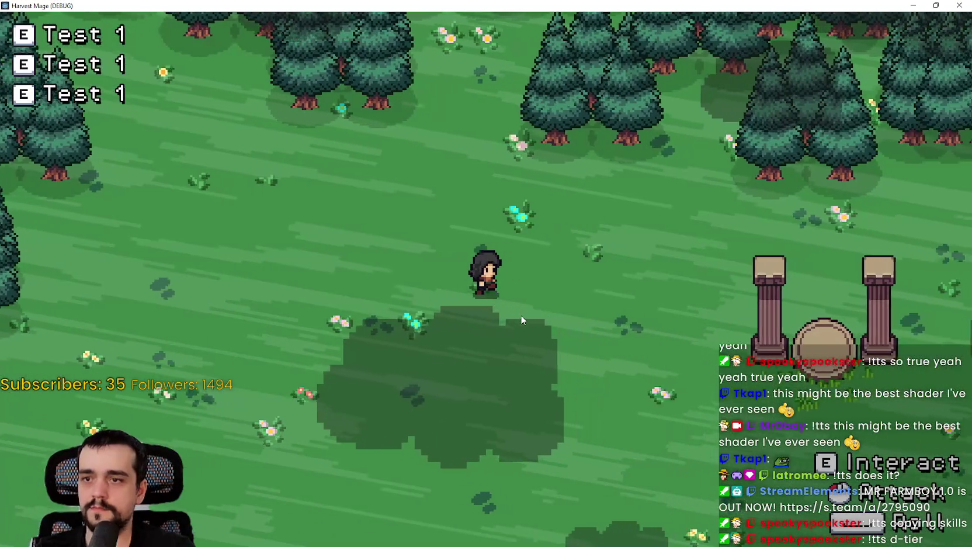
key("a")
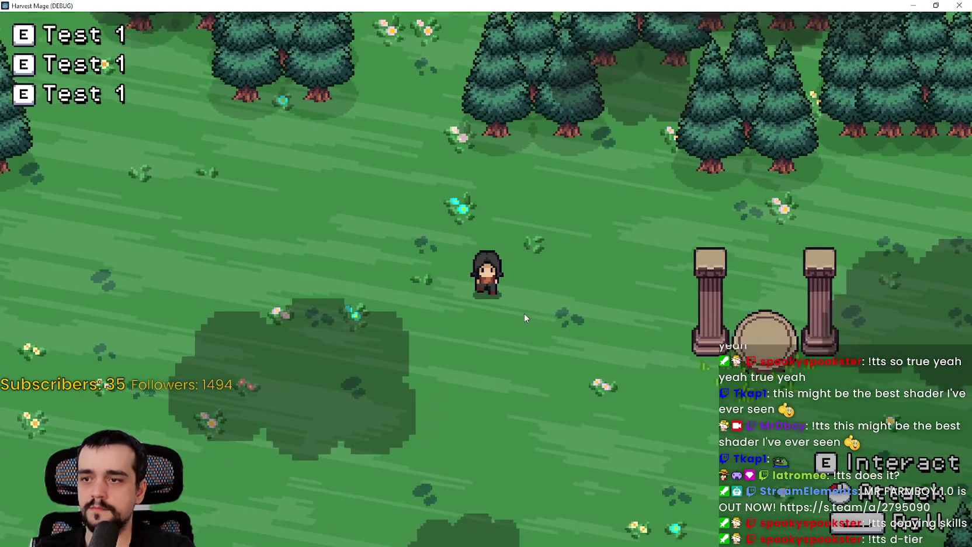
key("s")
key("d")
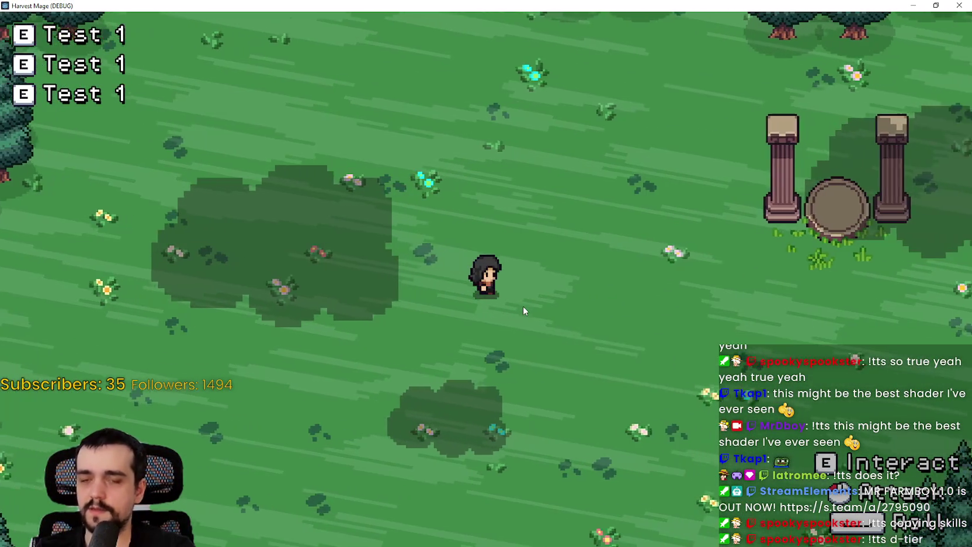
key("w")
key("w")
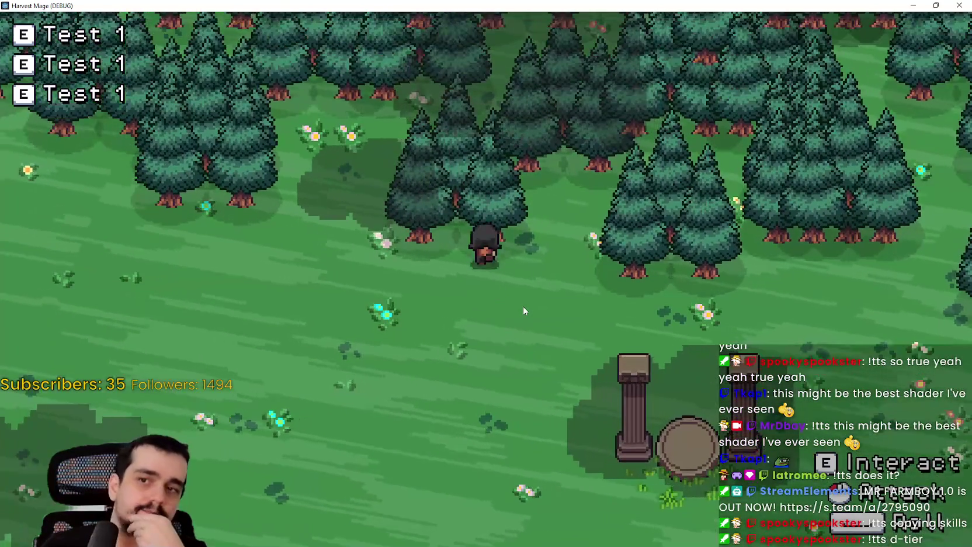
key("d")
Walk the character around the meadow while the cloud shadows drift across it.
key("d")
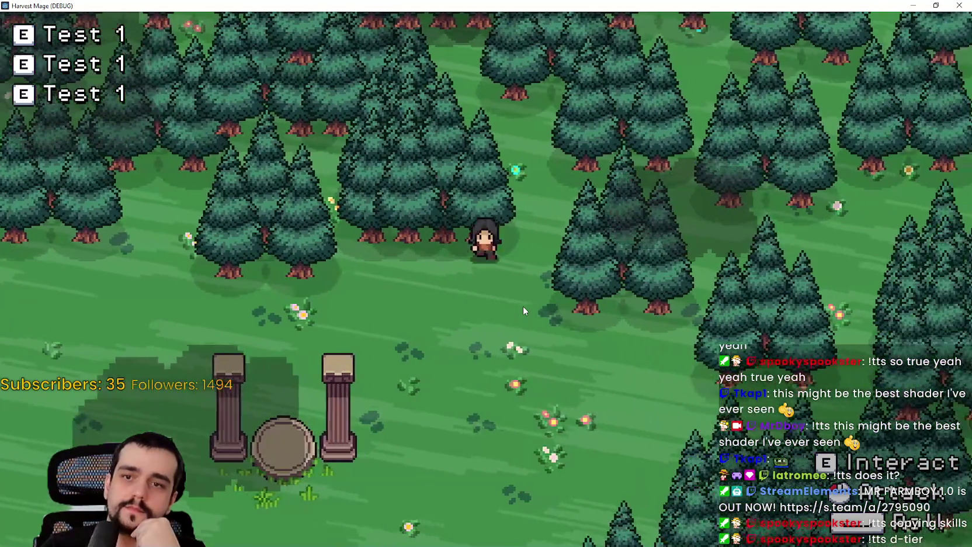
key("s")
key("s")
key("d")
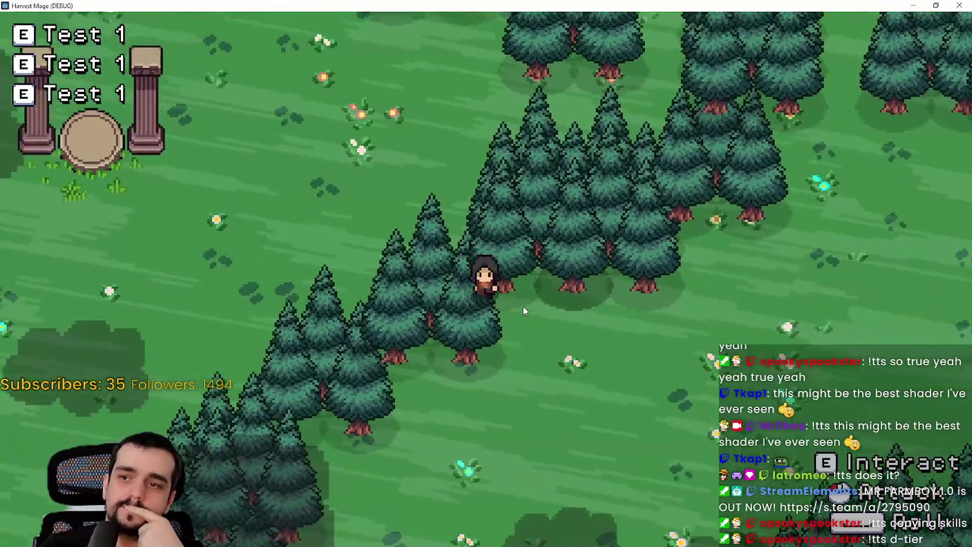
key("w")
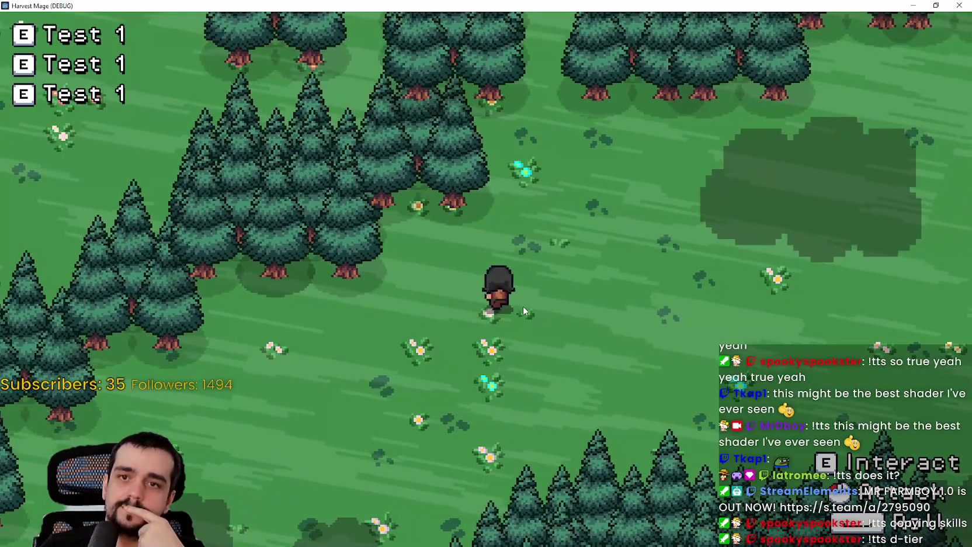
key("w")
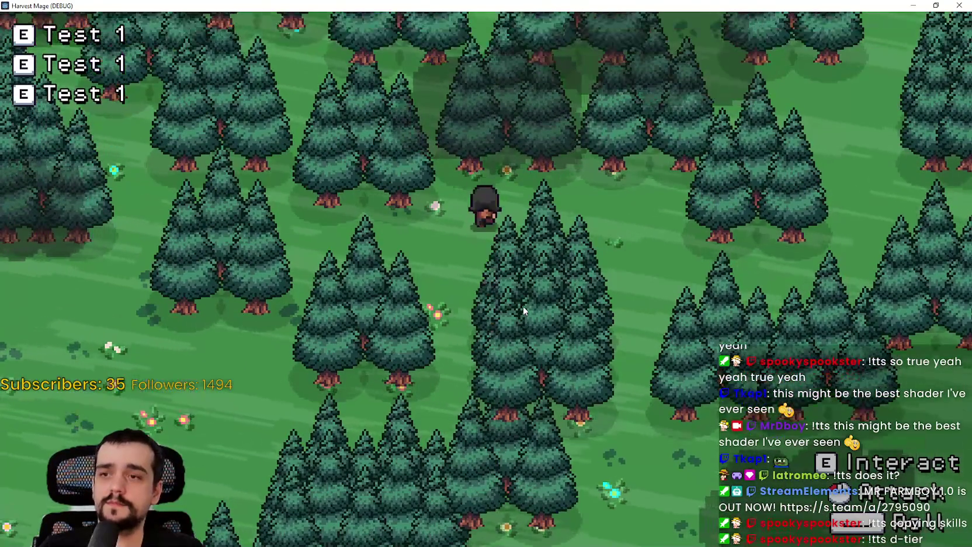
key("a")
key("a")
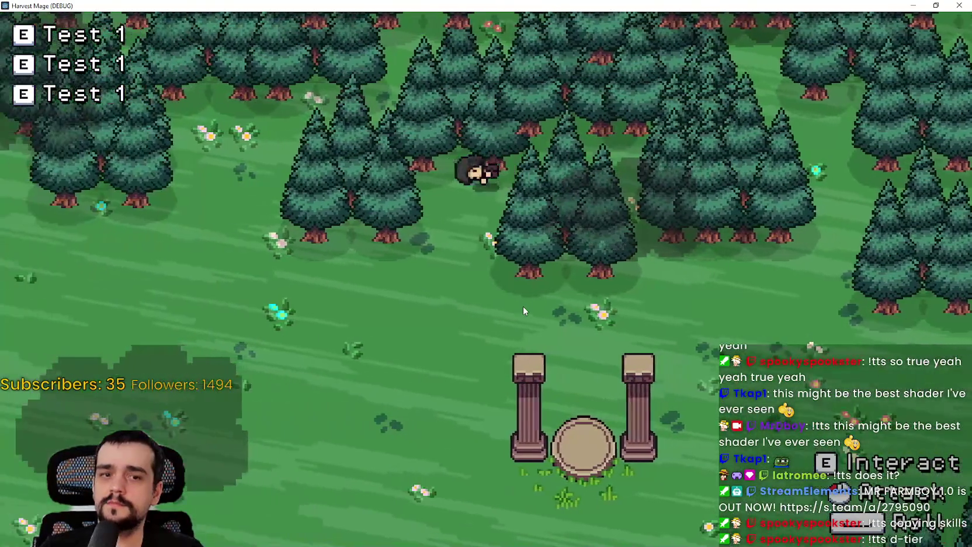
key("a")
key("s")
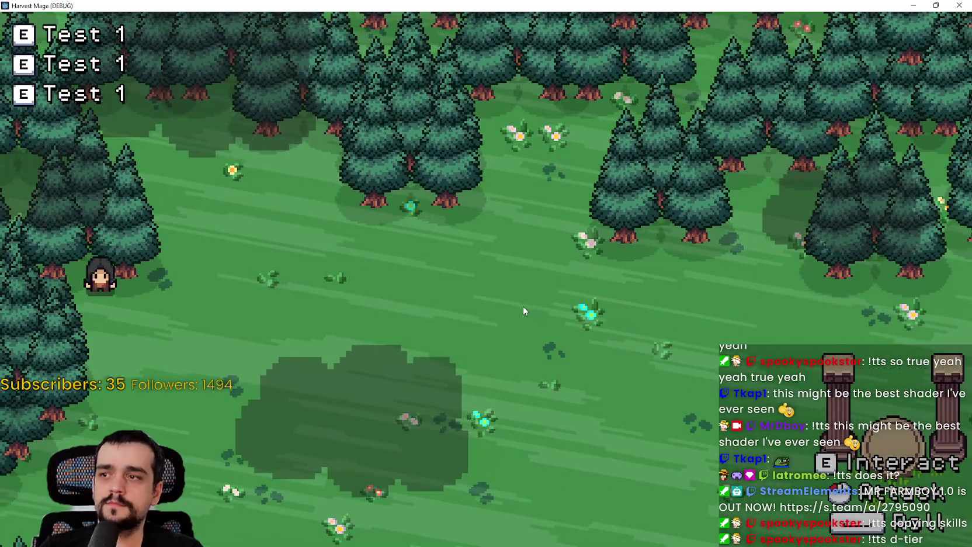
key("d")
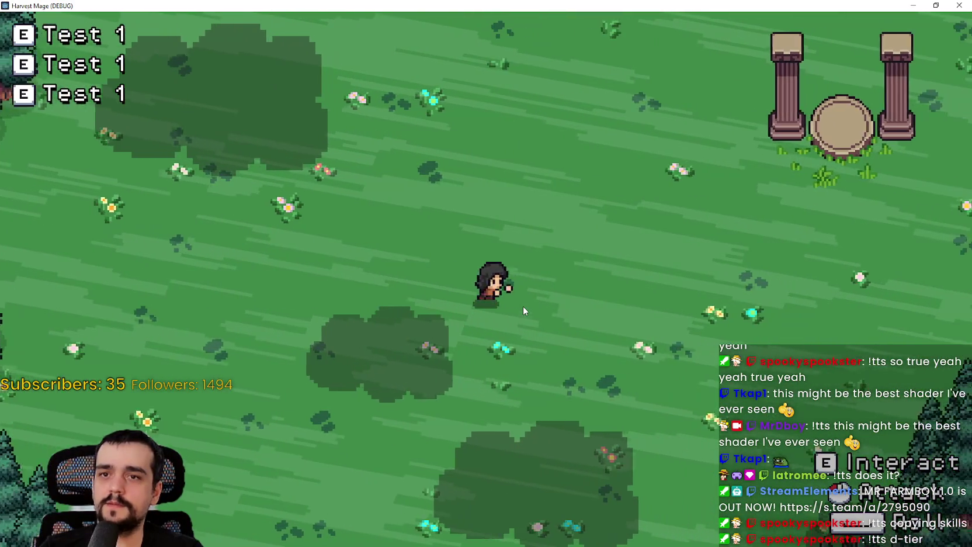
key("d")
key("w")
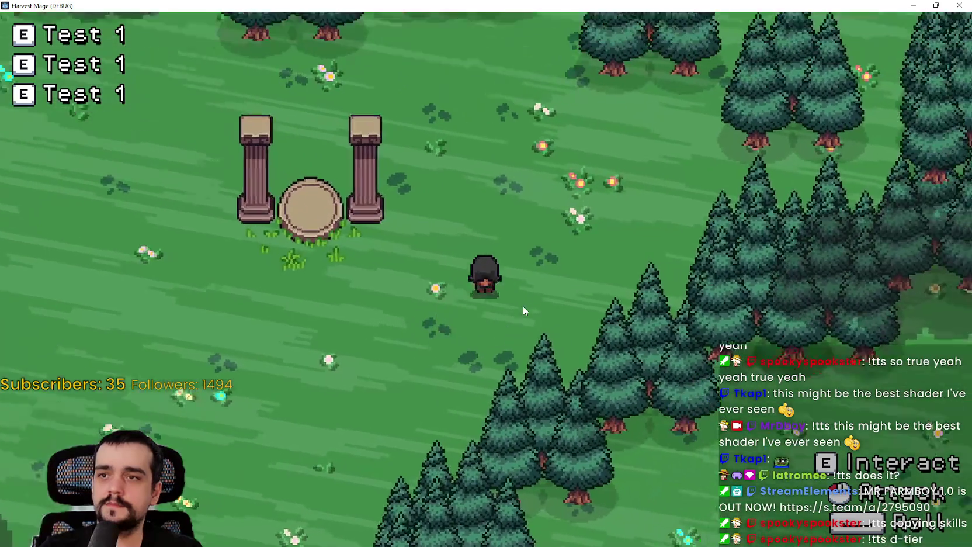
key("a")
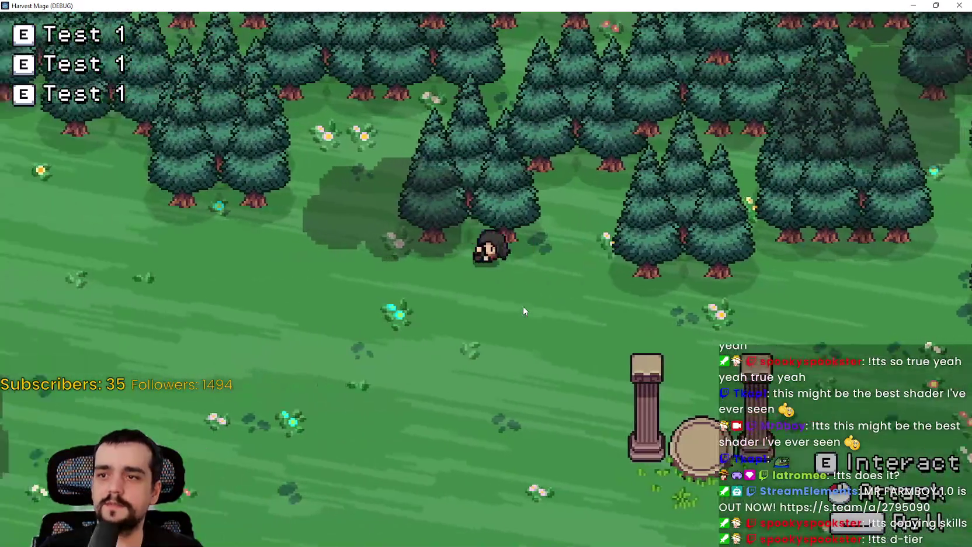
key("s")
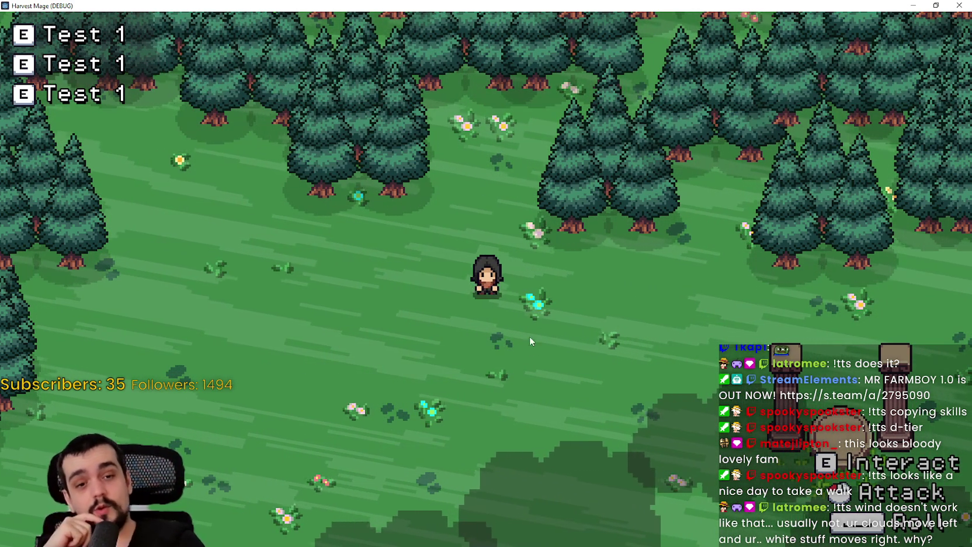
Restore the game window to normal size to bring the editor back in front.
double_click(673, 4)
left_click(673, 5)
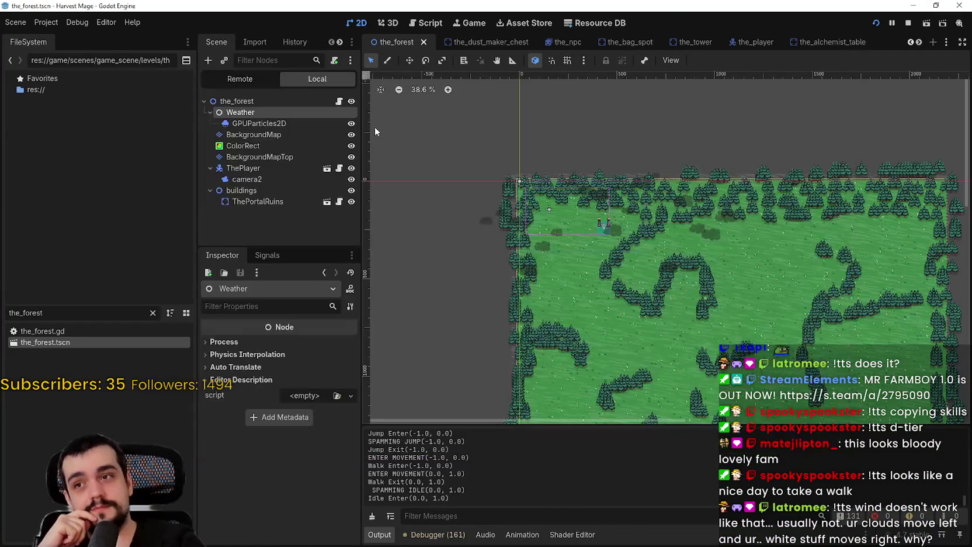
Set the ColorRect's color to bright green (hex 00c84d).
left_click(248, 145)
scroll(278, 411, "up", 10)
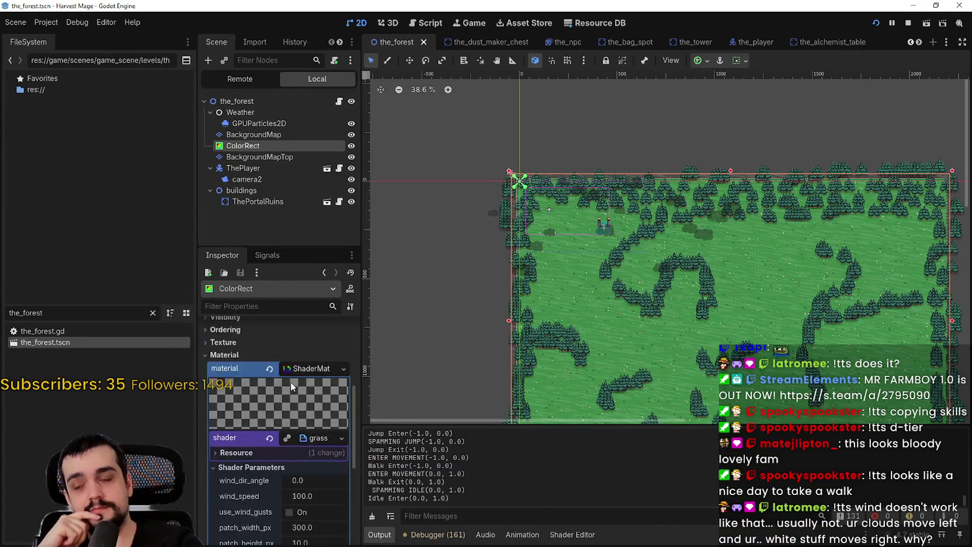
left_click(303, 345)
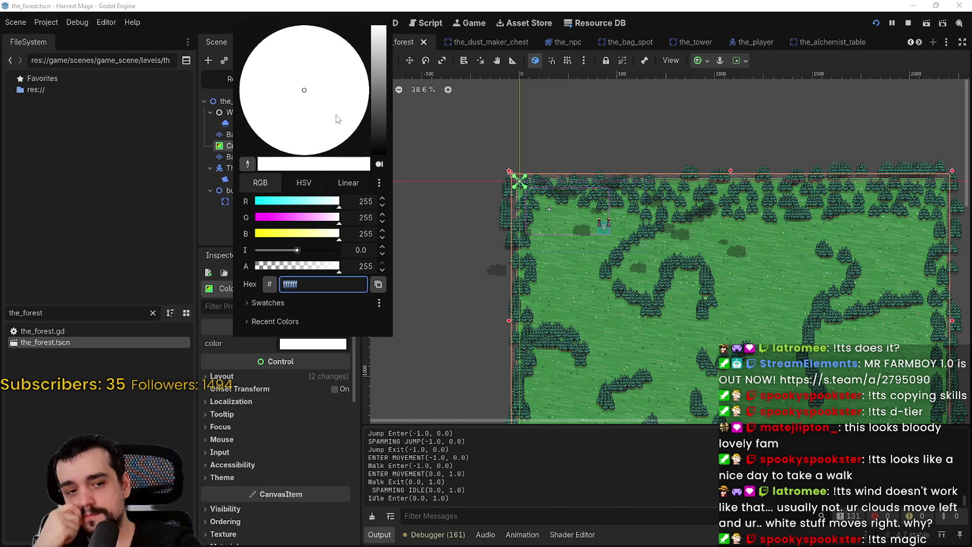
left_click(276, 222)
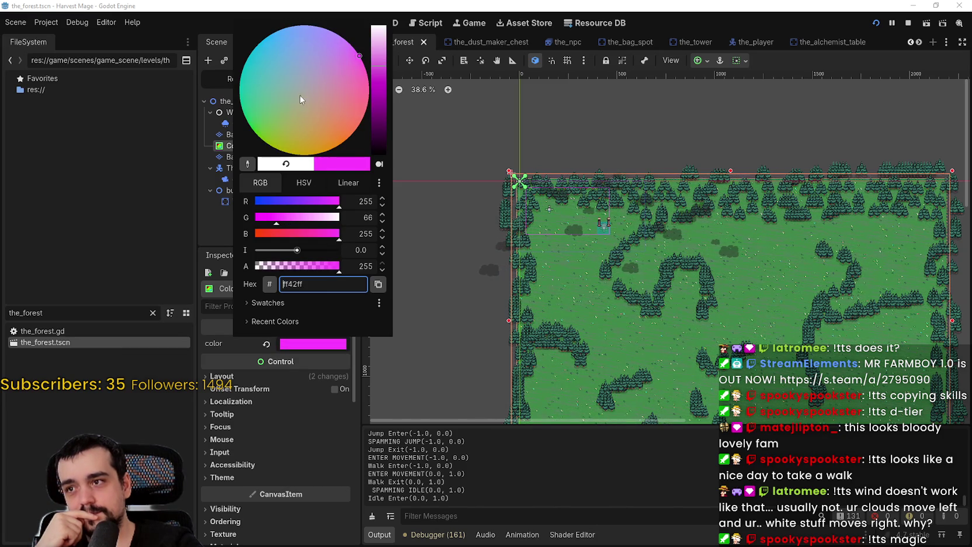
left_click(259, 125)
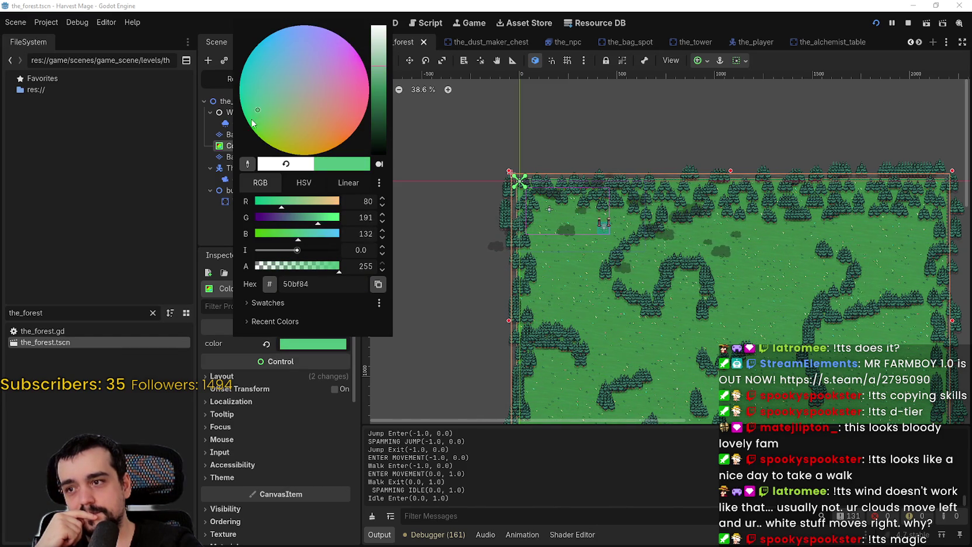
left_click(249, 125)
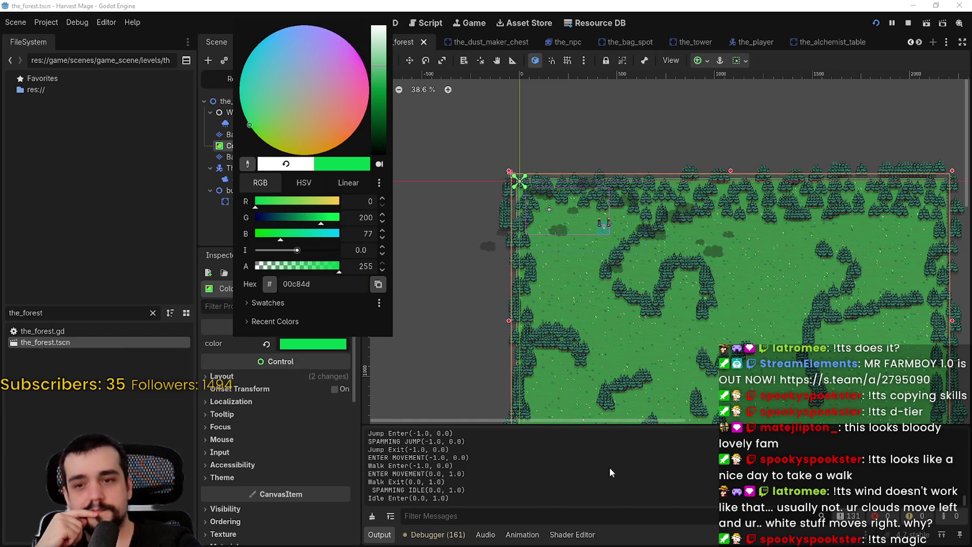
left_click(610, 472)
Run the game full-screen to check the green tint, then close it.
key("F5")
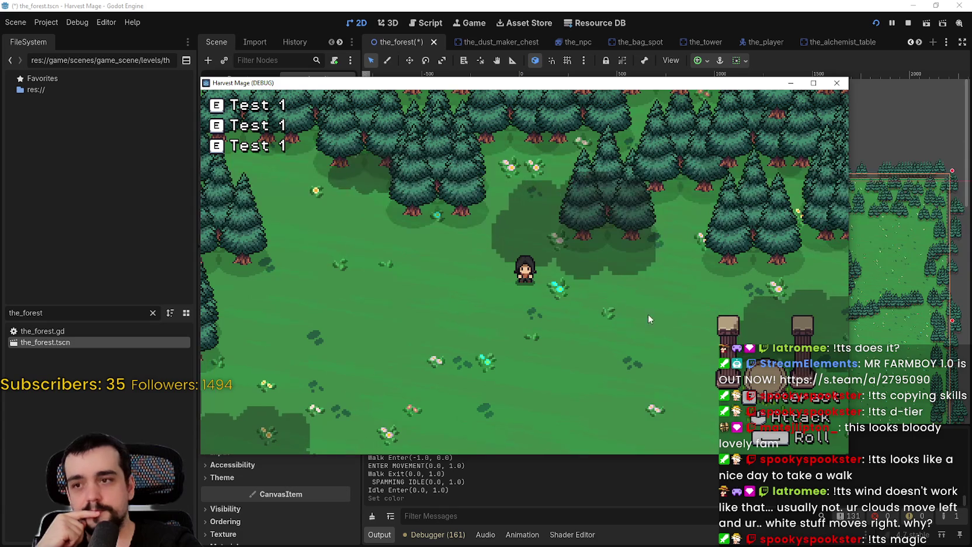
left_click(811, 82)
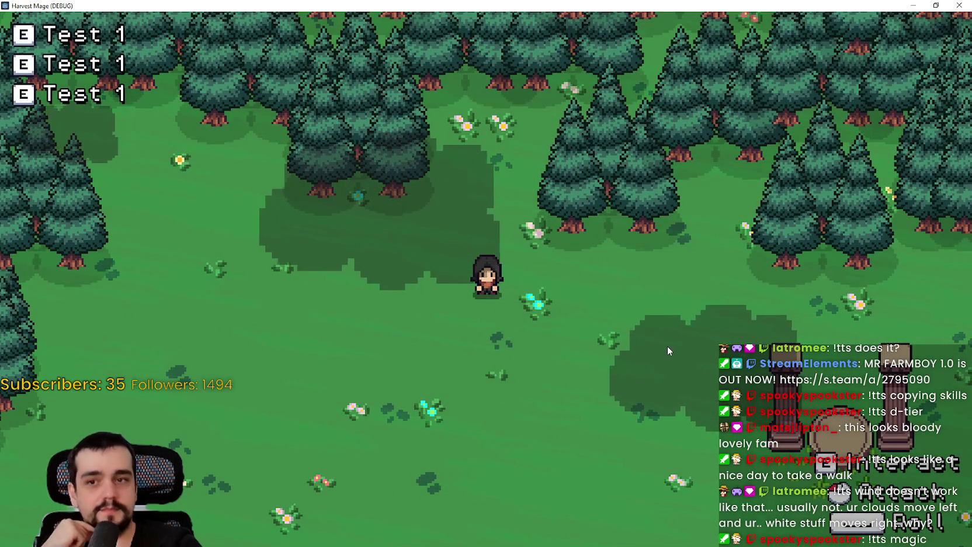
left_click(952, 5)
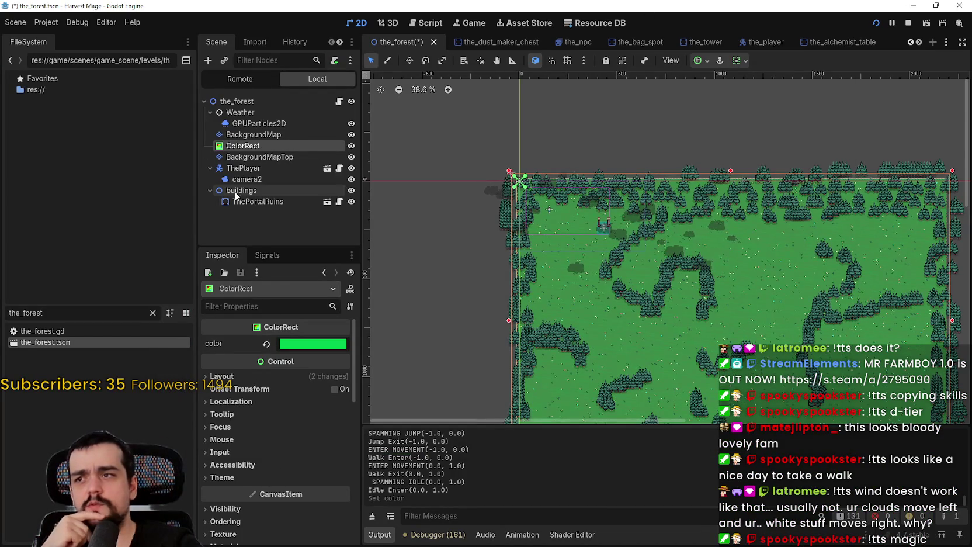
Experiment with rotation_degrees and use_wind_gusts, leaving them at -15.0 and off.
scroll(262, 468, "down", 2)
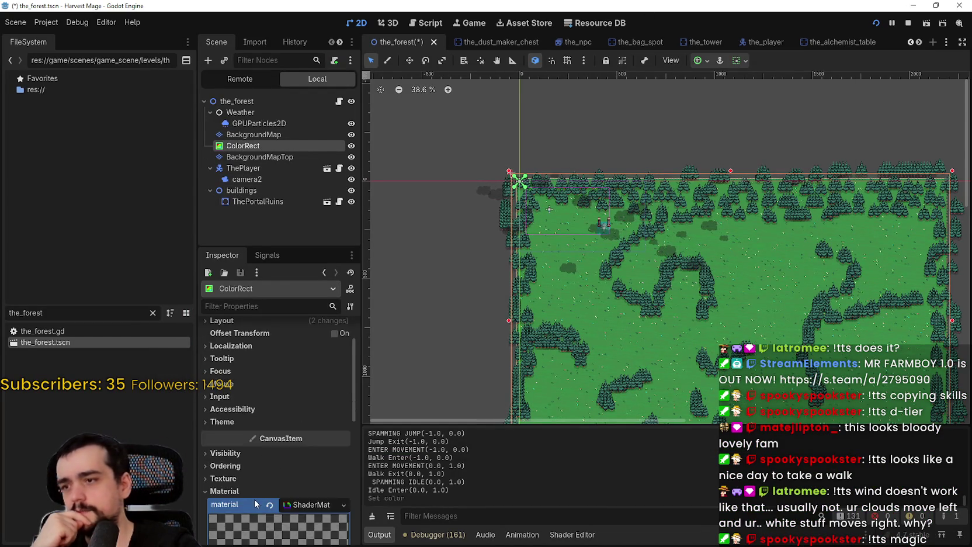
left_click(255, 499)
scroll(264, 498, "down", 5)
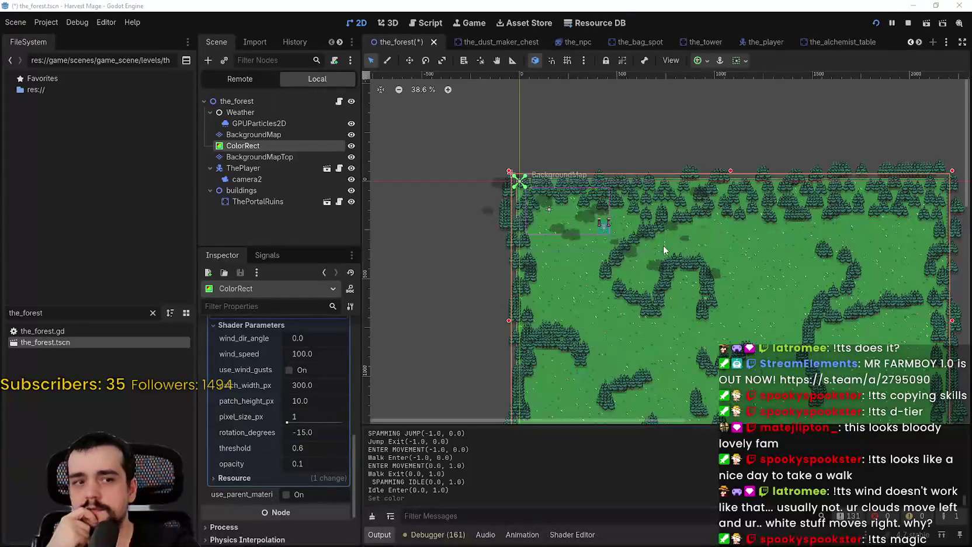
left_click_drag(307, 434, 313, 433)
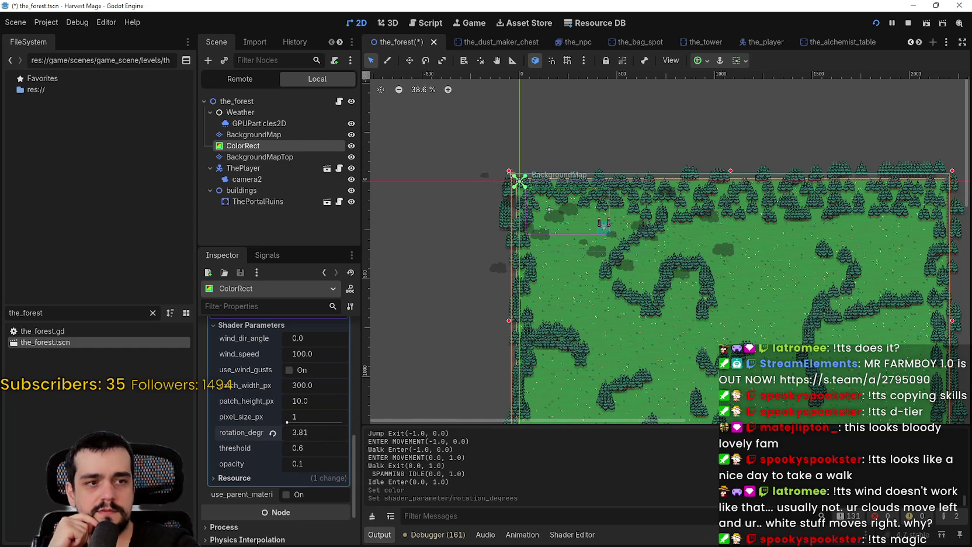
left_click(272, 432)
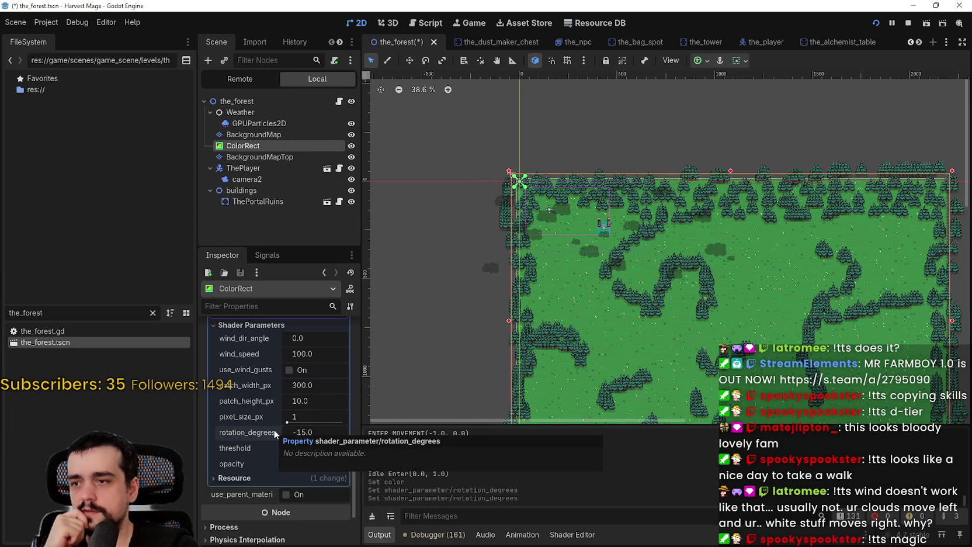
left_click(298, 372)
left_click(299, 374)
left_click(298, 374)
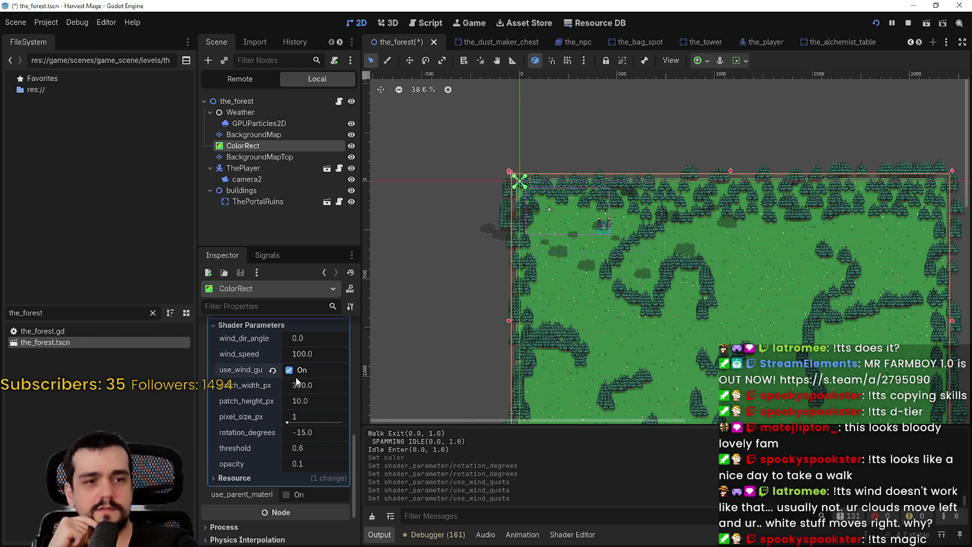
left_click(297, 381)
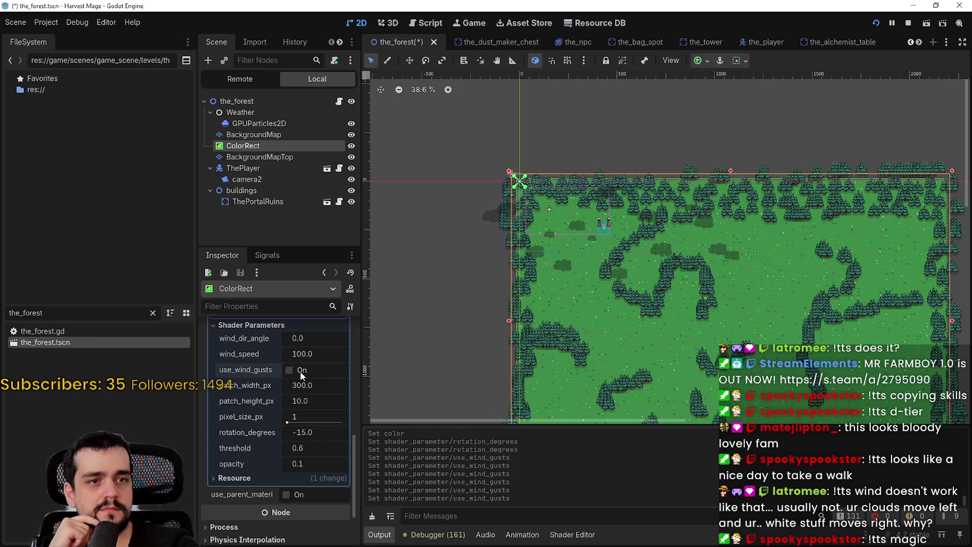
Set the shader's wind_dir_angle to 190.0 and launch the game.
left_click_drag(291, 337, 295, 337)
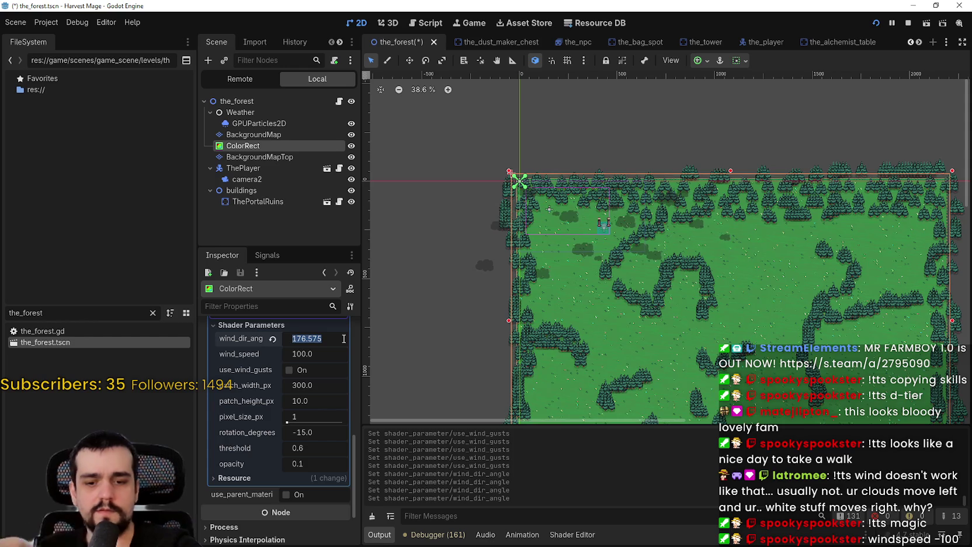
type("190.0")
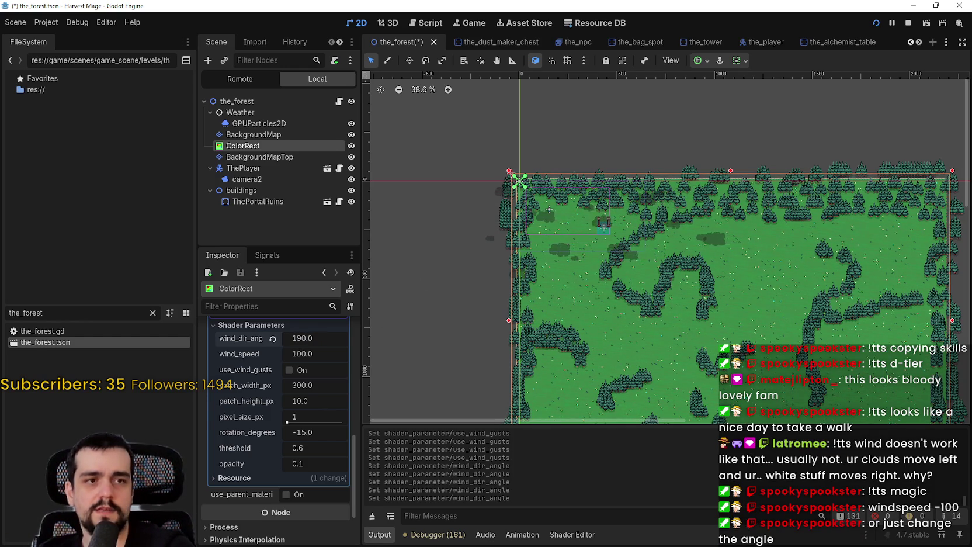
key("alt+Tab")
Play full-screen, walking down-left, right and up toward the pillars.
key("super+Up")
key("s+a")
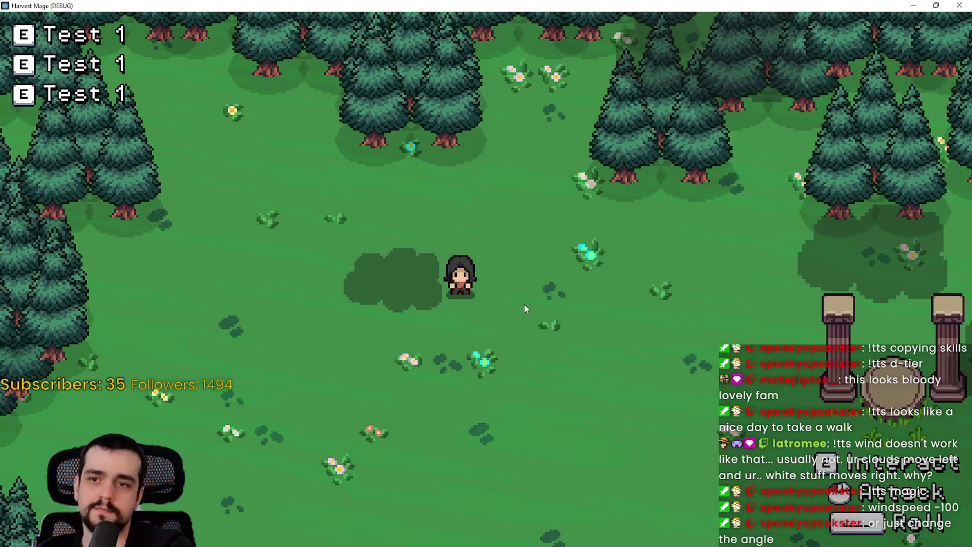
key("d")
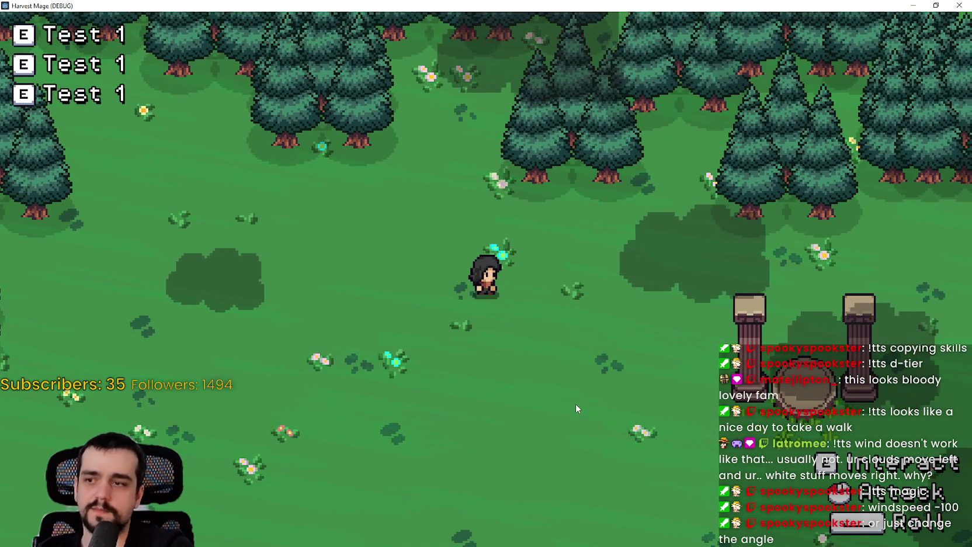
key("s")
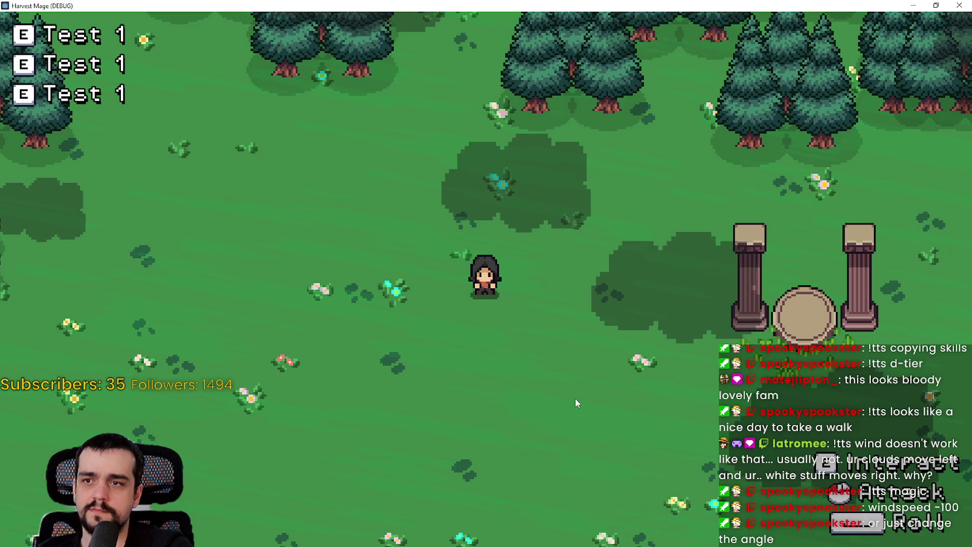
key("w")
key("d")
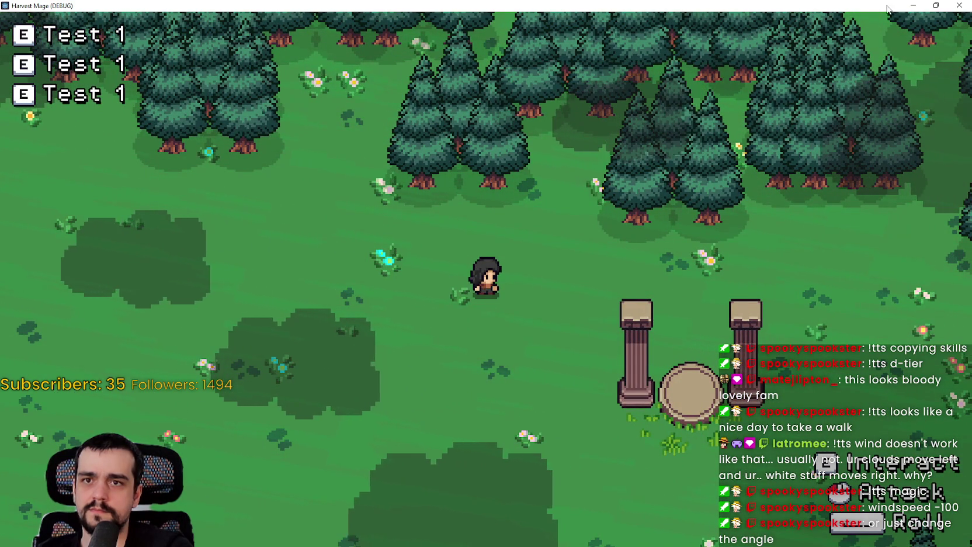
Revert the ColorRect's color to white, then recheck it in the running game.
left_click(914, 5)
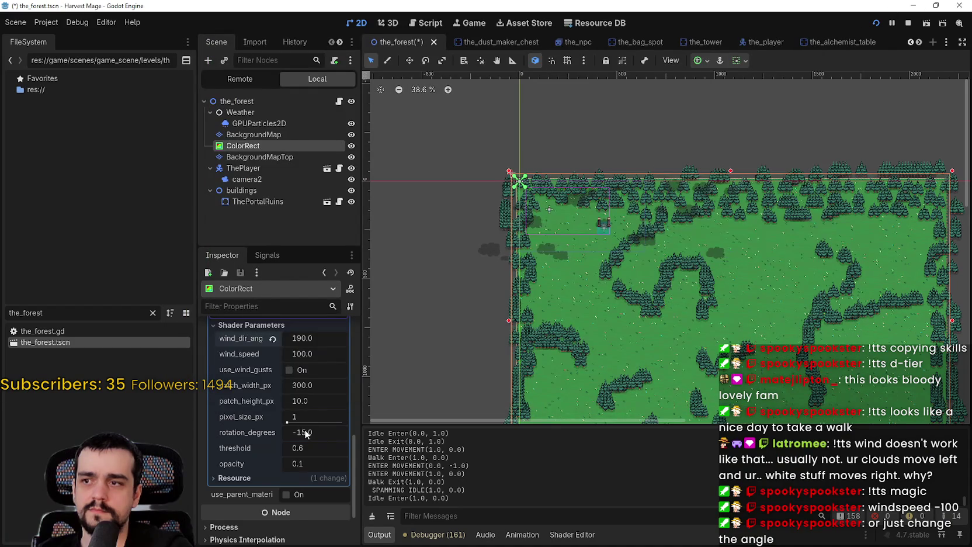
scroll(305, 432, "up", 10)
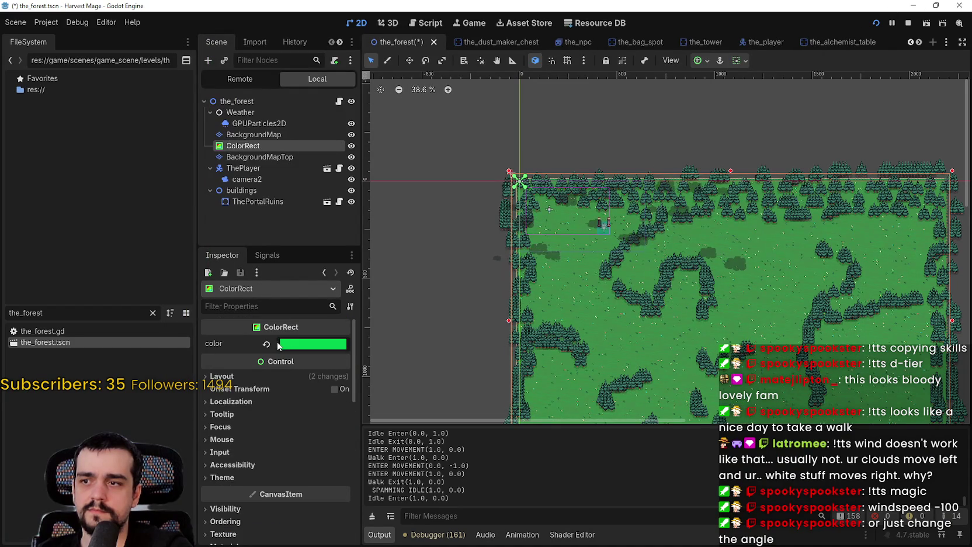
left_click(266, 344)
key("alt+Tab")
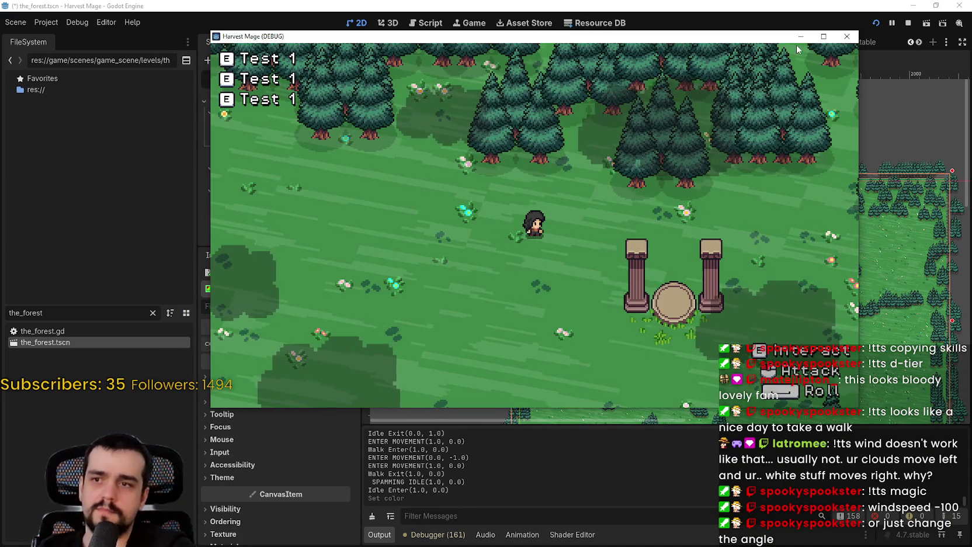
left_click(824, 36)
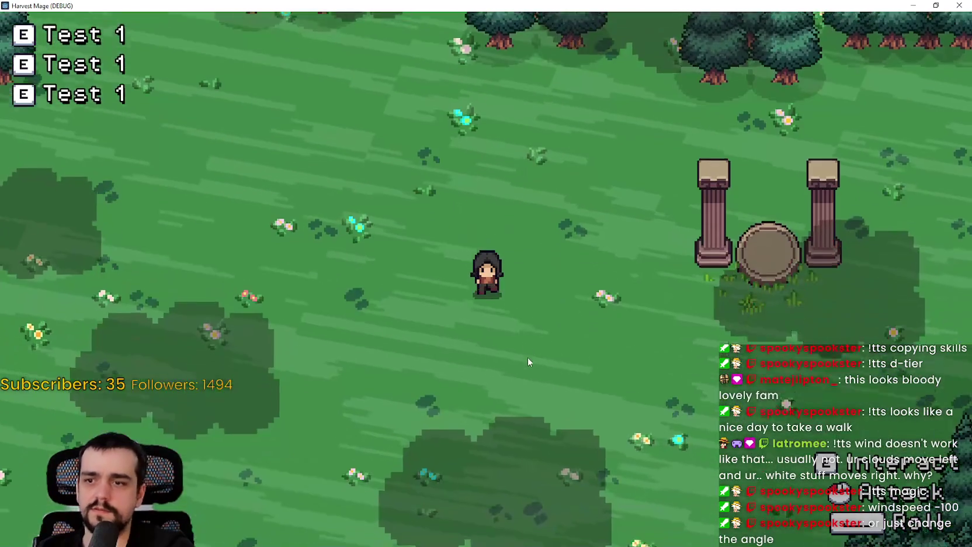
key("s")
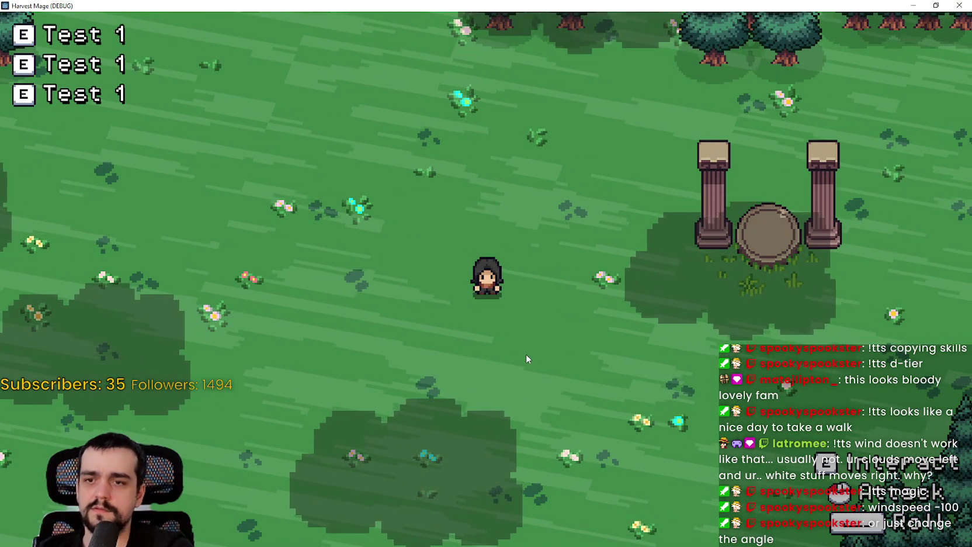
key("alt+Tab")
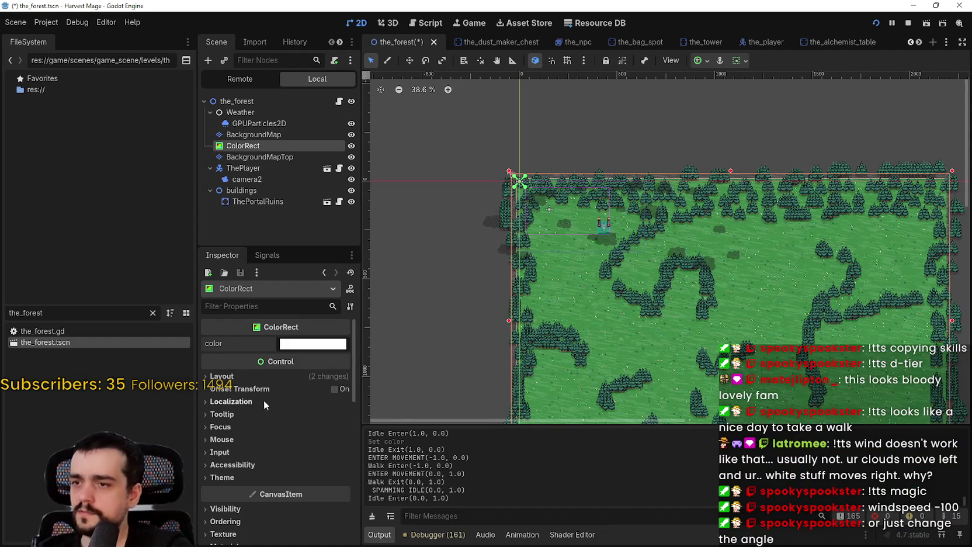
Change the ColorRect shader's wind_dir_angle to 145.0.
scroll(263, 403, "down", 10)
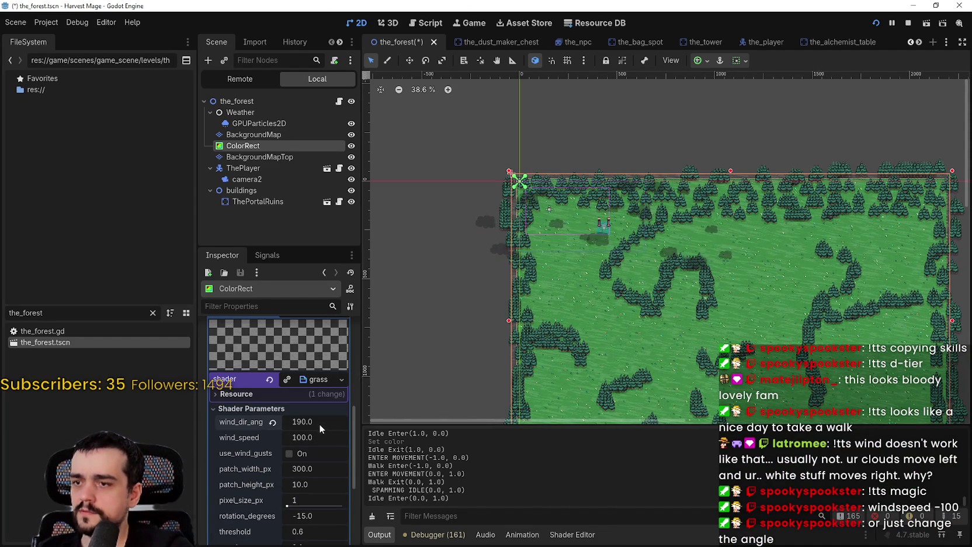
scroll(587, 281, "up", 7)
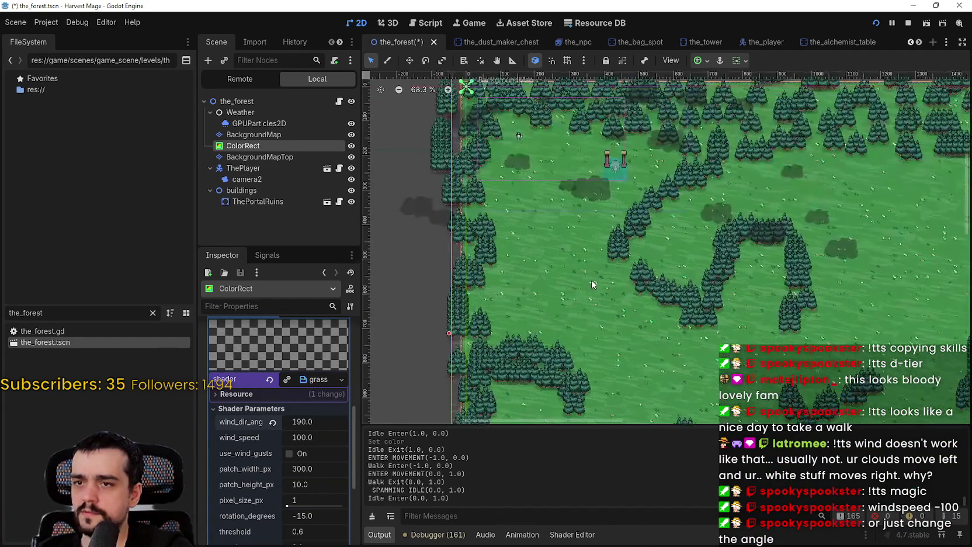
scroll(497, 238, "up", 2)
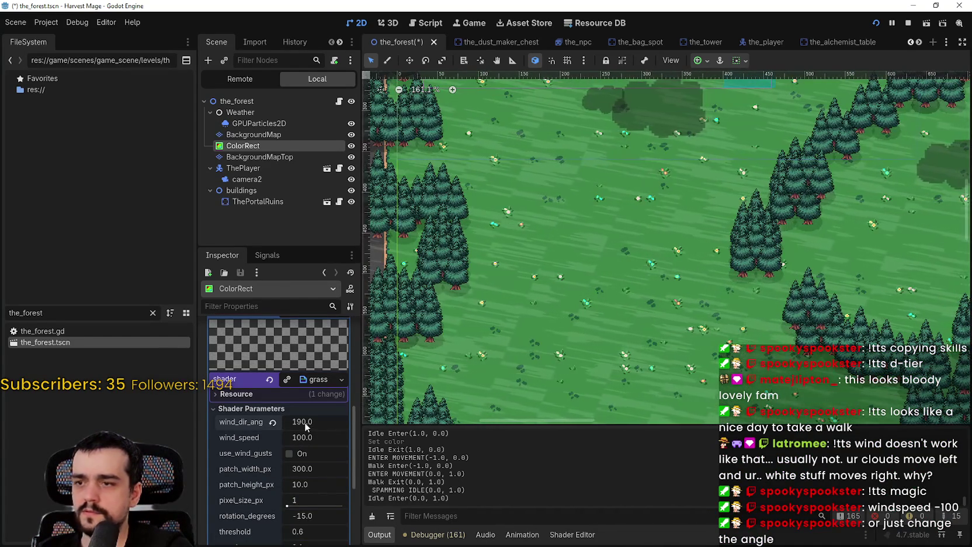
left_click_drag(305, 427, 215, 427)
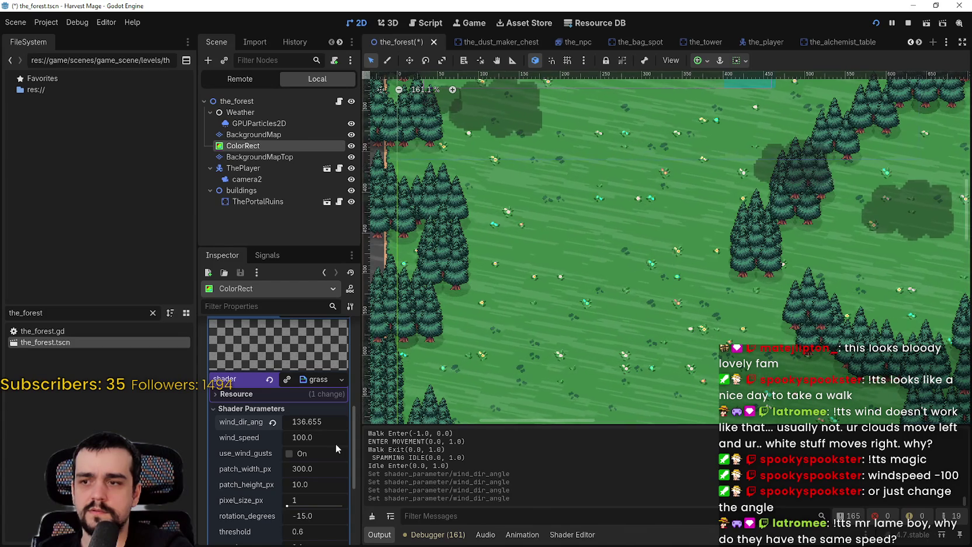
left_click(342, 423)
type("145.0")
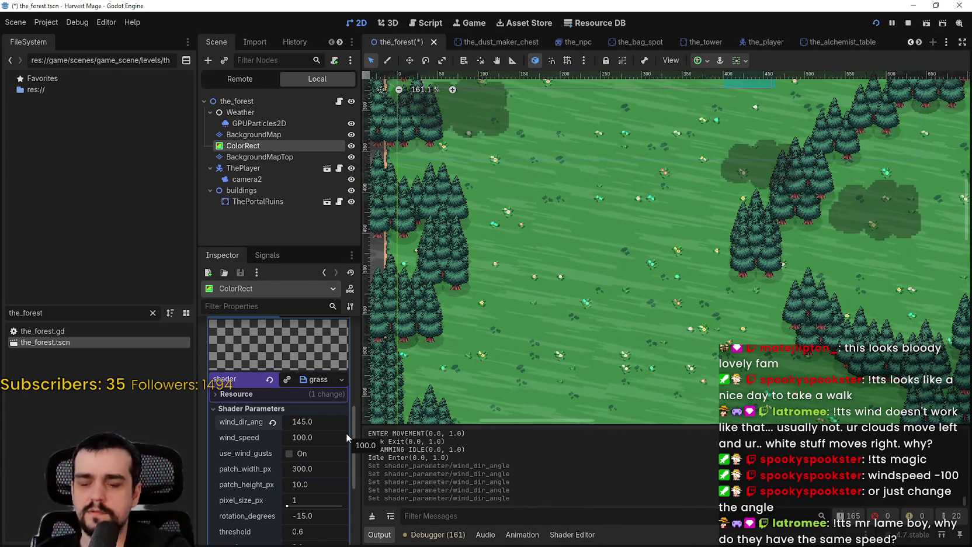
Restart the game and walk in all directions to watch the new drift, then return to the editor.
left_click(876, 22)
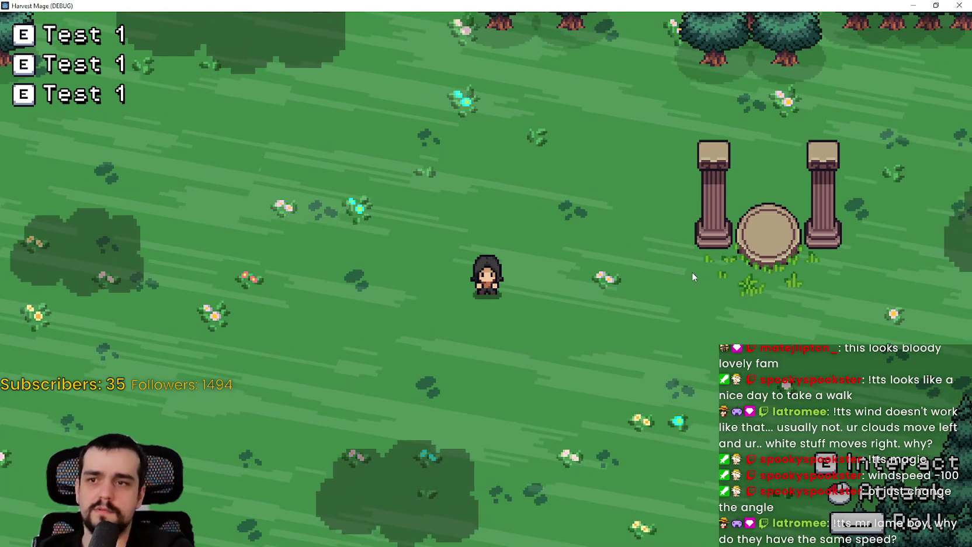
key("w")
key("s")
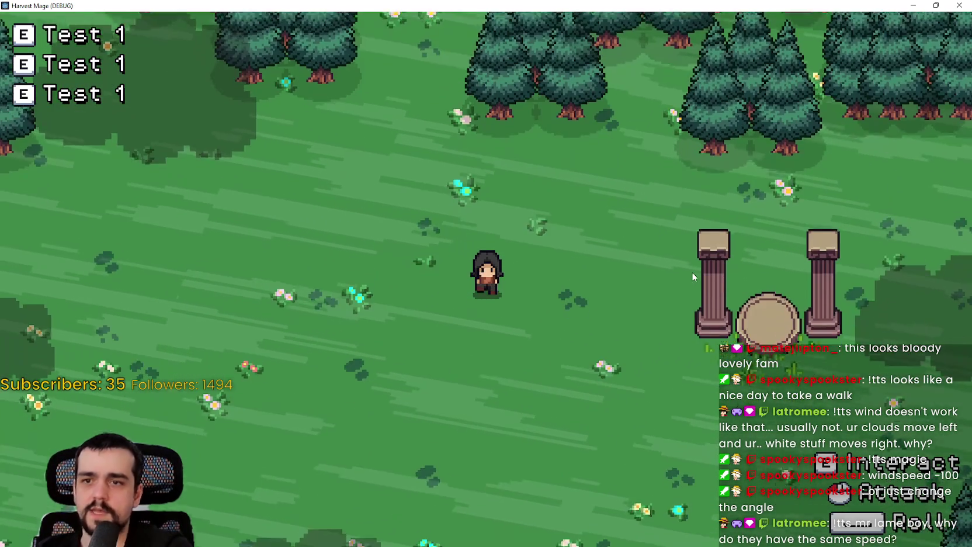
key("d")
key("w")
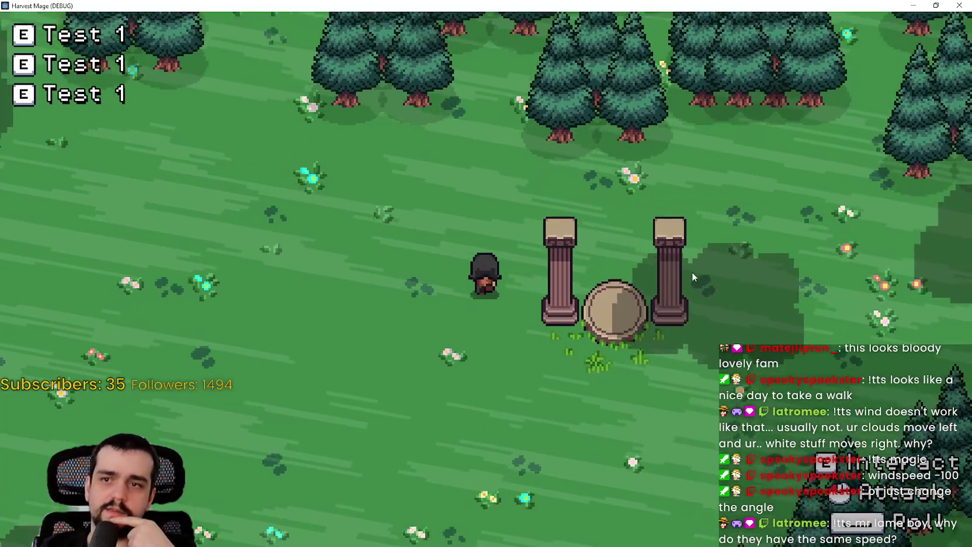
key("a")
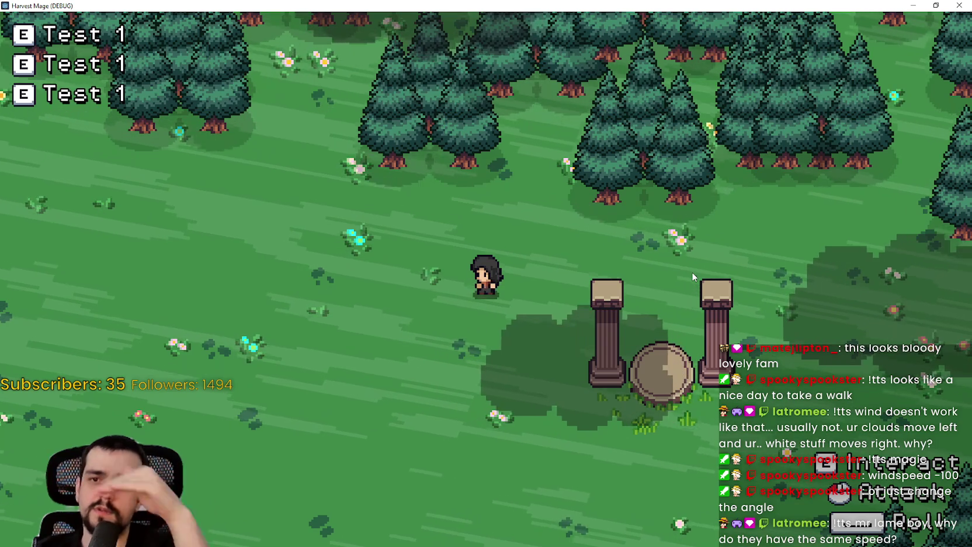
key("s")
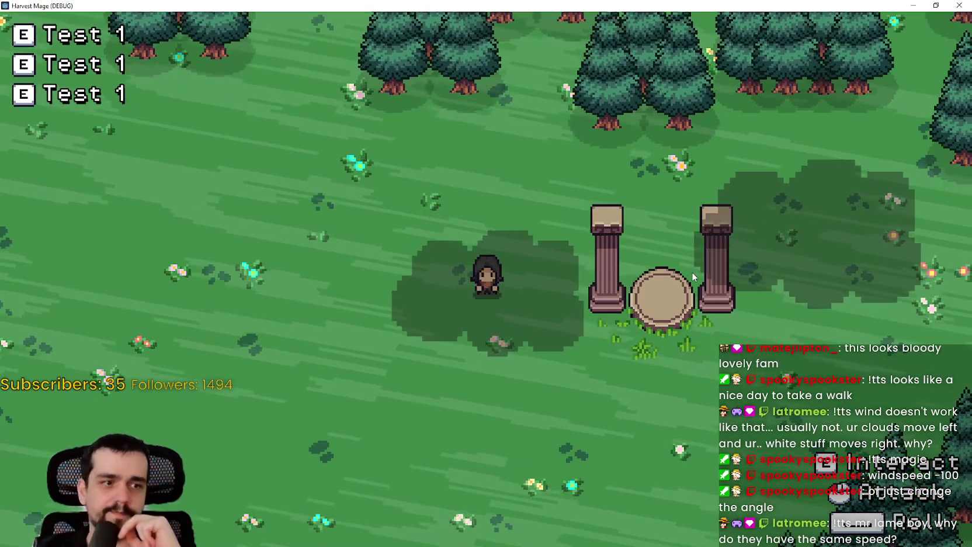
key("w")
key("d")
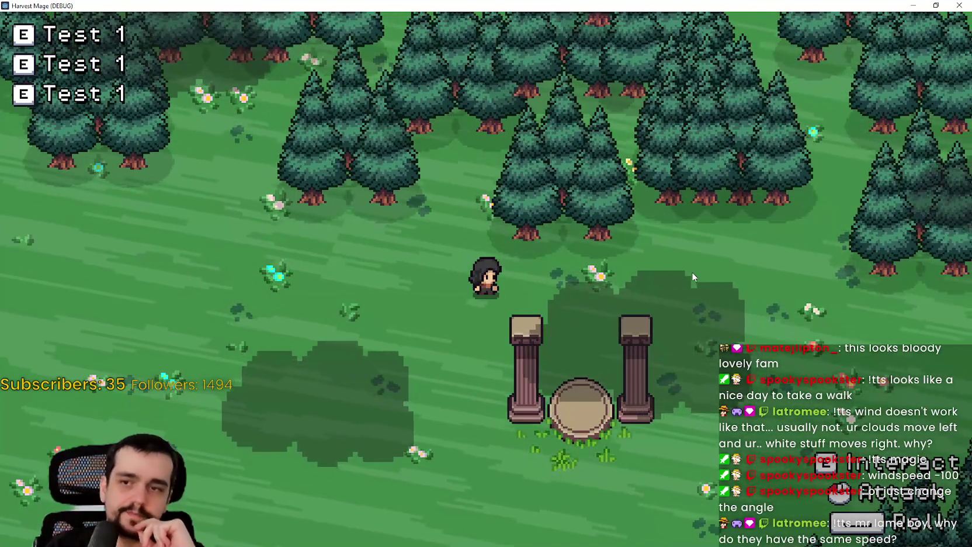
key("a")
key("s")
key("alt+Tab")
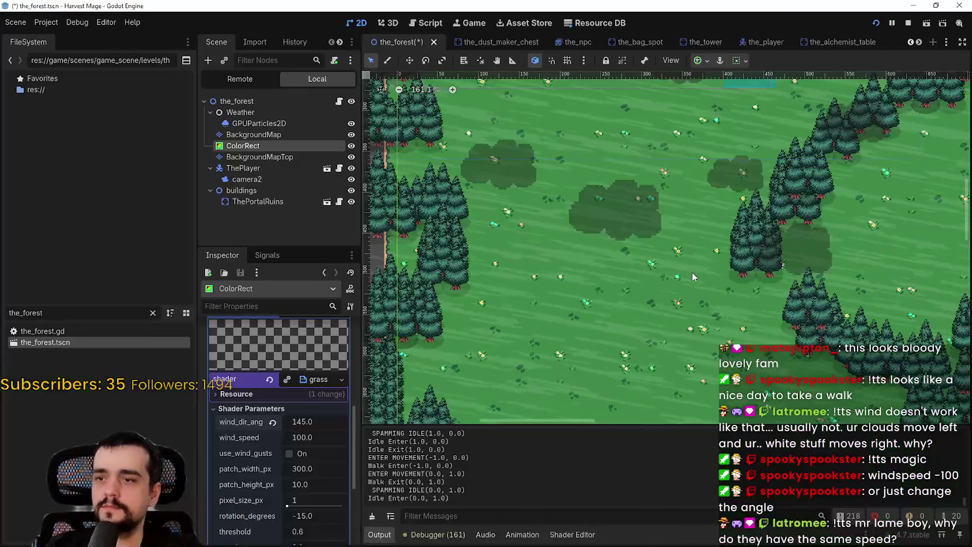
Turn on use_wind_gusts, preview the clouds in the game, then turn gusts back off.
left_click(300, 455)
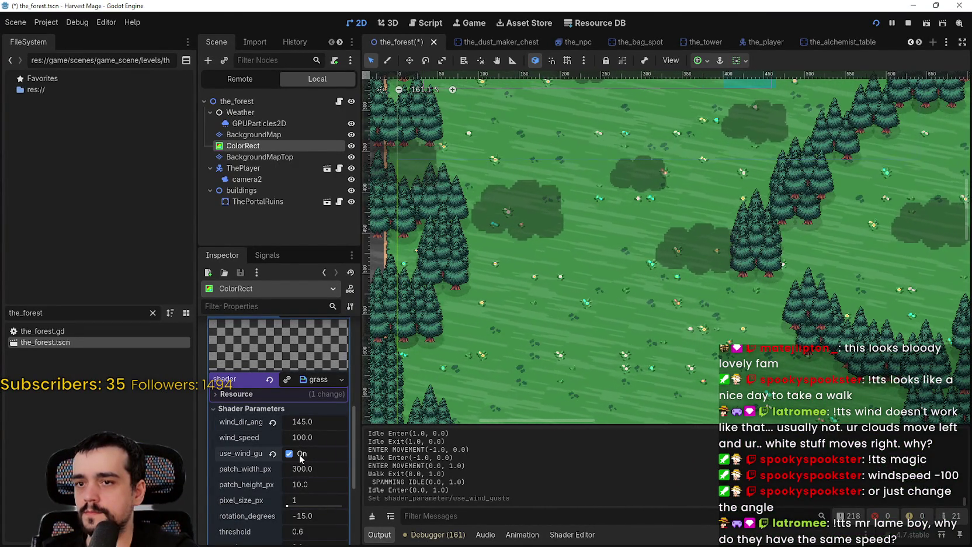
key("alt+Tab")
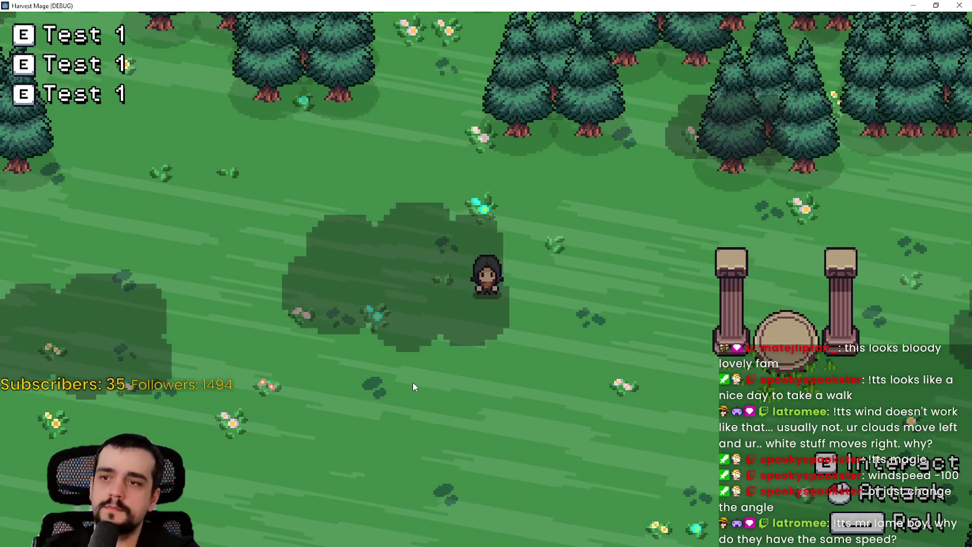
key("alt+Tab")
left_click(288, 454)
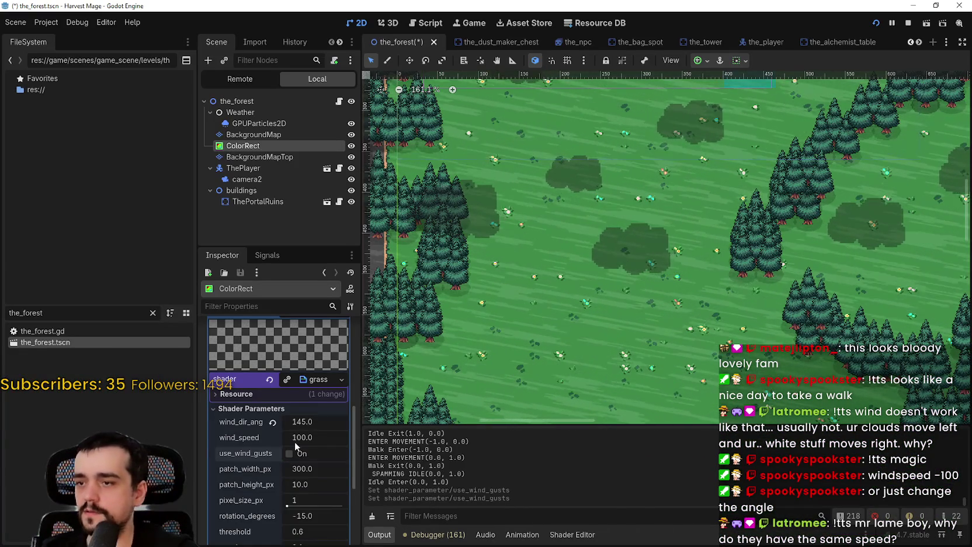
Try cloud wind_speed values of -100, 120 and 140 in the Inspector.
left_click(336, 435)
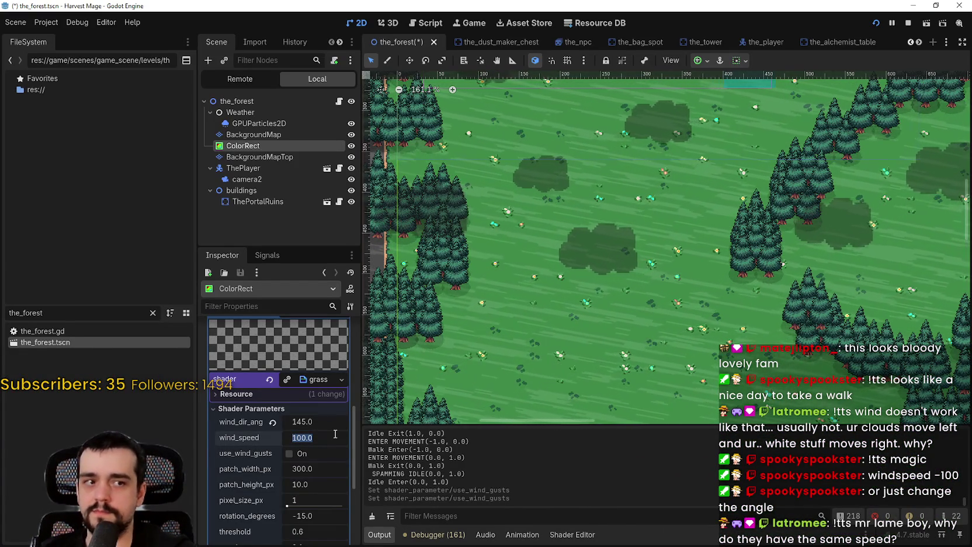
type("-100")
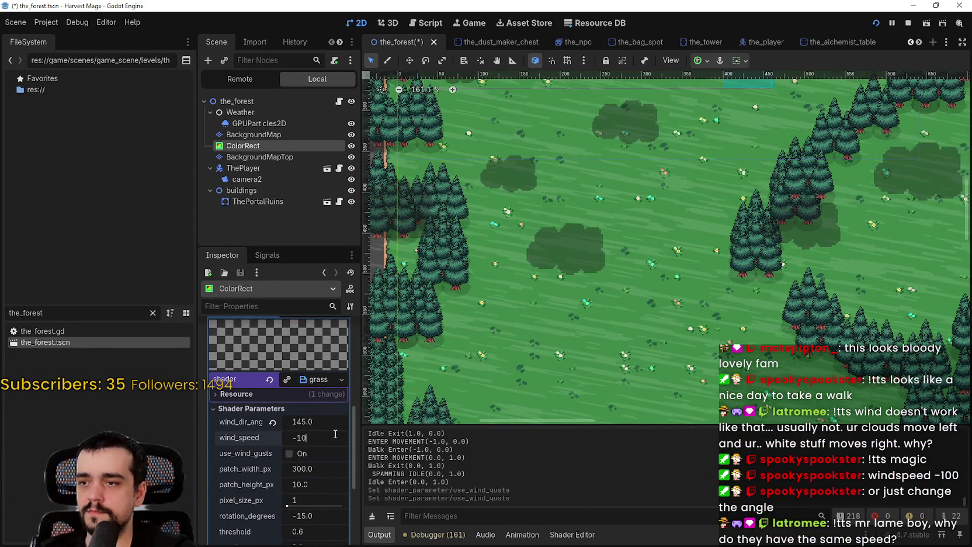
key("Return")
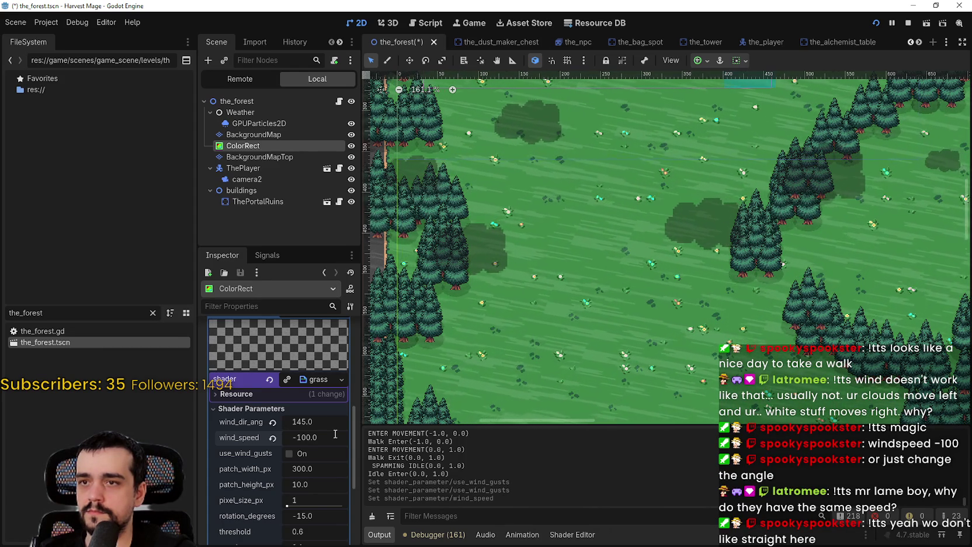
left_click(335, 435)
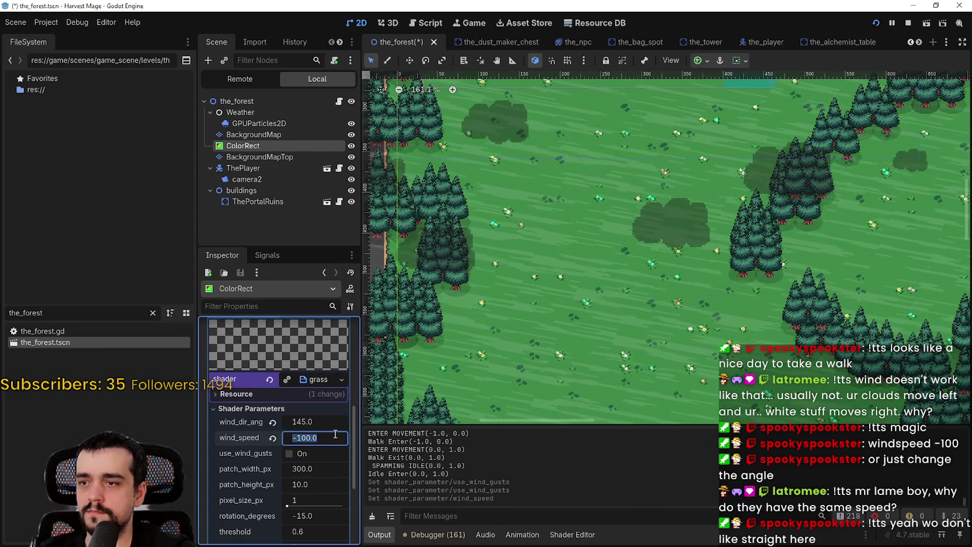
type("120")
key("Return")
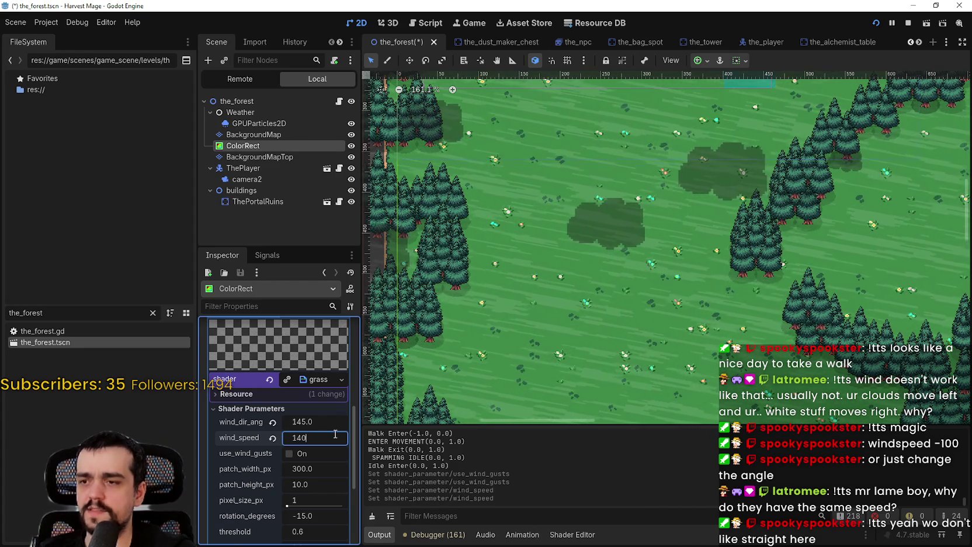
key("Return")
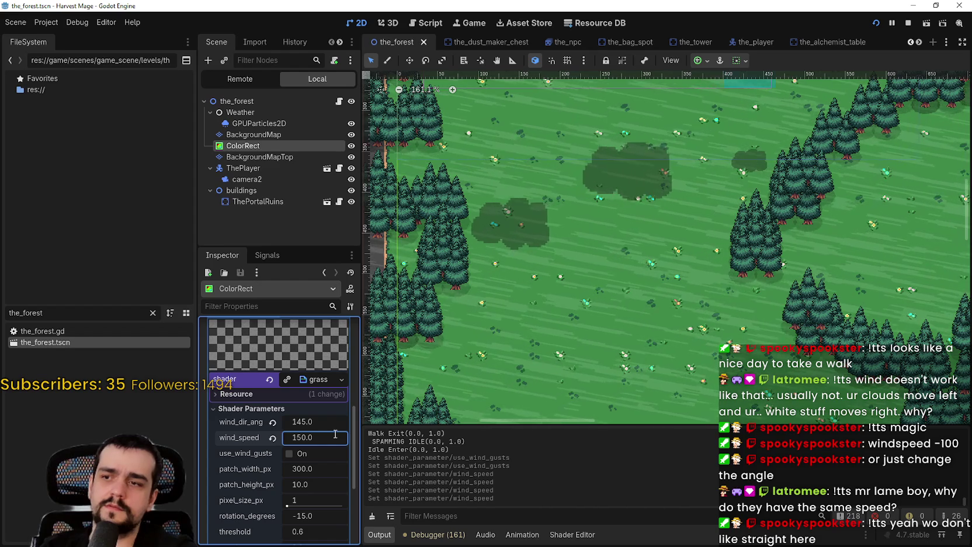
Reset wind_dir_angle to 0.0, set wind_speed to -150, and playtest walking the character around.
left_click(273, 422)
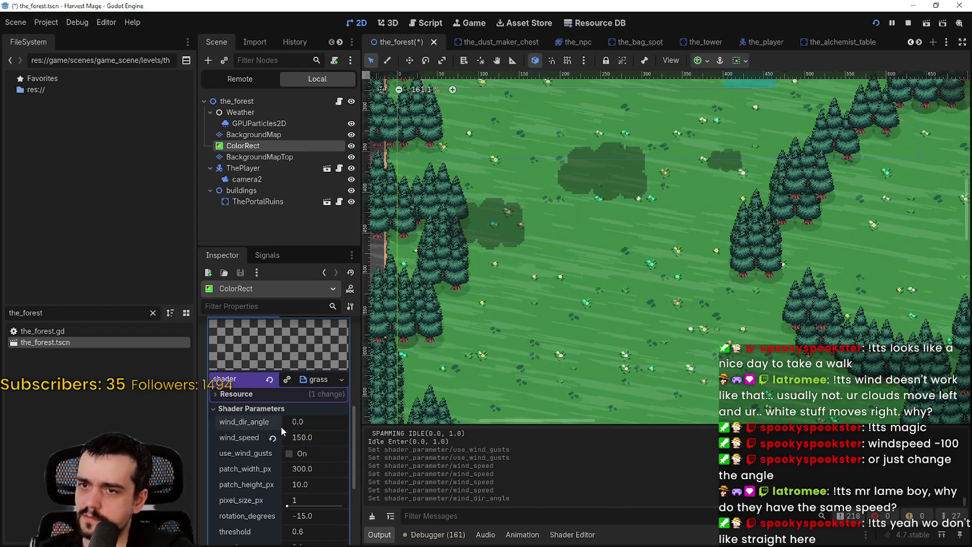
left_click(330, 438)
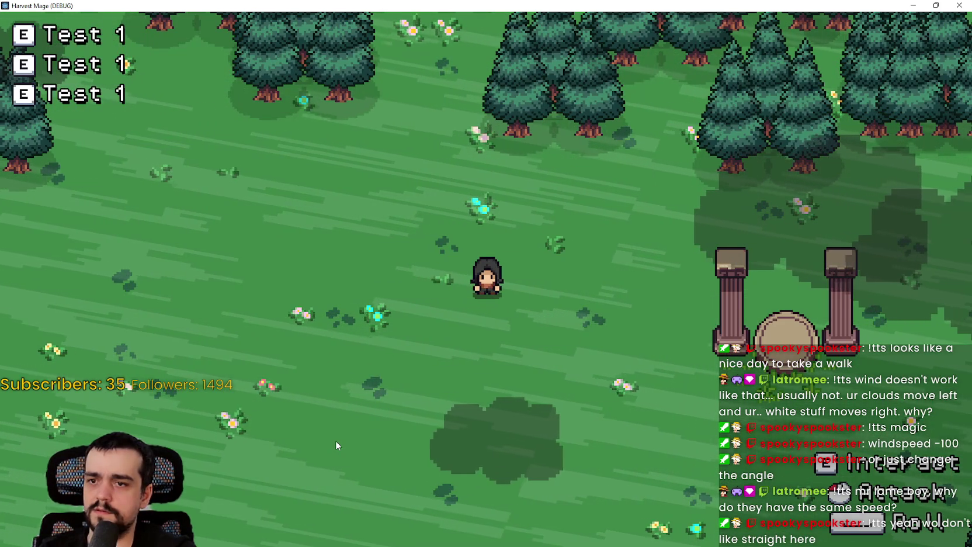
key("s")
key("w")
key("s")
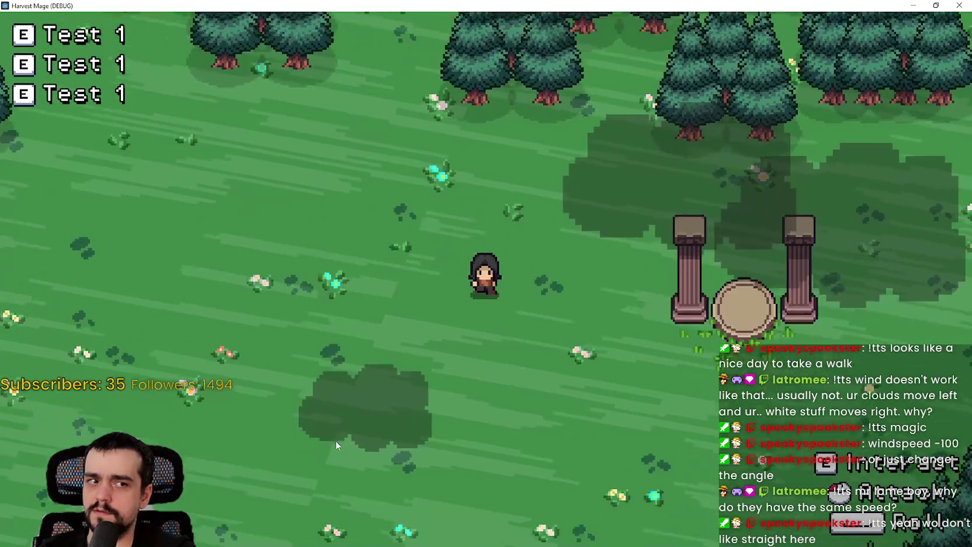
key("d")
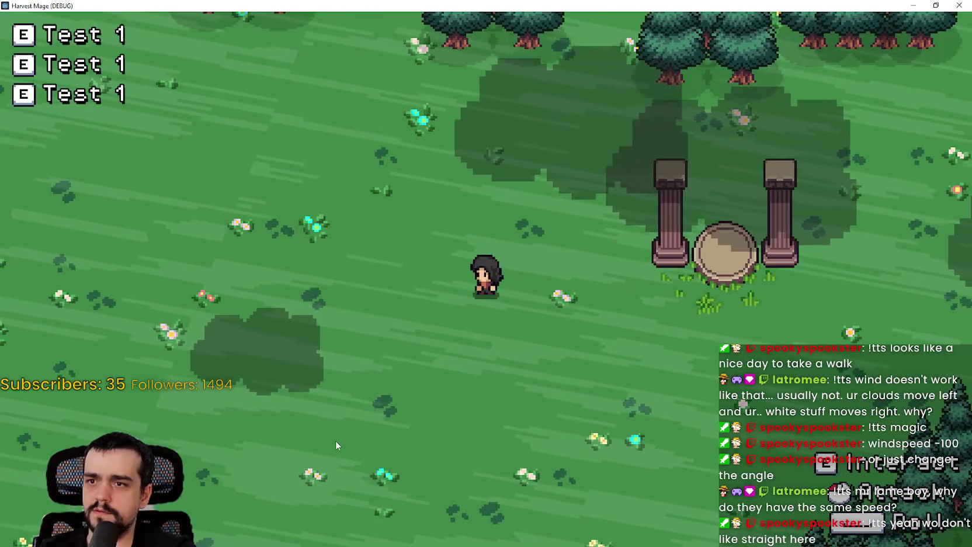
key("F8")
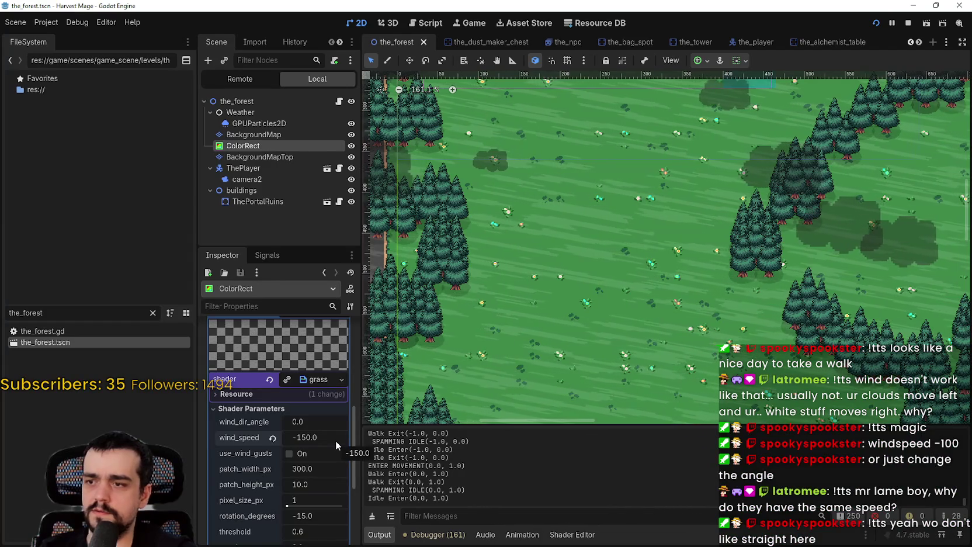
Set wind_speed to -160 and playtest by walking the character north, east and west.
left_click(336, 440)
type("160")
key("Return")
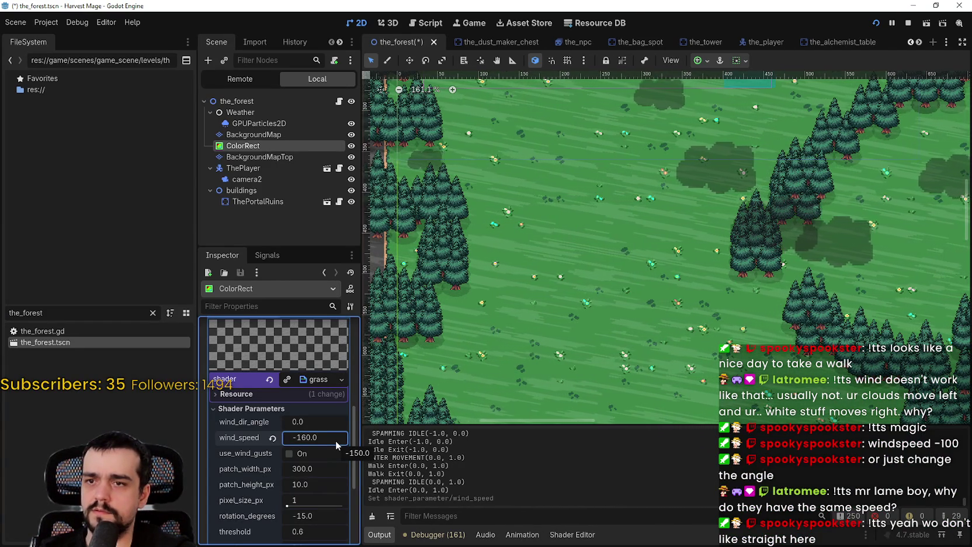
key("F5")
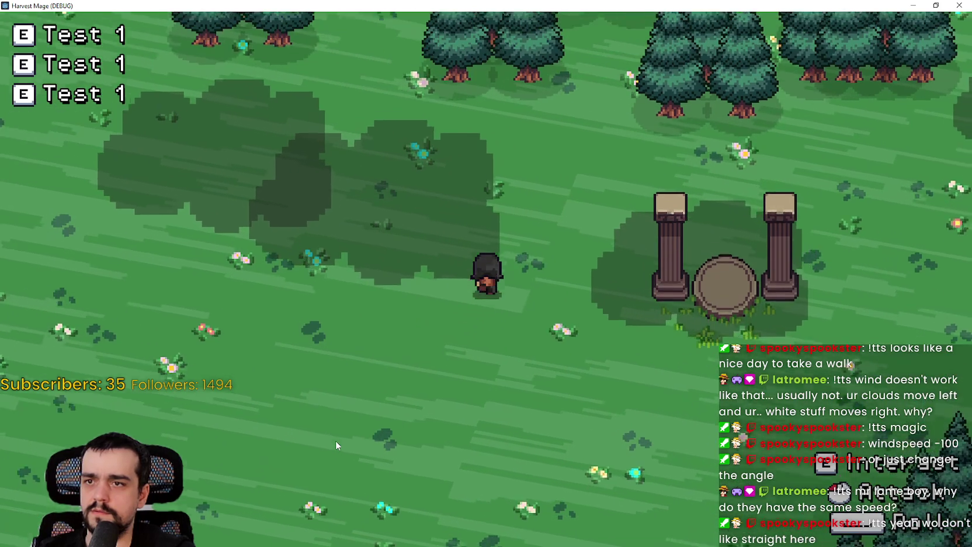
key("w")
key("d")
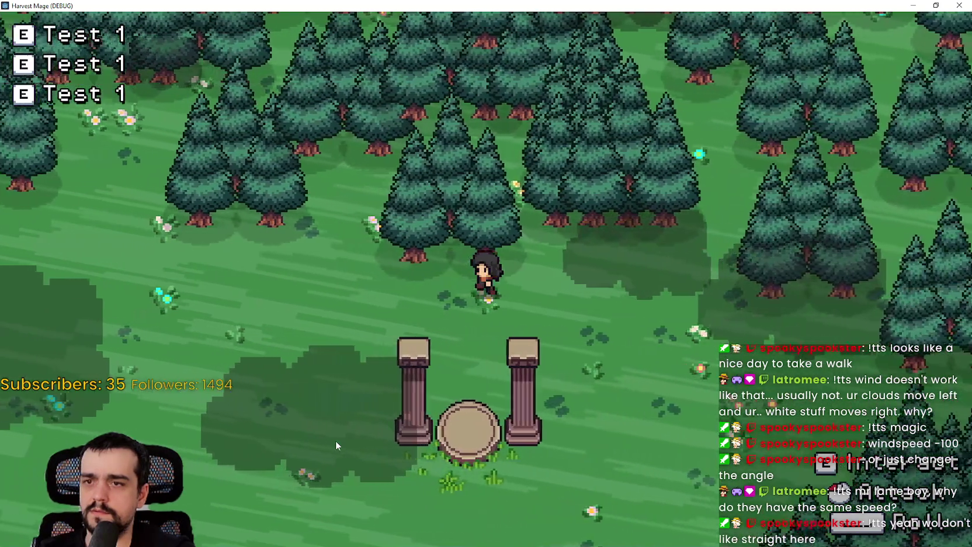
key("a")
key("F8")
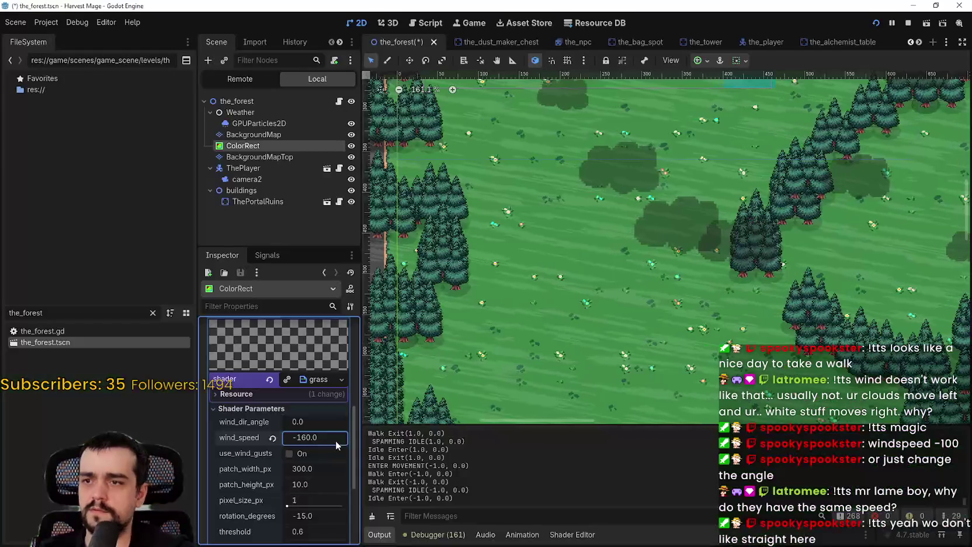
Change wind_dir_angle to -30 and test the new cloud direction in-game.
left_click_drag(294, 426, 295, 421)
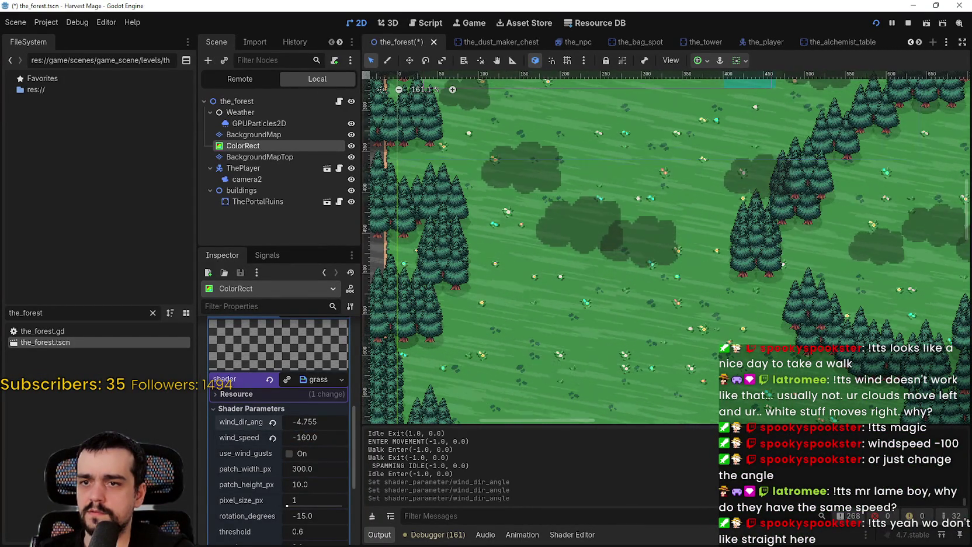
left_click(292, 423)
type("-")
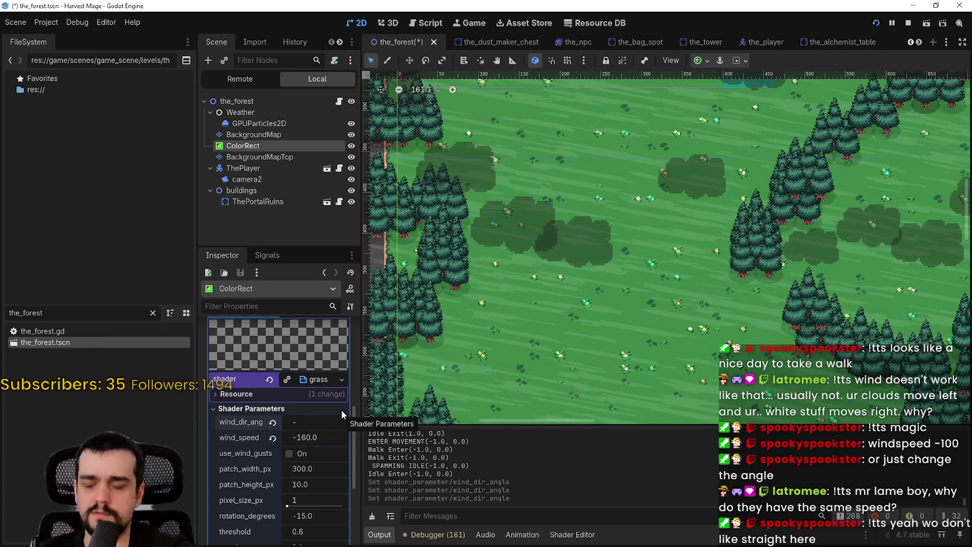
type("30")
key("Return")
key("F5")
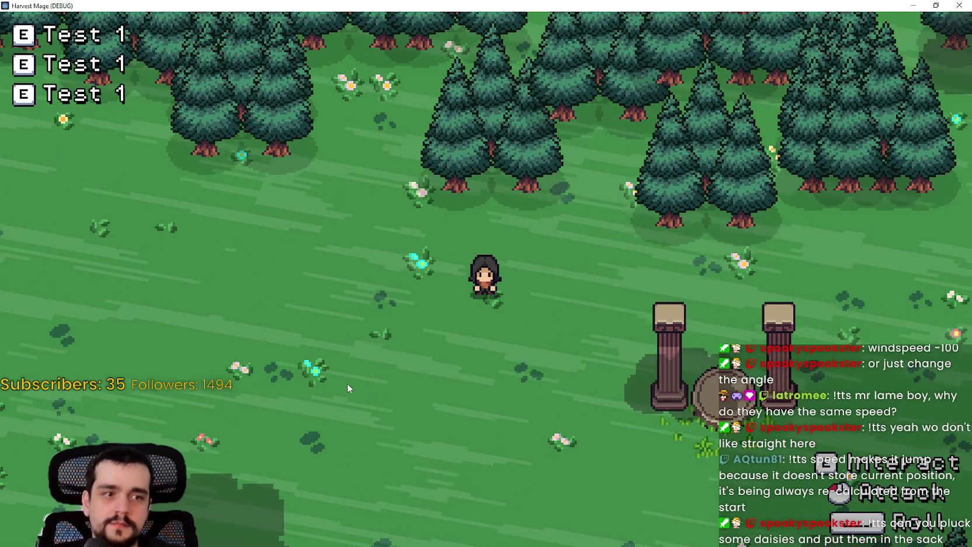
key("alt+F4")
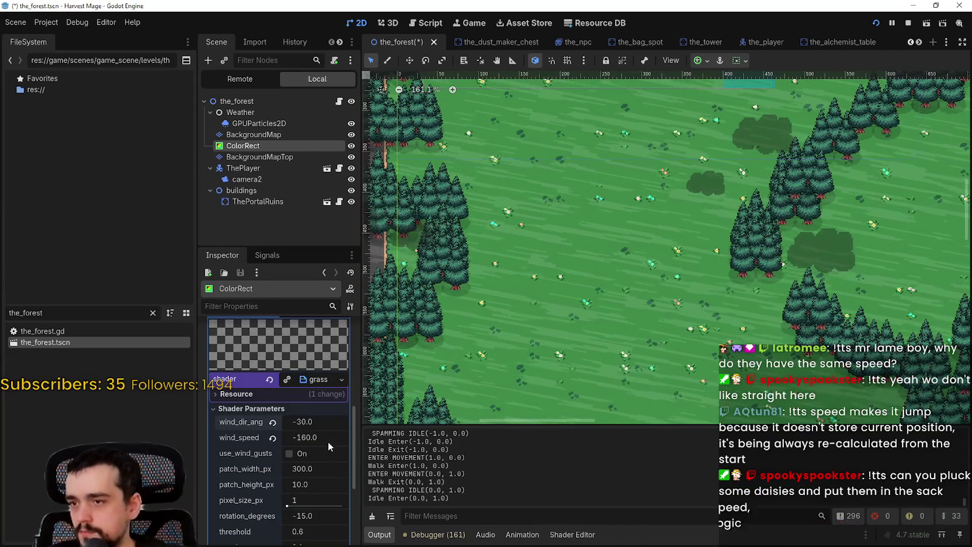
Lower wind_speed to -120 while the game runs, then return to the editor.
left_click(330, 441)
type("-1")
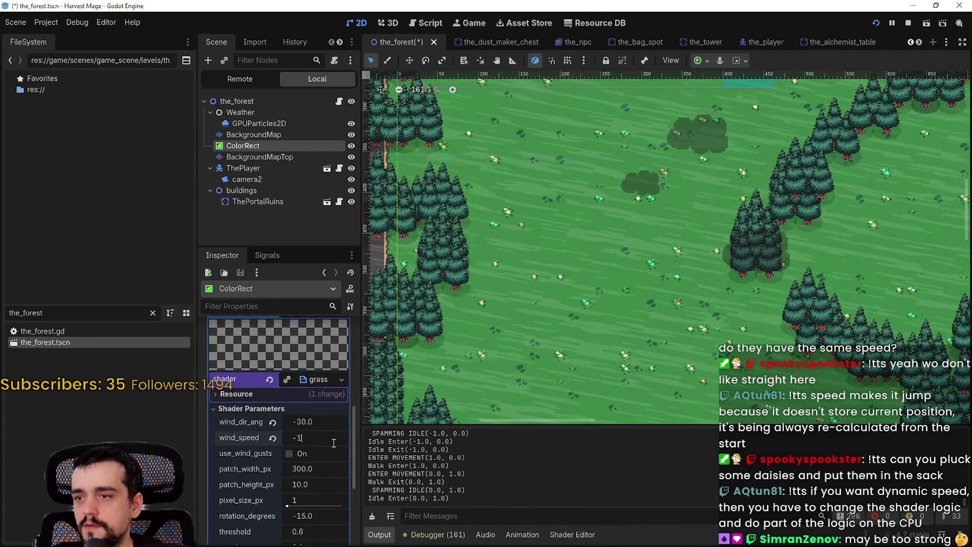
key("Return")
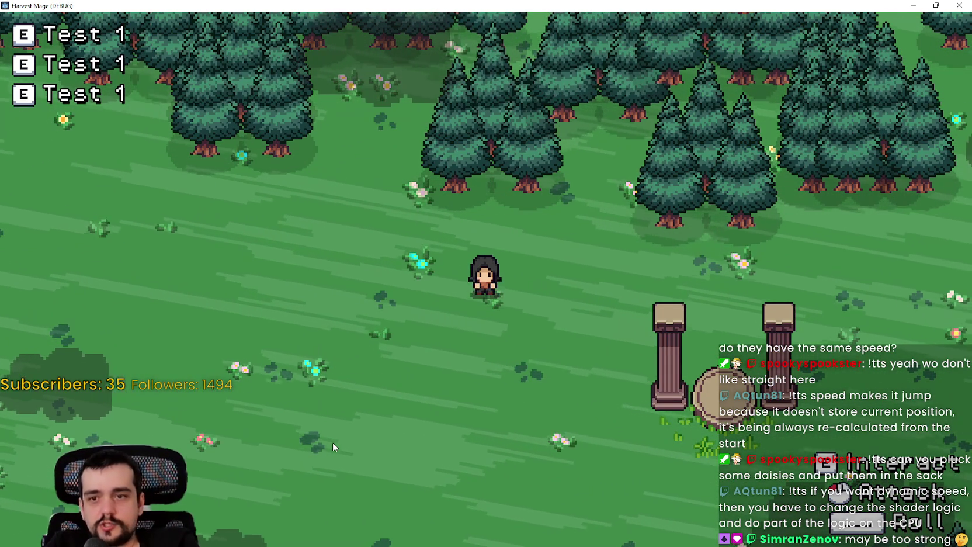
key("alt+Tab")
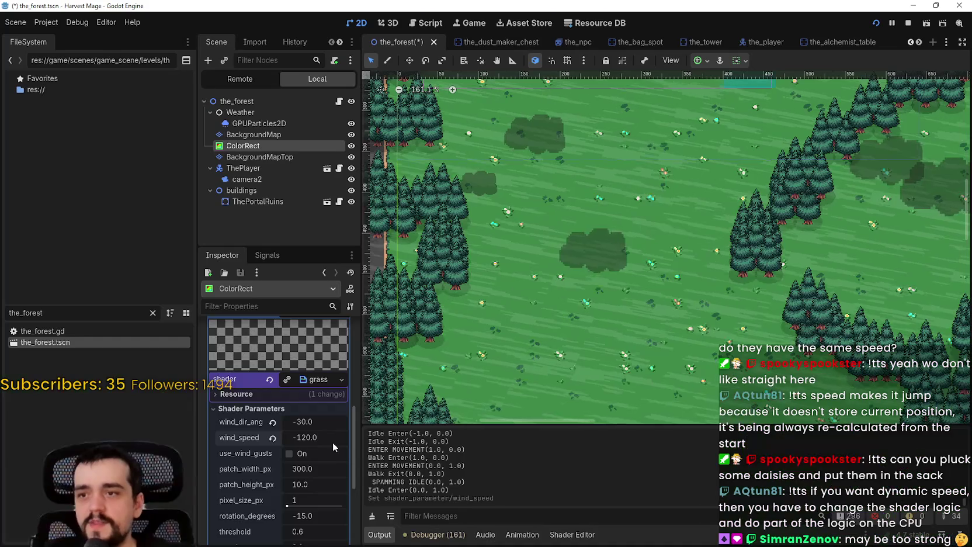
Slow wind_speed further to -80 and watch the cloud shadows in the running game.
left_click(333, 442)
type("0")
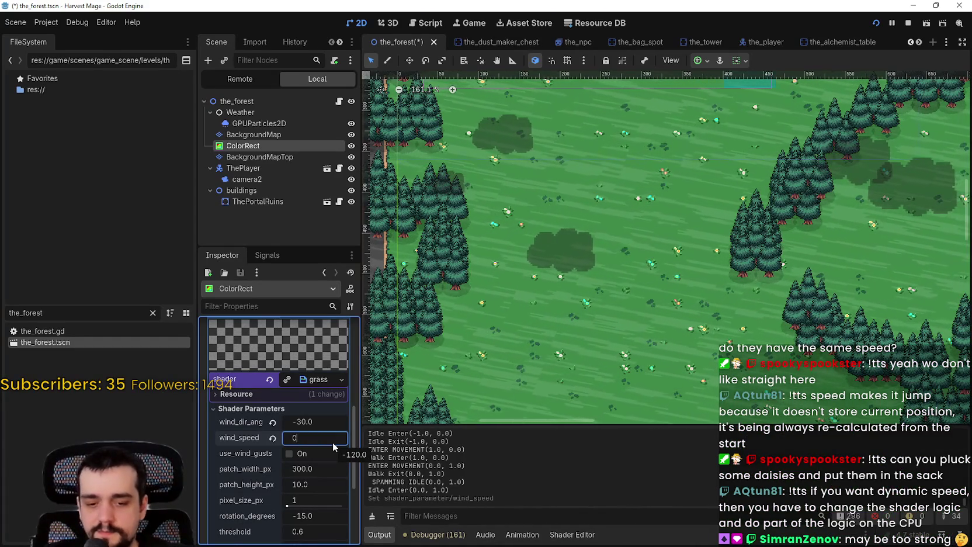
type("80")
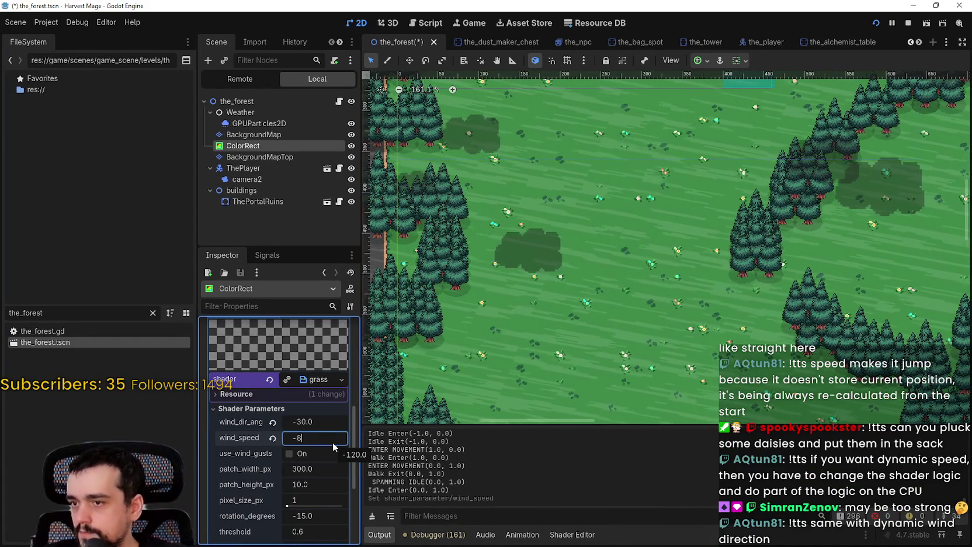
key("Return")
key("alt+Tab")
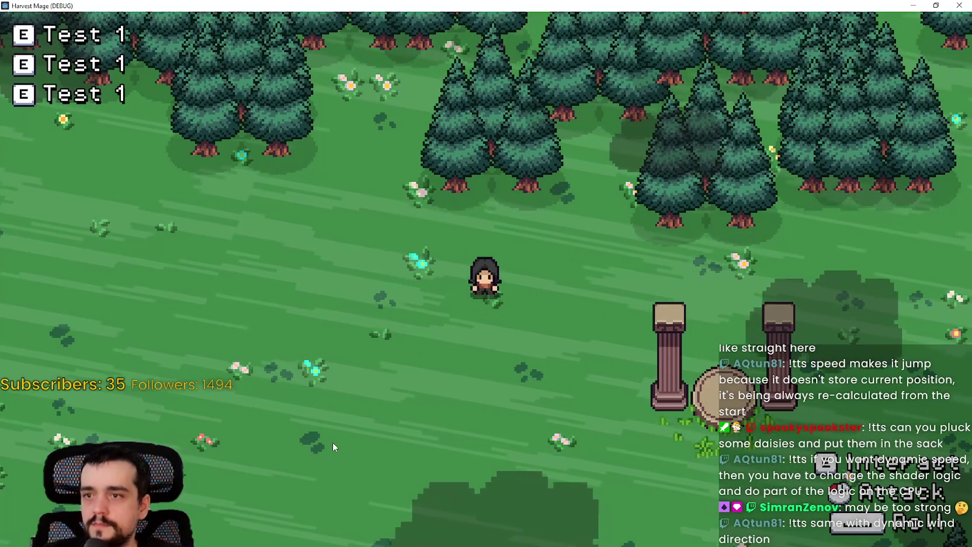
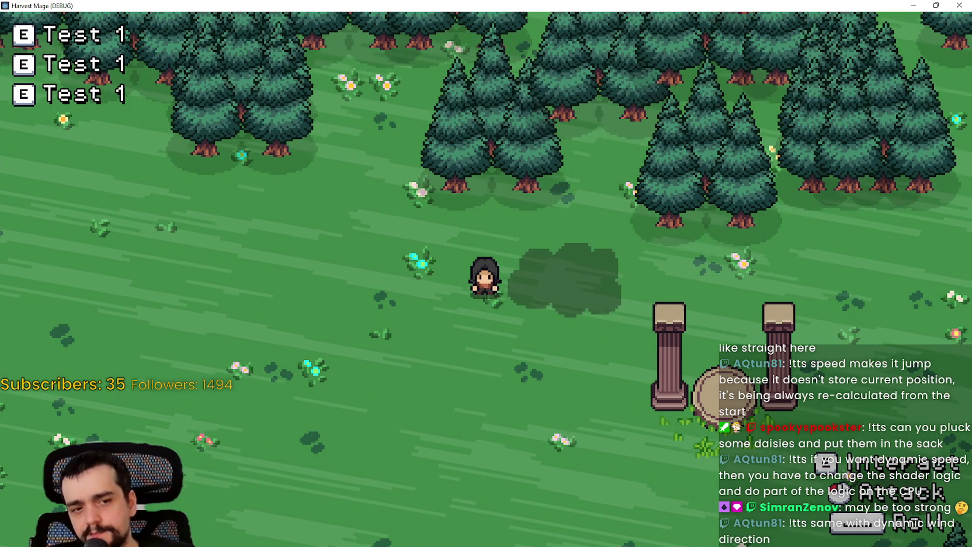
Walk and roll the character across the meadow, past the pillars and up into the trees.
key("a")
key("a")
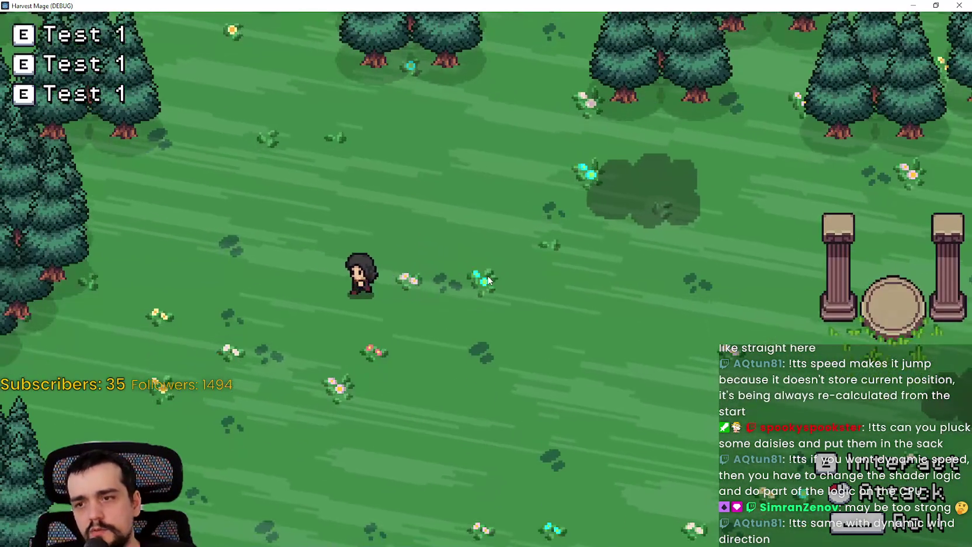
key("space")
key("d")
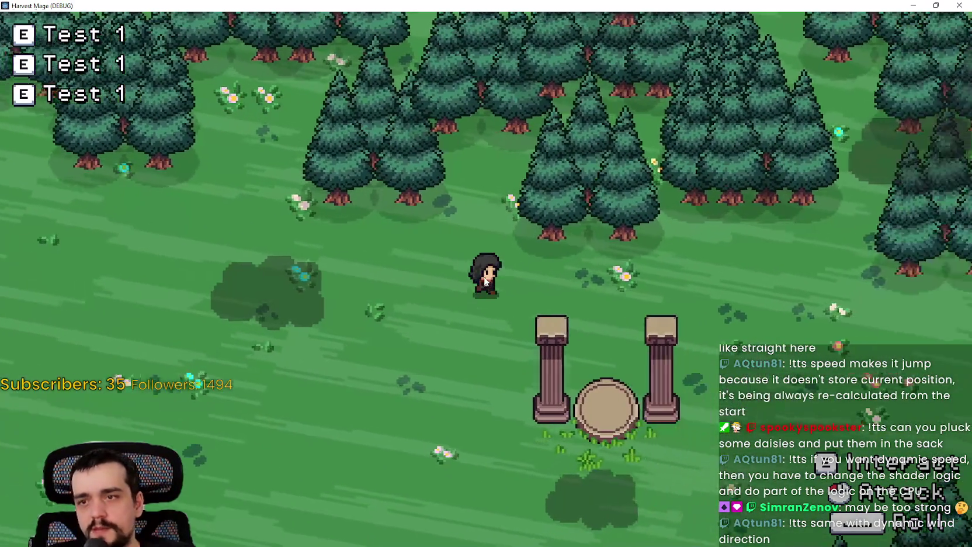
key("d")
key("a")
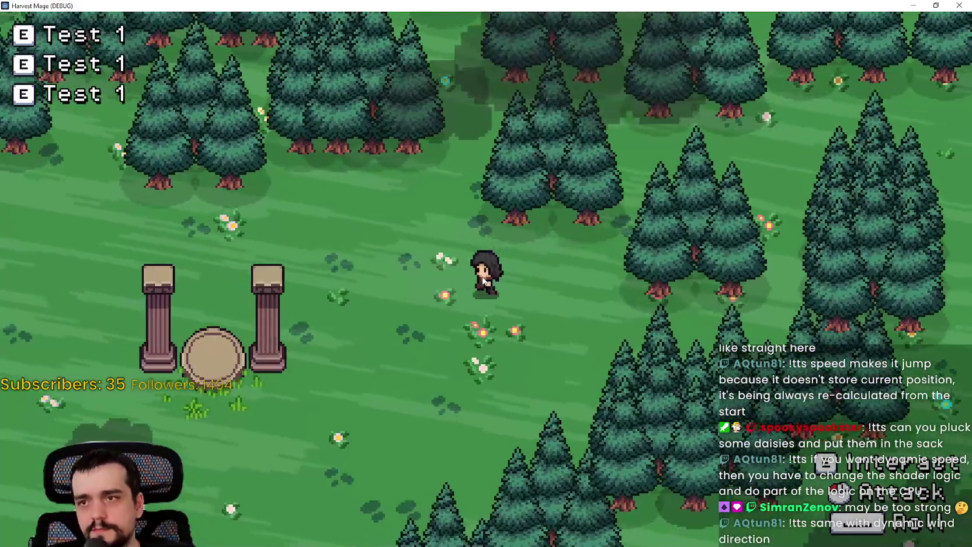
key("w")
key("d")
key("d")
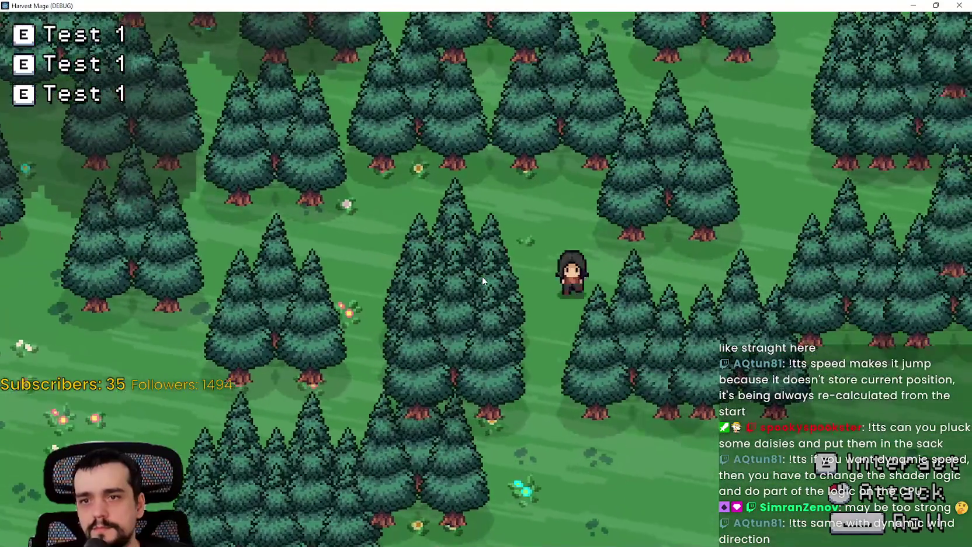
key("s")
key("a")
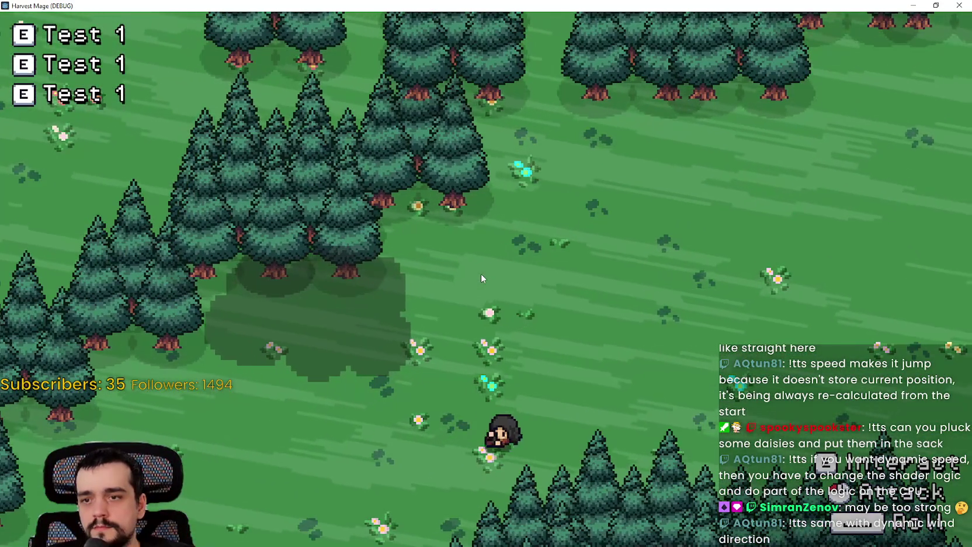
key("w")
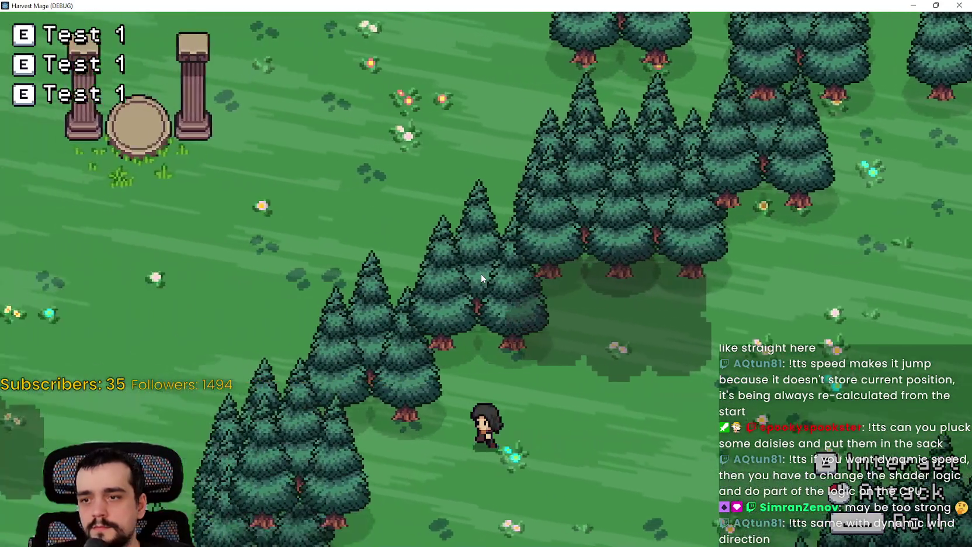
key("a")
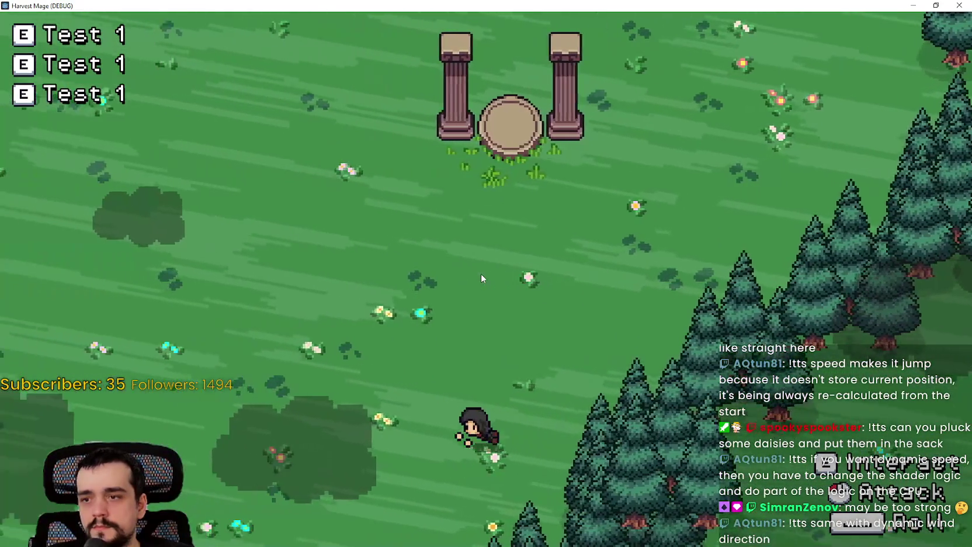
key("w")
key("w")
key("a")
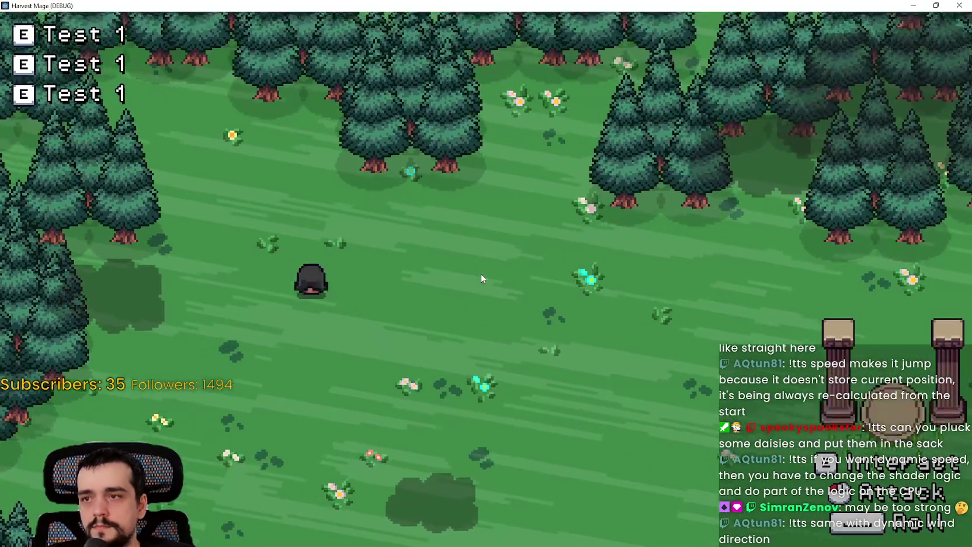
key("s")
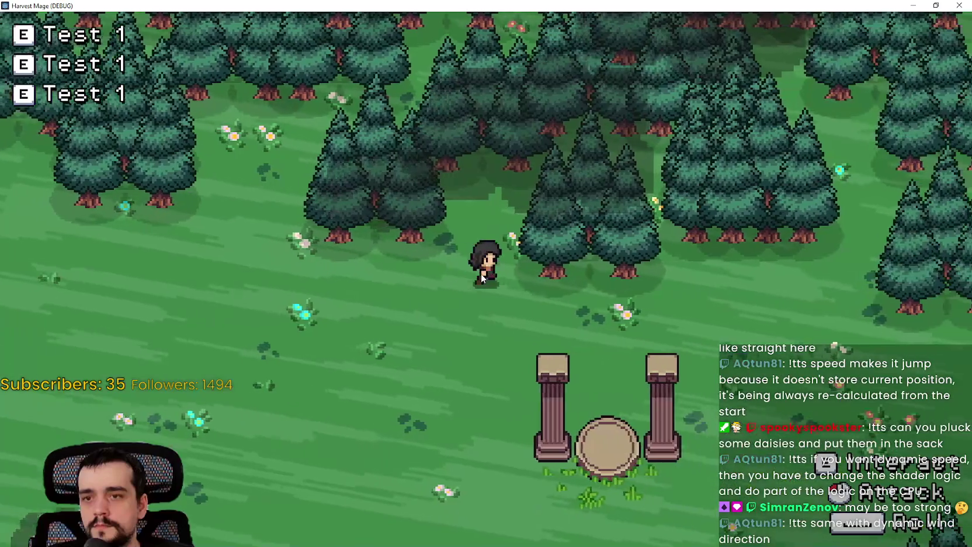
key("d")
Walk the character through the forest and along the path, then stop the game with F8.
key("s")
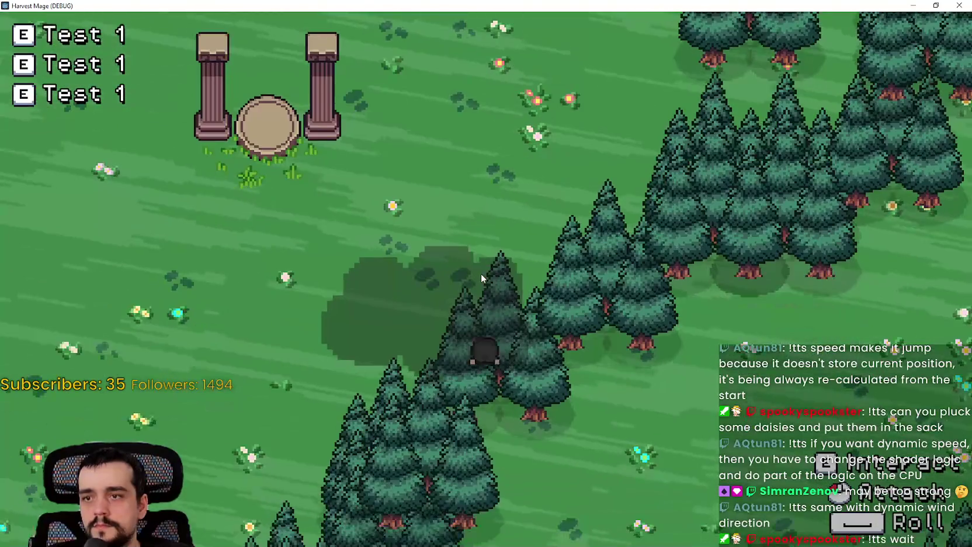
key("a")
key("a")
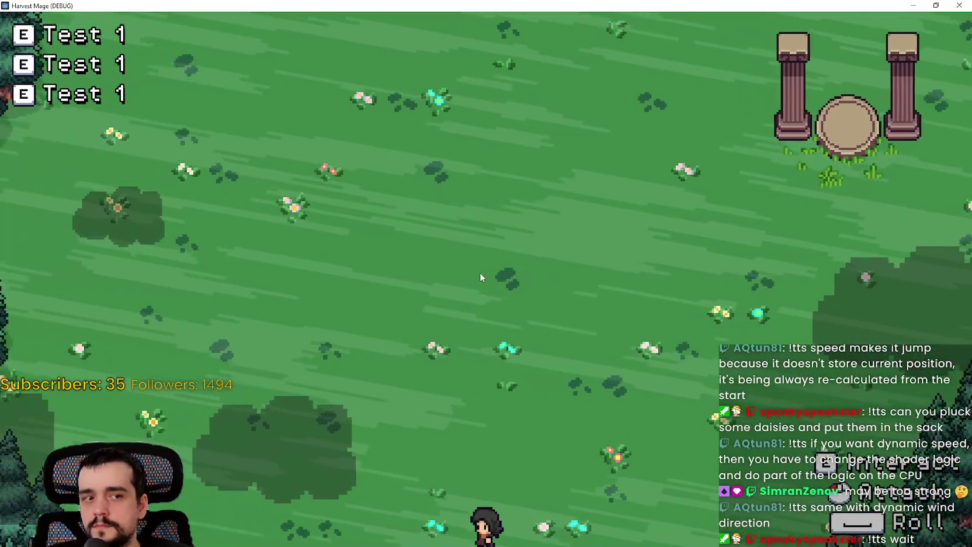
key("w")
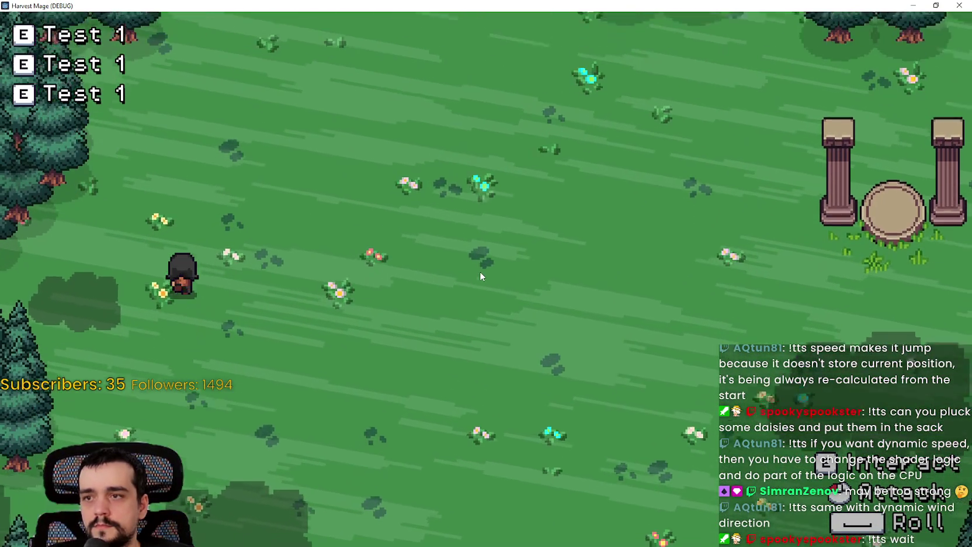
key("d")
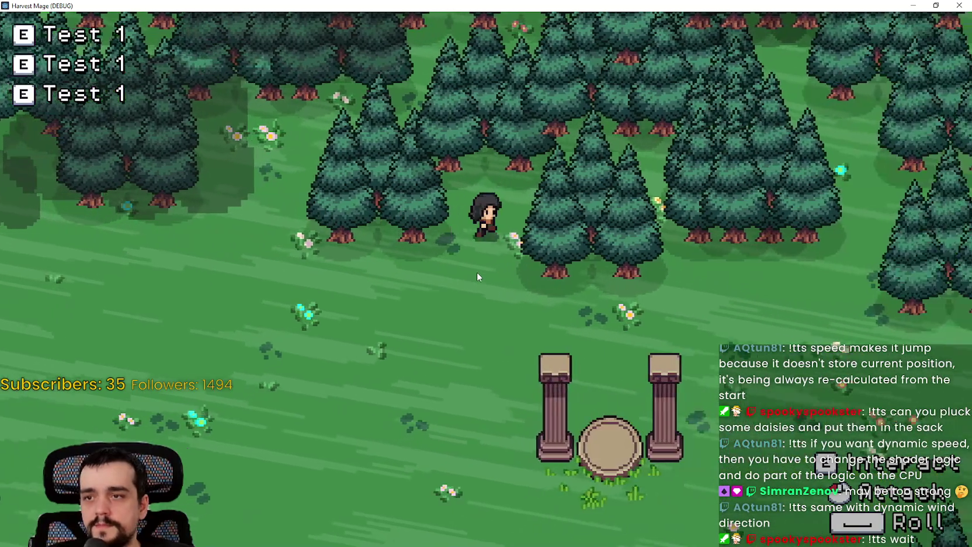
key("d")
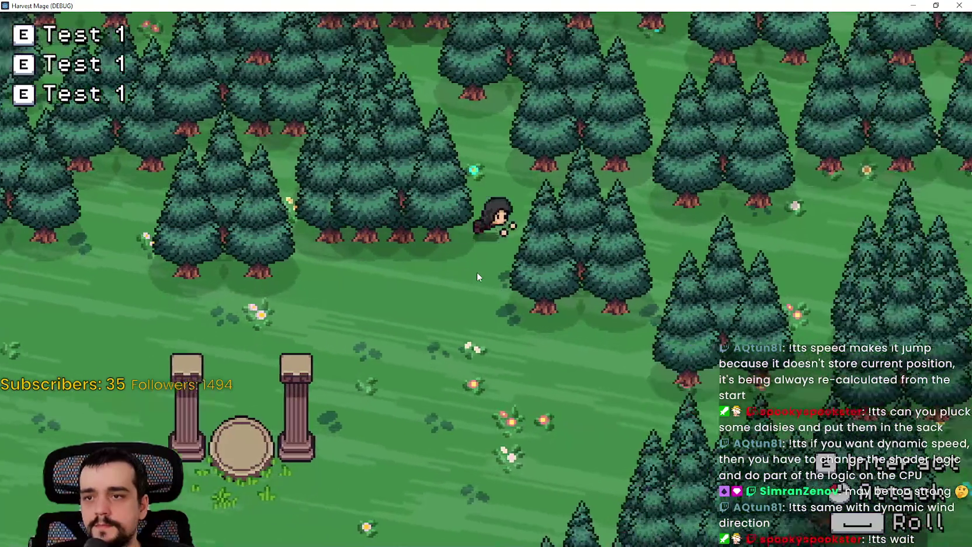
key("d")
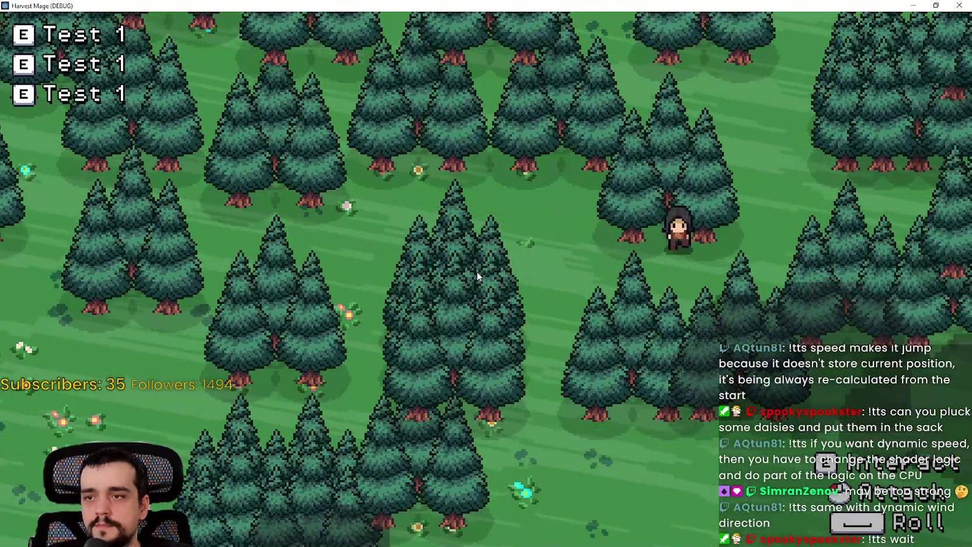
key("s")
key("s")
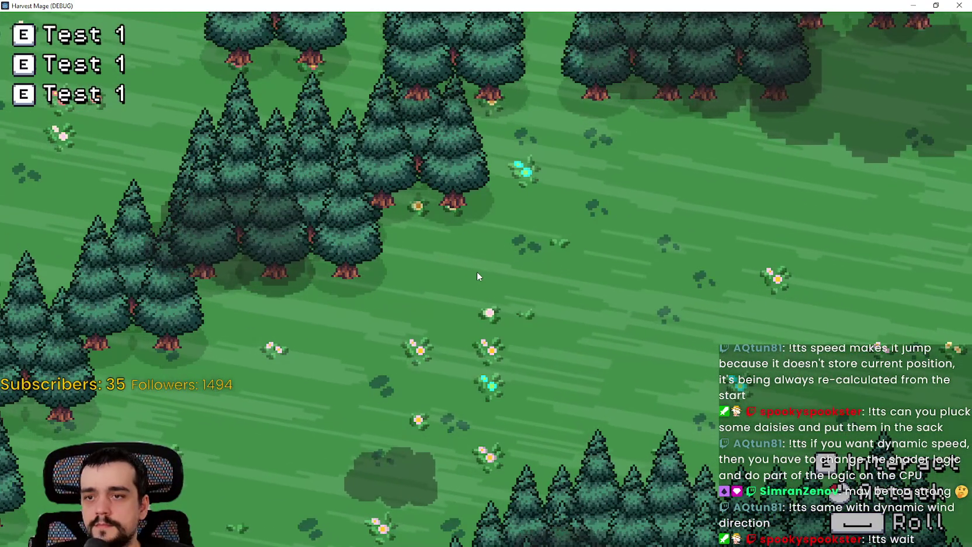
key("a")
key("w")
key("a")
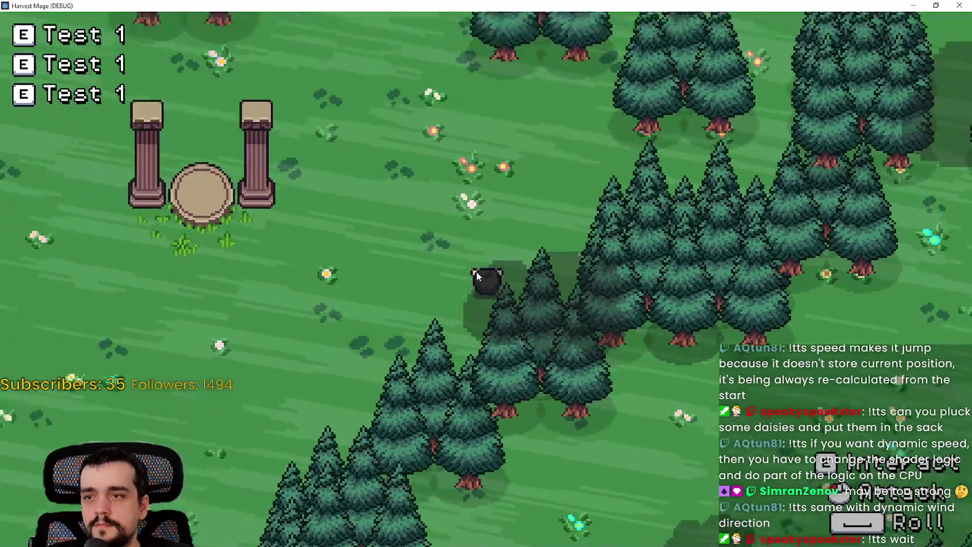
key("d")
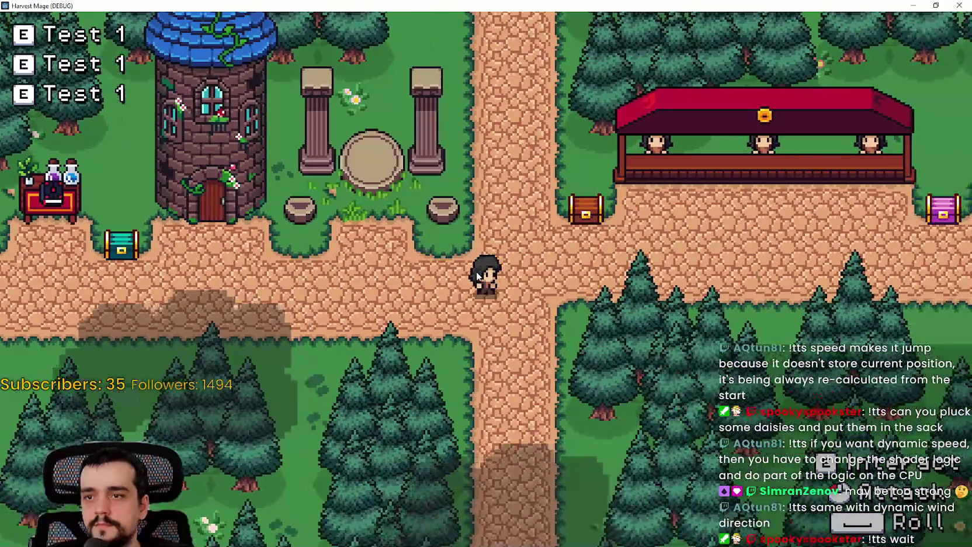
key("a")
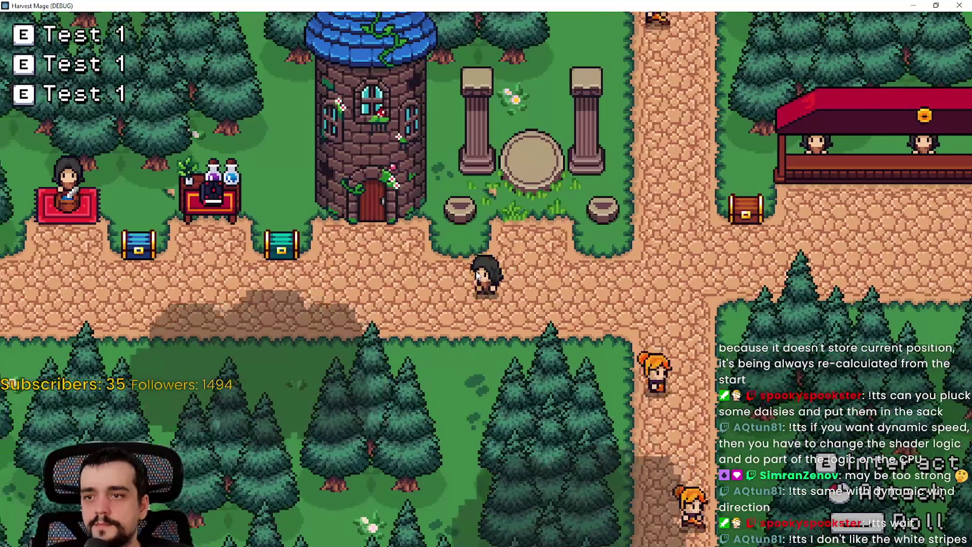
key("a")
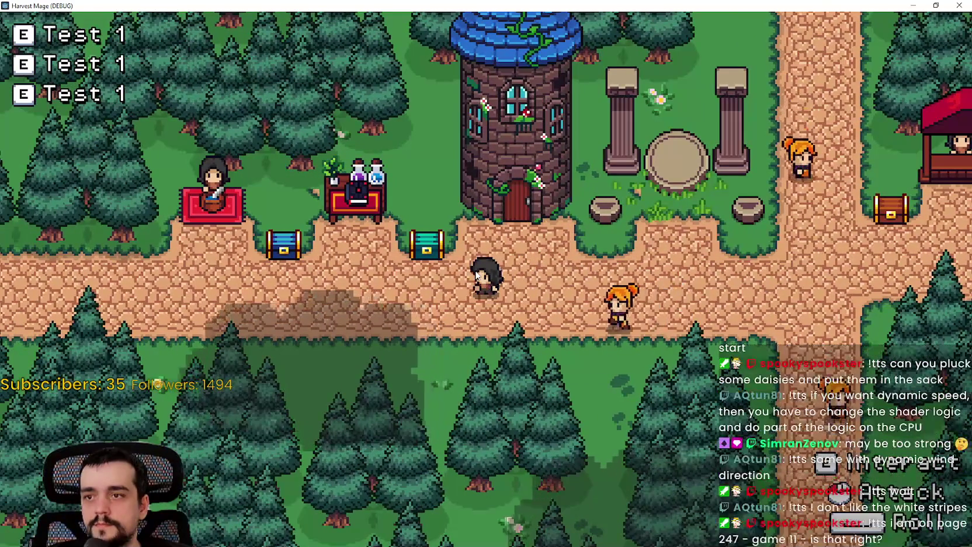
key("d")
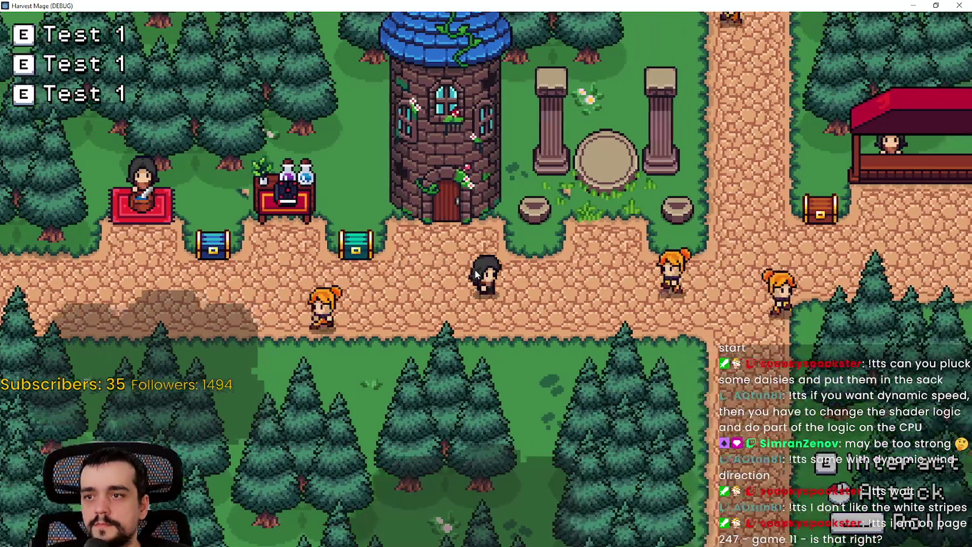
key("d")
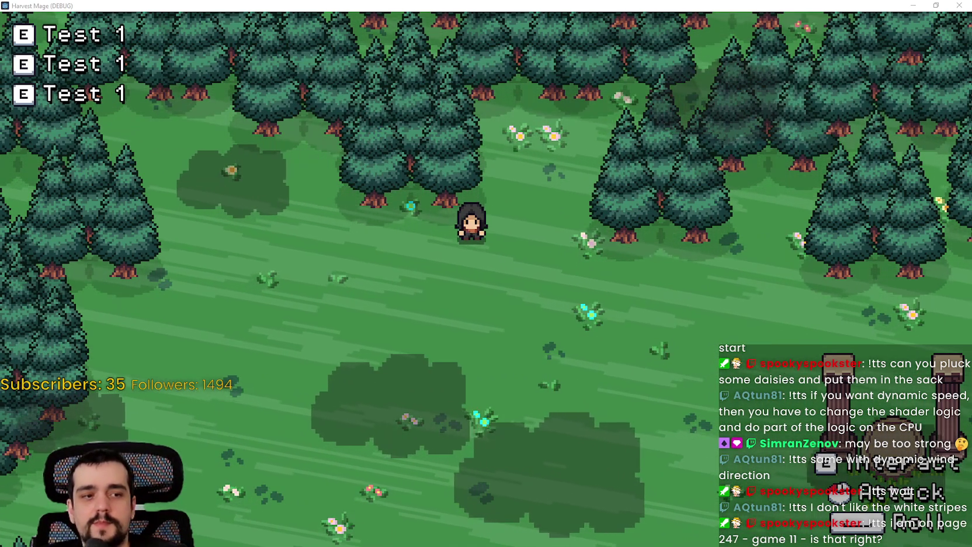
key("F8")
scroll(268, 408, "up", 10)
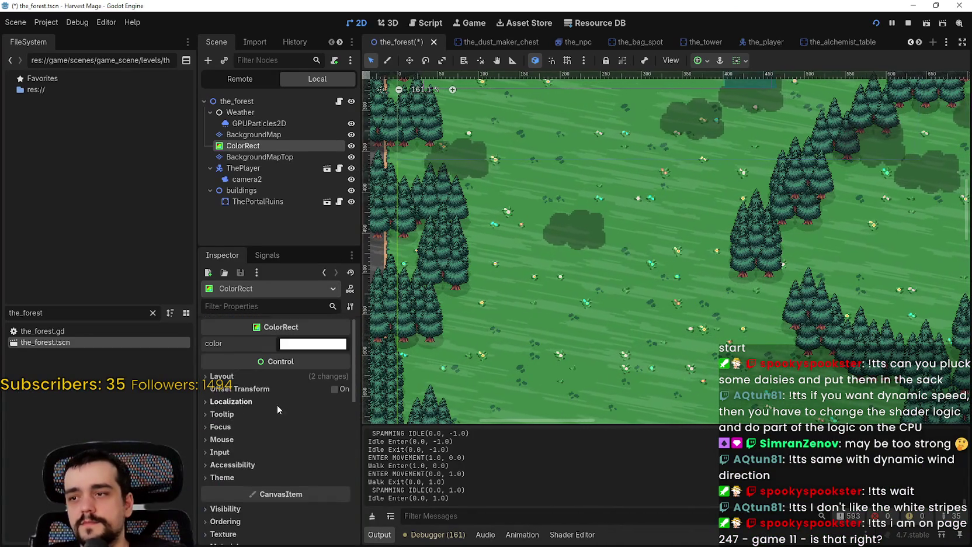
Change the ColorRect's color from white to purple b31bde in the color wheel.
left_click(307, 319)
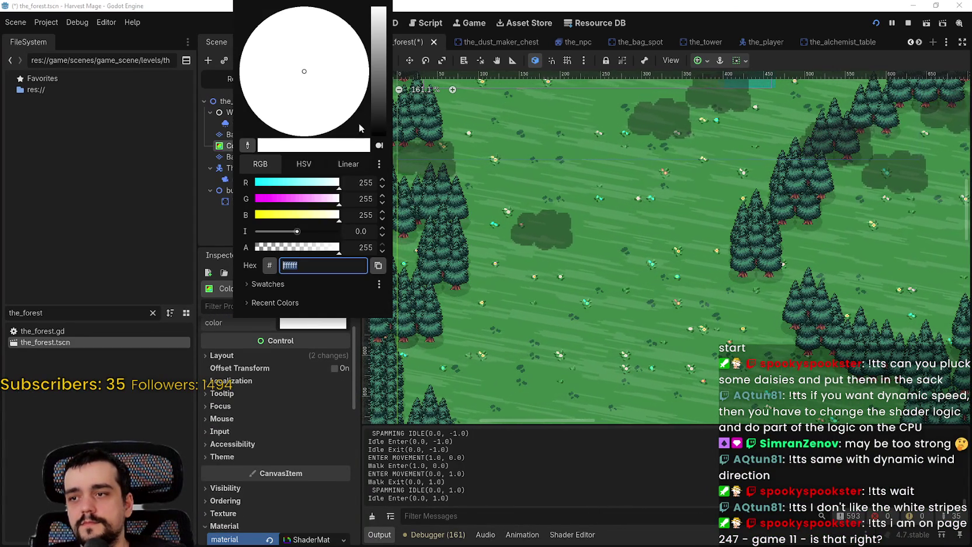
left_click(335, 17)
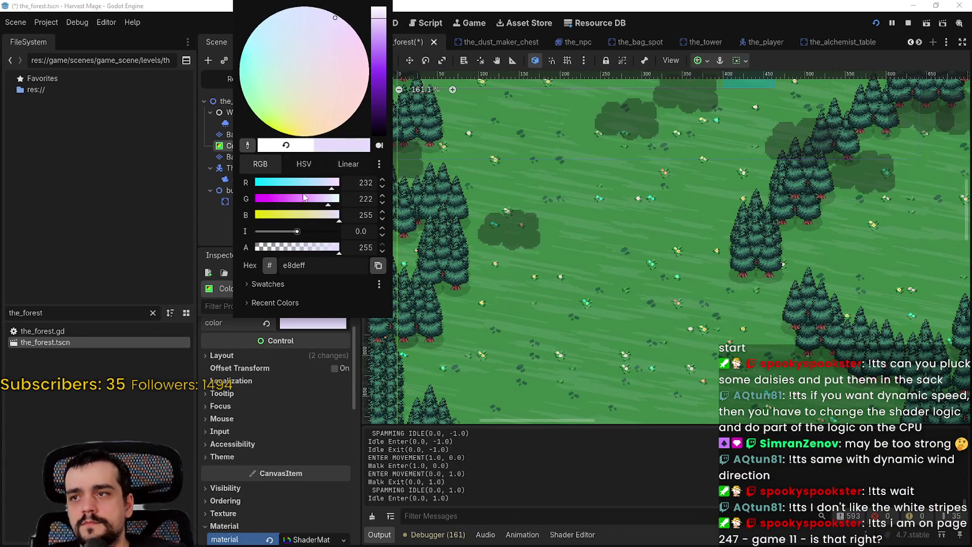
mouse_move(336, 80)
left_mouse_down()
mouse_move(337, 40)
mouse_move(343, 75)
mouse_move(292, 42)
left_mouse_up()
left_click(350, 46)
mouse_move(379, 24)
left_mouse_down()
mouse_move(379, 87)
mouse_move(381, 35)
mouse_move(374, 79)
mouse_move(332, 23)
left_mouse_up()
mouse_move(384, 72)
left_mouse_down()
mouse_move(383, 61)
mouse_move(331, 40)
mouse_move(348, 27)
left_mouse_up()
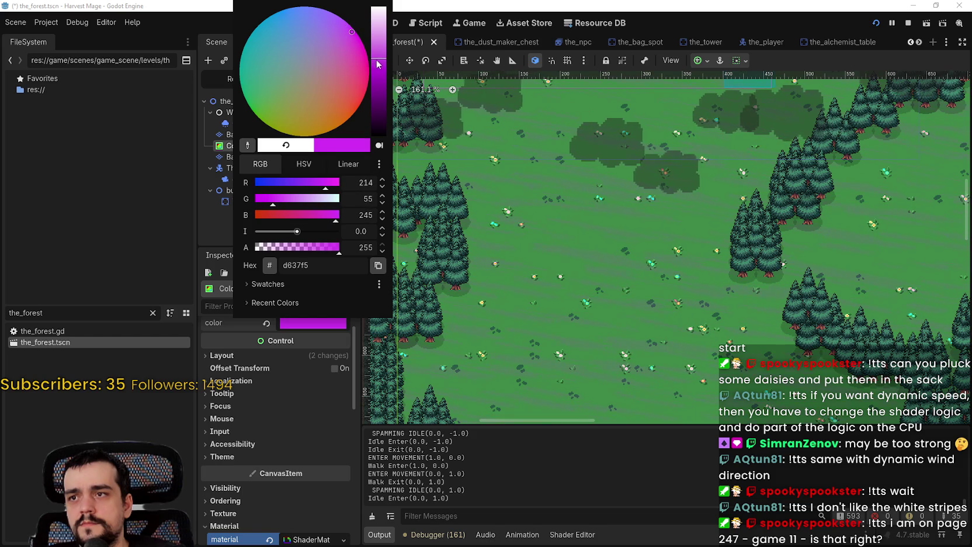
mouse_move(353, 39)
left_mouse_down()
mouse_move(337, 42)
mouse_move(350, 33)
mouse_move(380, 71)
left_mouse_up()
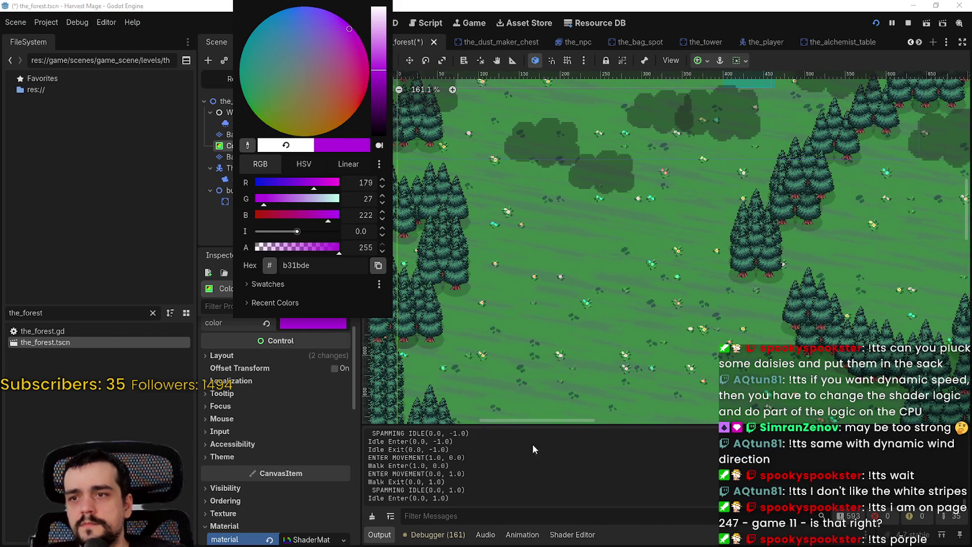
Close the picker and run the game with F5 to preview the purple overlay.
left_click(532, 444)
key("F5")
key("s")
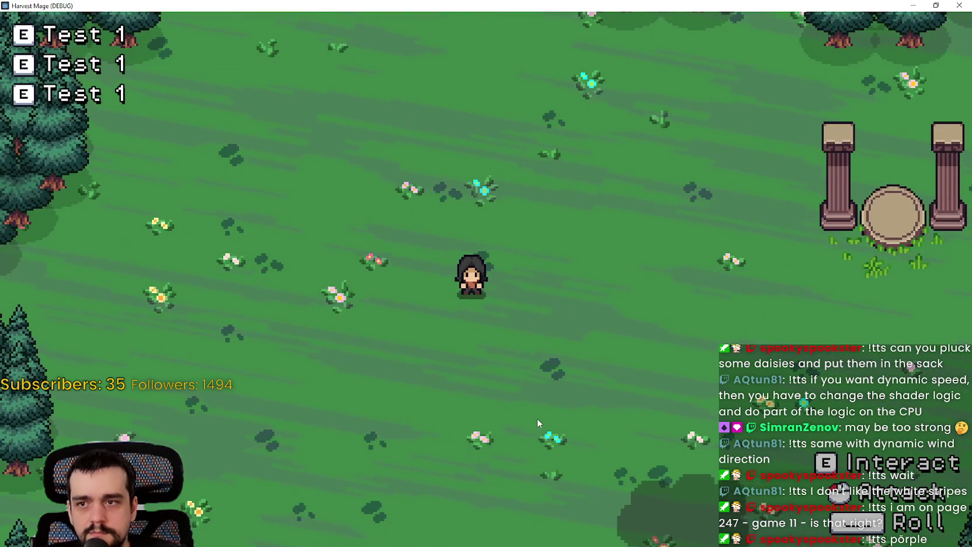
Walk the character briefly up, right and down, then close the game with Alt+F4.
key("w")
key("d")
key("s")
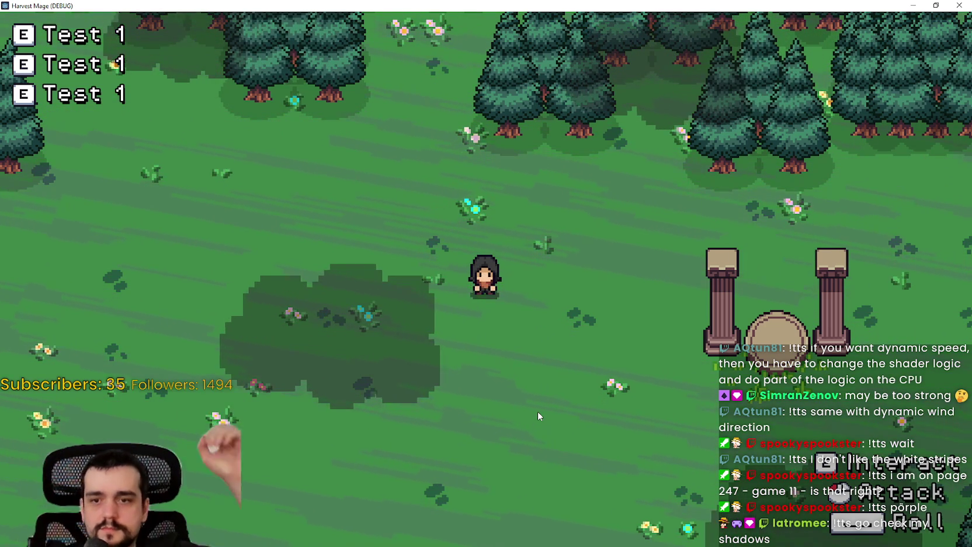
key("alt+F4")
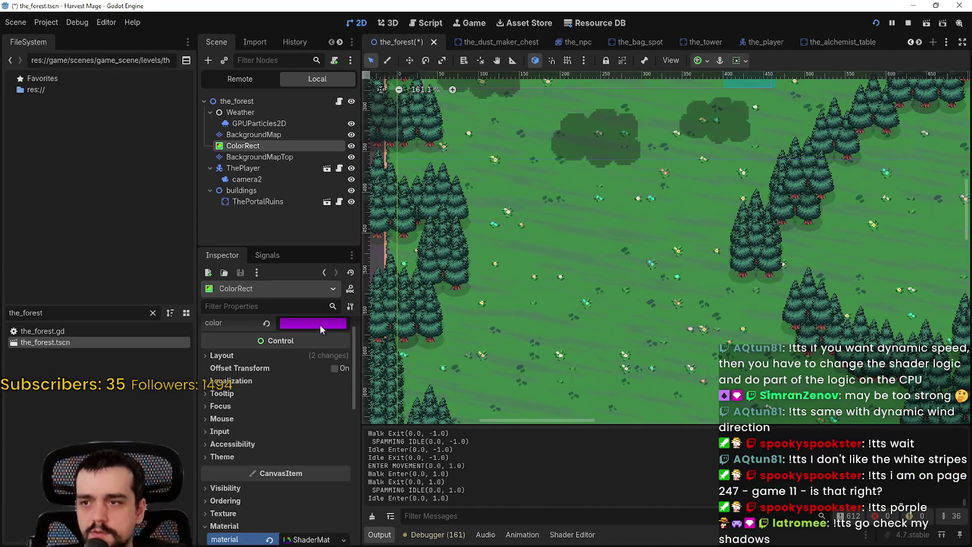
Enter hex b31b18 for the ColorRect, brighten it to red f02800, and return to the game.
left_click(320, 324)
type("b31b18")
key("Return")
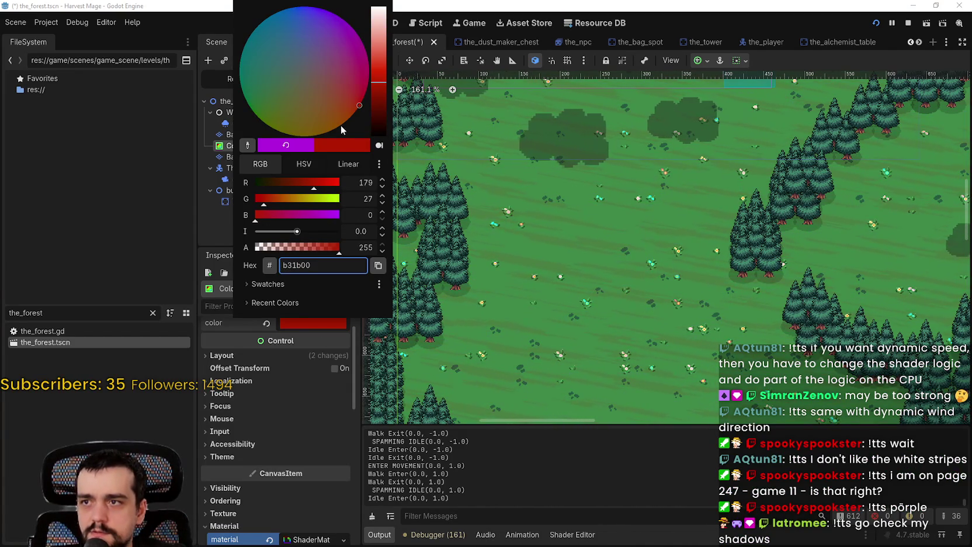
left_click_drag(381, 85, 378, 66)
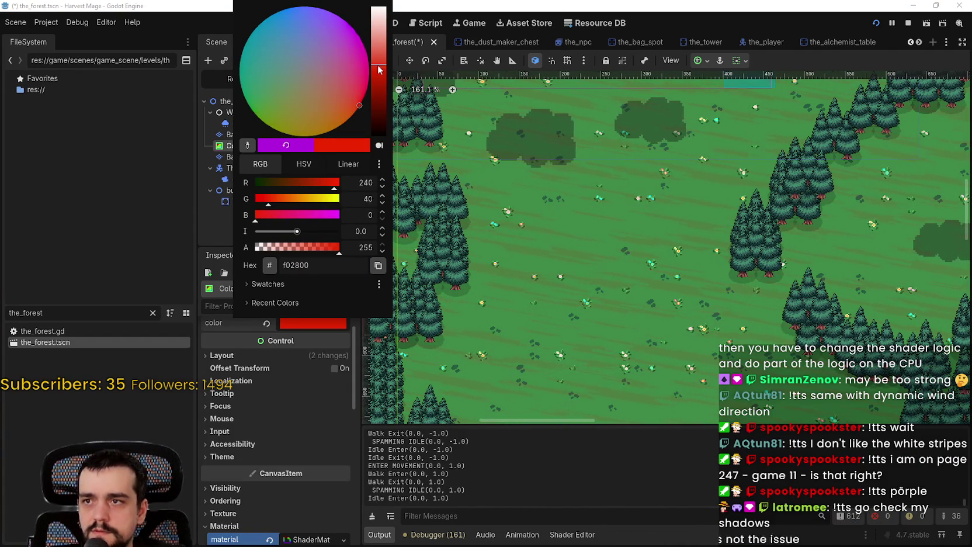
left_click(453, 172)
key("alt+Tab")
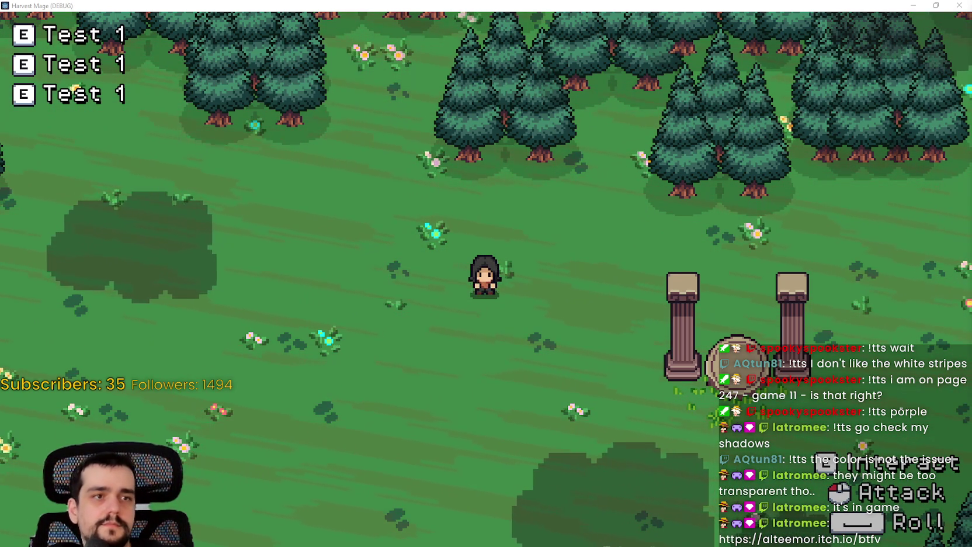
Drag the browser window with the BTFV itch.io page over the running game.
left_click_drag(971, 59, 568, 50)
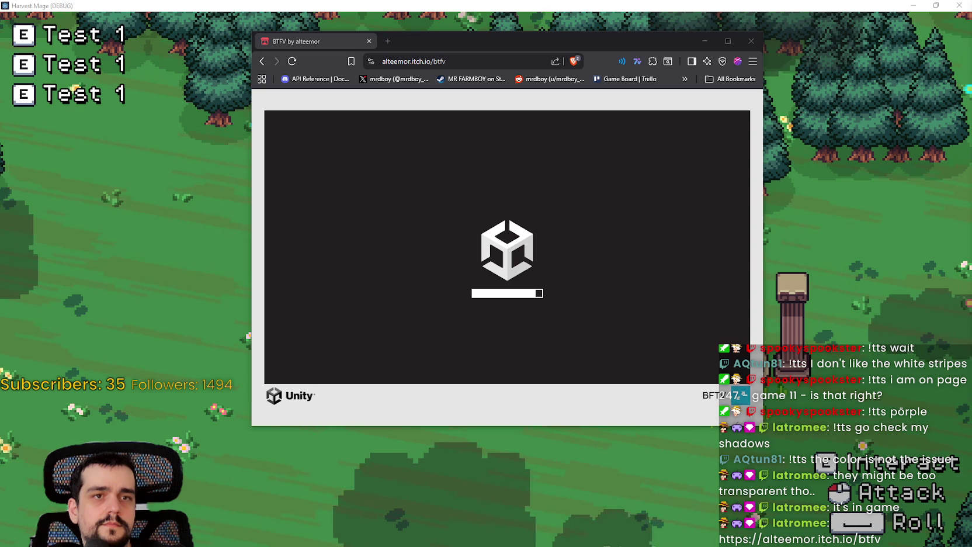
Maximize the browser, play BTFV fullscreen, and start the Poppy Plains level with the Swordsman.
left_click(728, 41)
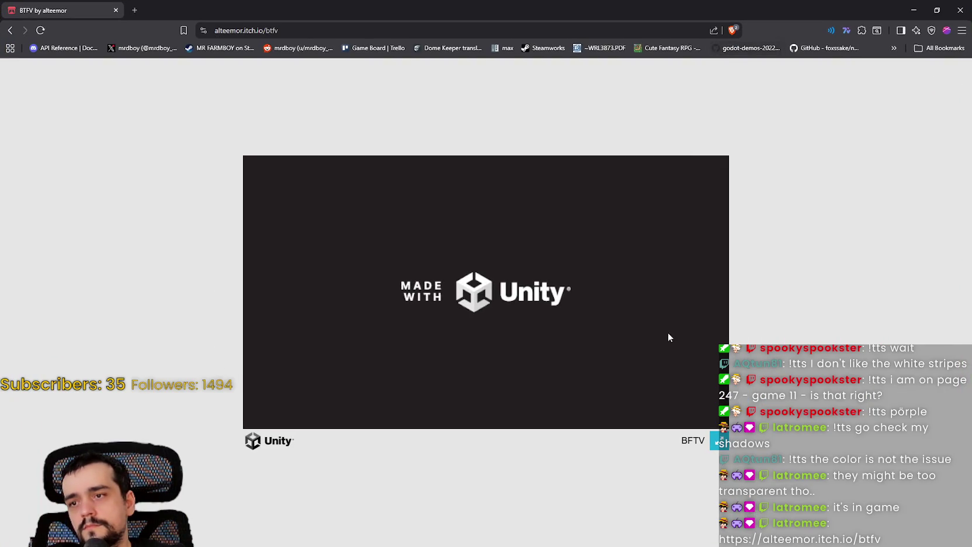
left_click(719, 442)
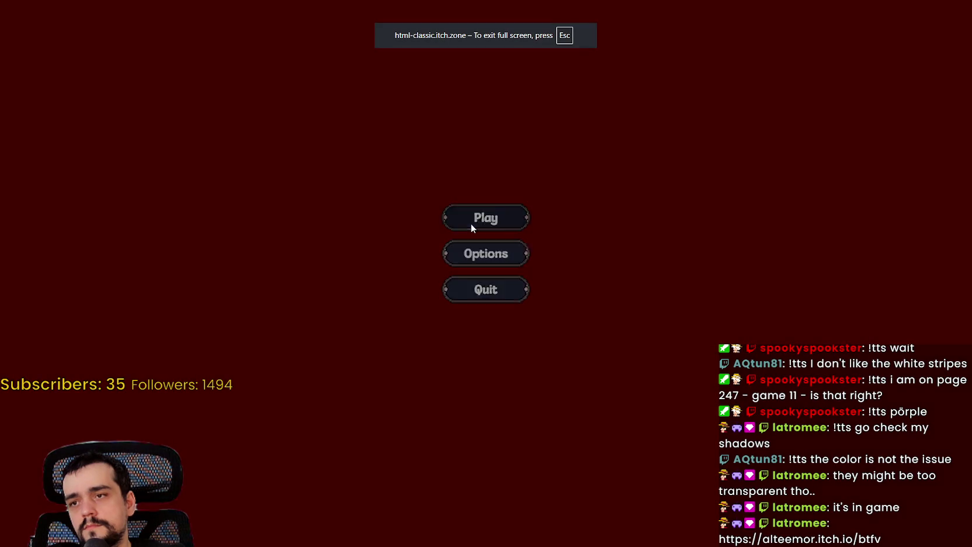
left_click(471, 223)
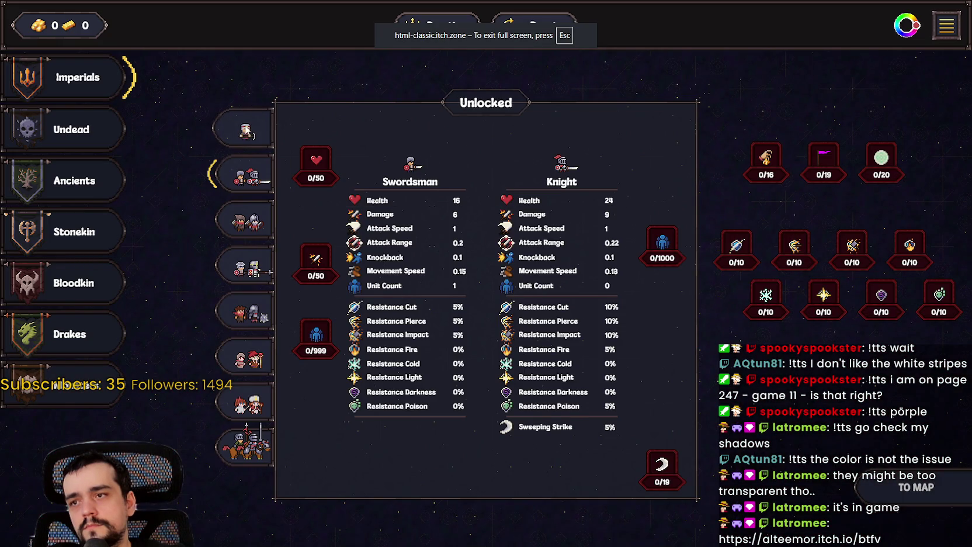
left_click(863, 496)
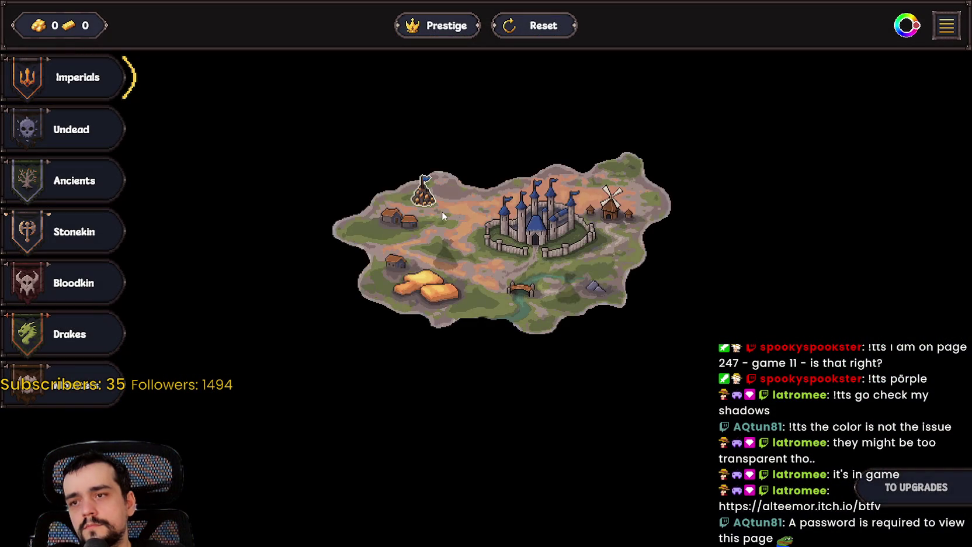
left_click(442, 211)
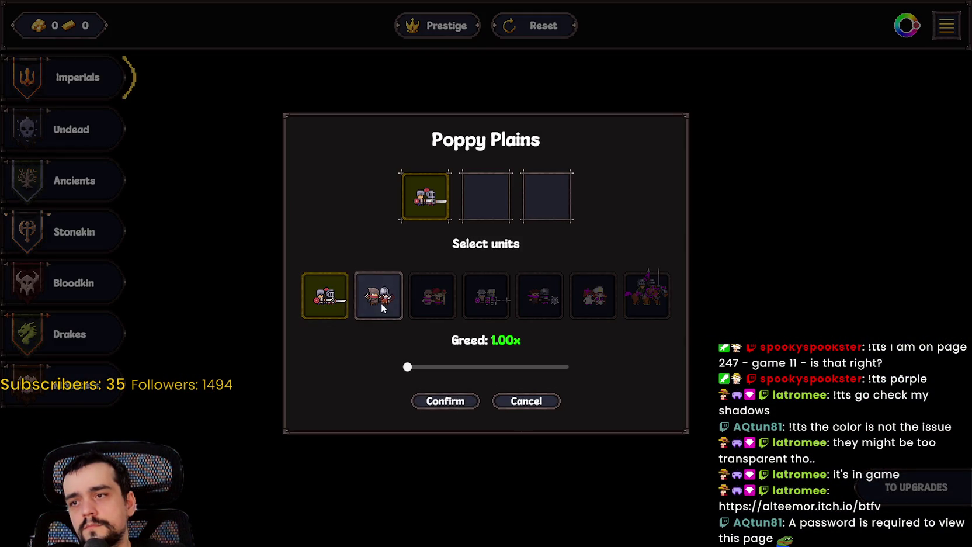
left_click(467, 401)
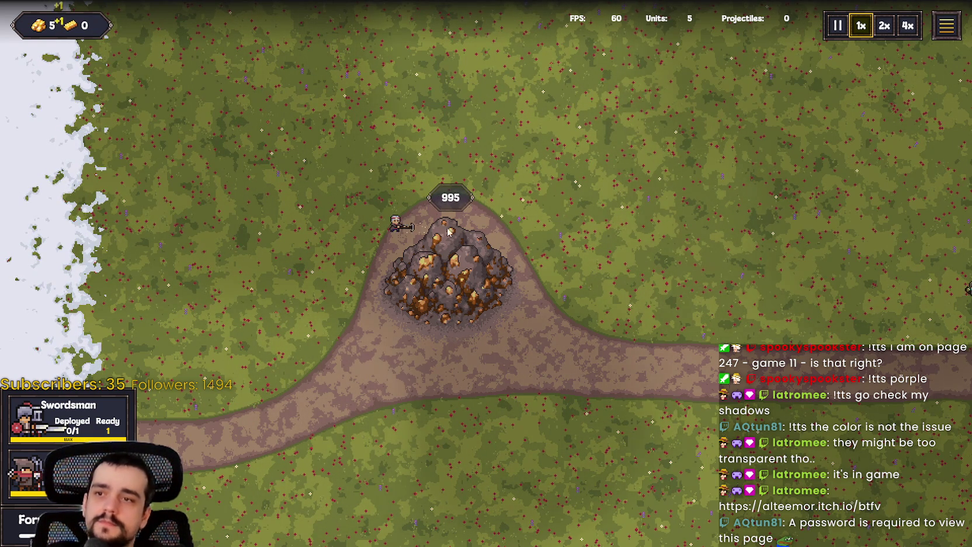
Open the pause menu's Options to raise Grass Density with Cloud Shadows on, then resume.
left_click(108, 416)
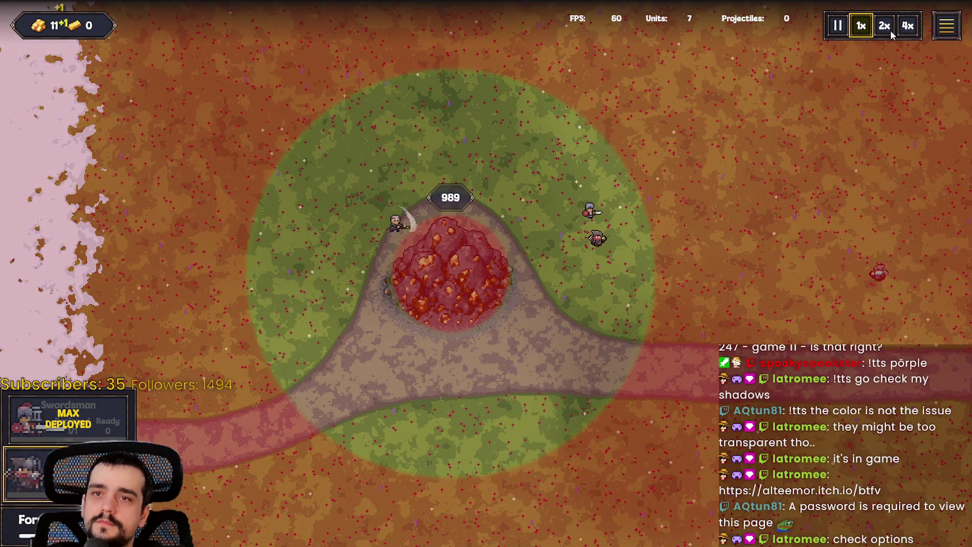
left_click(942, 32)
left_click(498, 270)
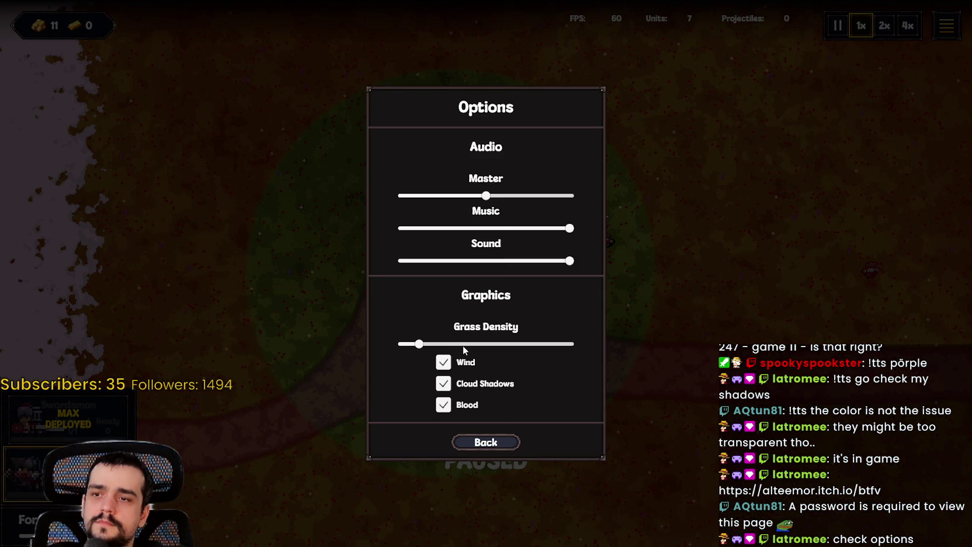
left_click(483, 445)
left_click(501, 242)
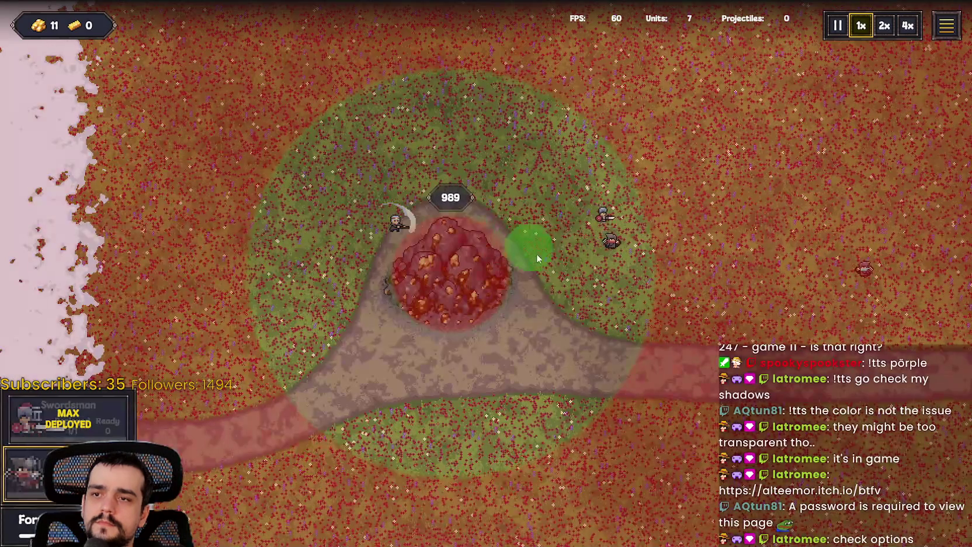
left_click(946, 26)
left_click(492, 279)
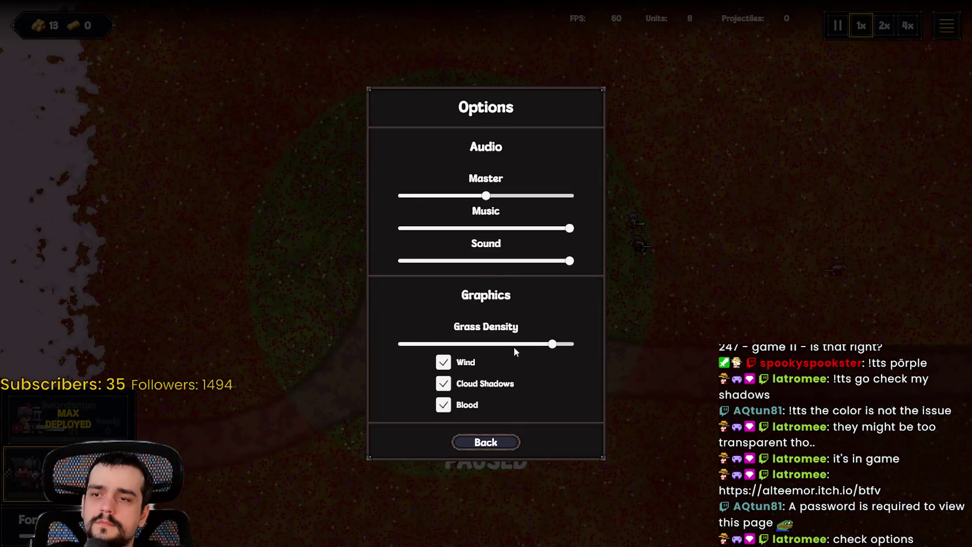
left_click(492, 438)
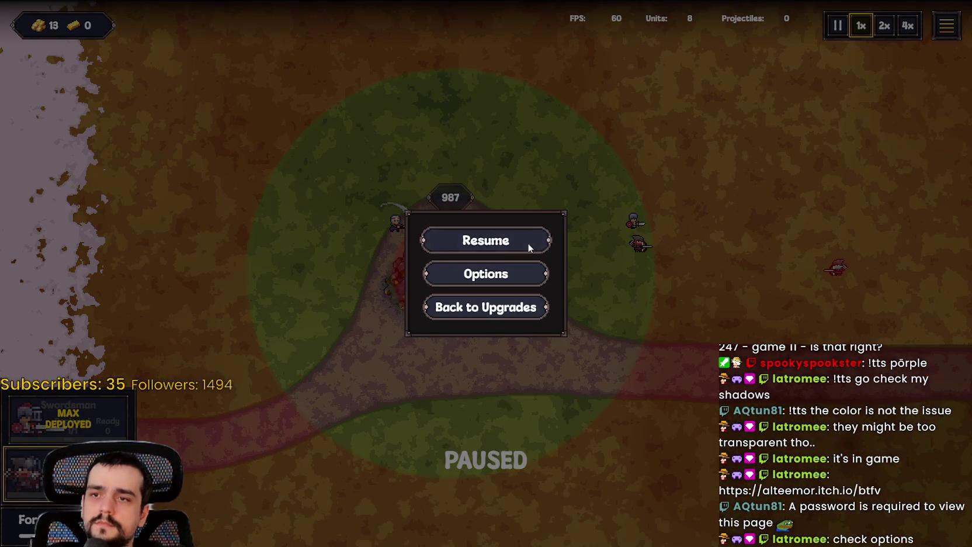
left_click(528, 247)
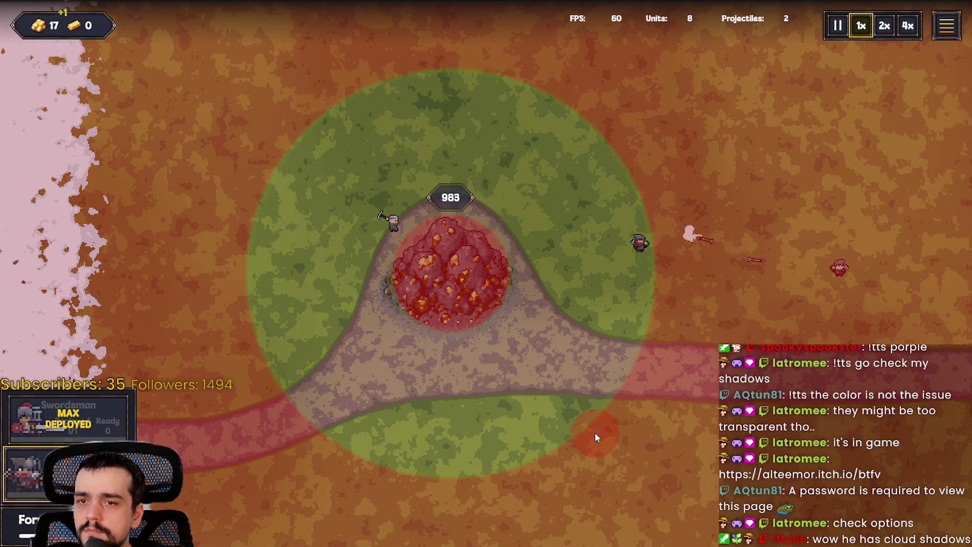
Pan the map around the rock mound and grassland, cancelling Swordsman placements.
right_click(595, 433)
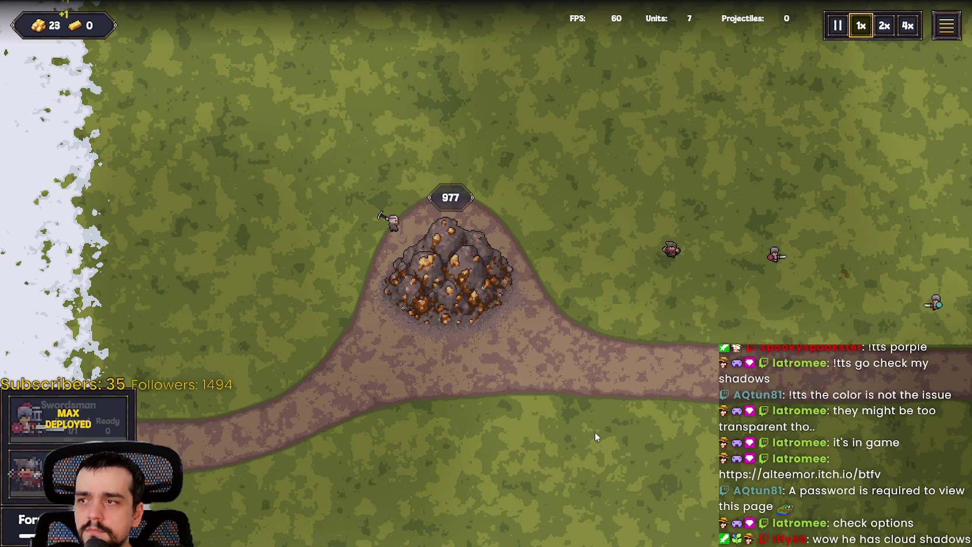
mouse_move(662, 401)
left_mouse_down()
mouse_move(532, 282)
mouse_move(384, 215)
left_mouse_up()
mouse_move(581, 427)
left_mouse_down()
mouse_move(863, 276)
mouse_move(626, 248)
mouse_move(317, 383)
mouse_move(538, 317)
mouse_move(9, 332)
mouse_move(215, 266)
mouse_move(389, 297)
mouse_move(328, 207)
mouse_move(497, 286)
mouse_move(424, 312)
left_mouse_up()
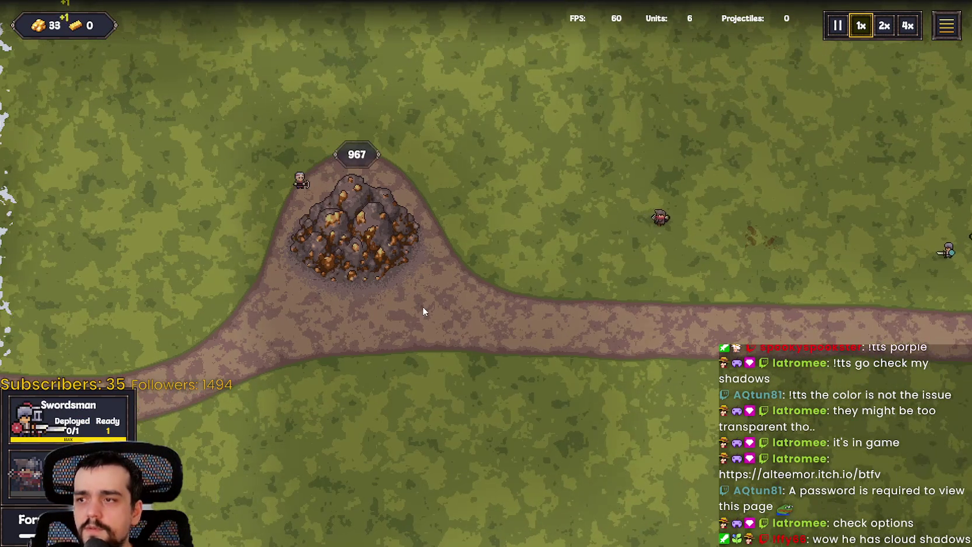
mouse_move(543, 452)
left_mouse_down()
mouse_move(623, 62)
mouse_move(252, 452)
mouse_move(357, 257)
mouse_move(357, 409)
left_mouse_up()
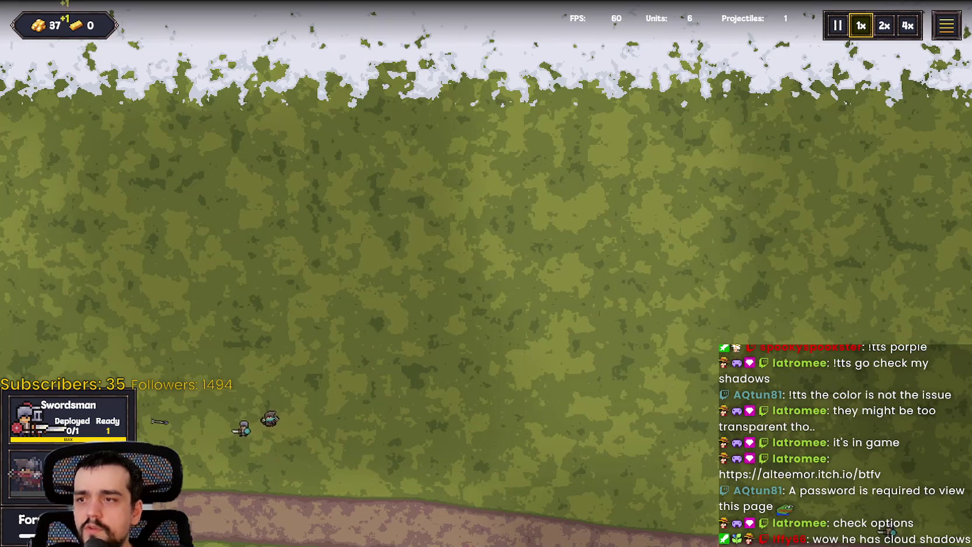
mouse_move(451, 467)
left_mouse_down()
mouse_move(346, 402)
mouse_move(257, 398)
mouse_move(559, 378)
mouse_move(655, 276)
mouse_move(717, 316)
mouse_move(287, 151)
mouse_move(304, 262)
left_mouse_up()
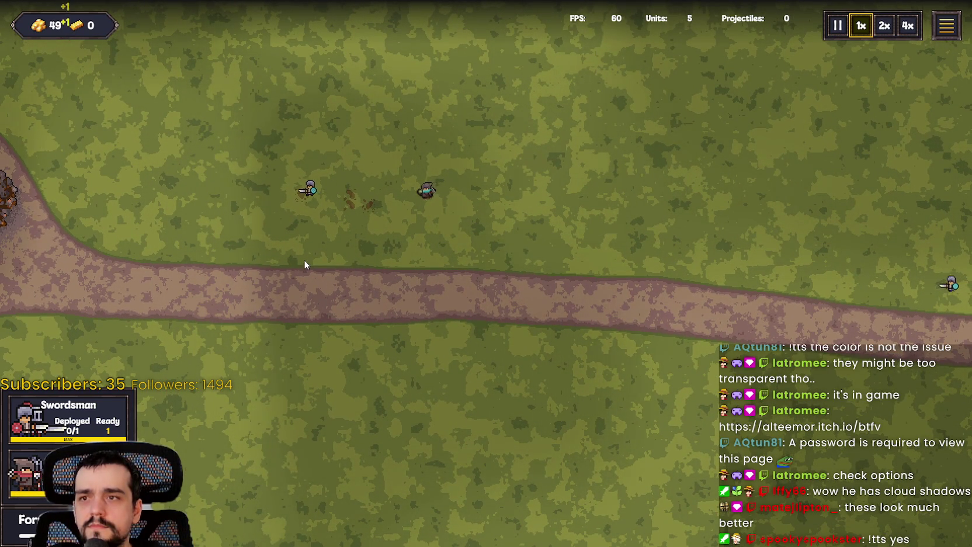
left_click_drag(307, 264, 471, 383)
left_click_drag(445, 348, 515, 276)
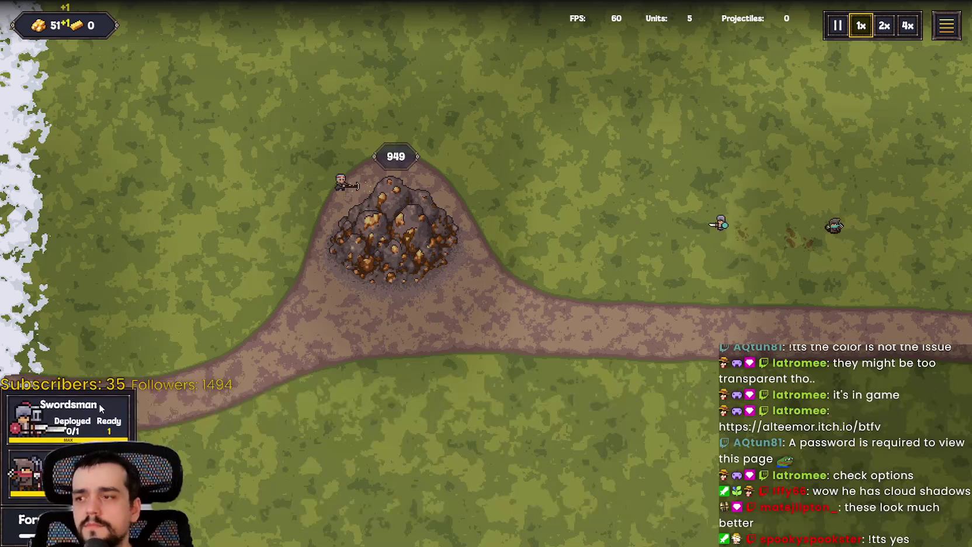
left_click(80, 439)
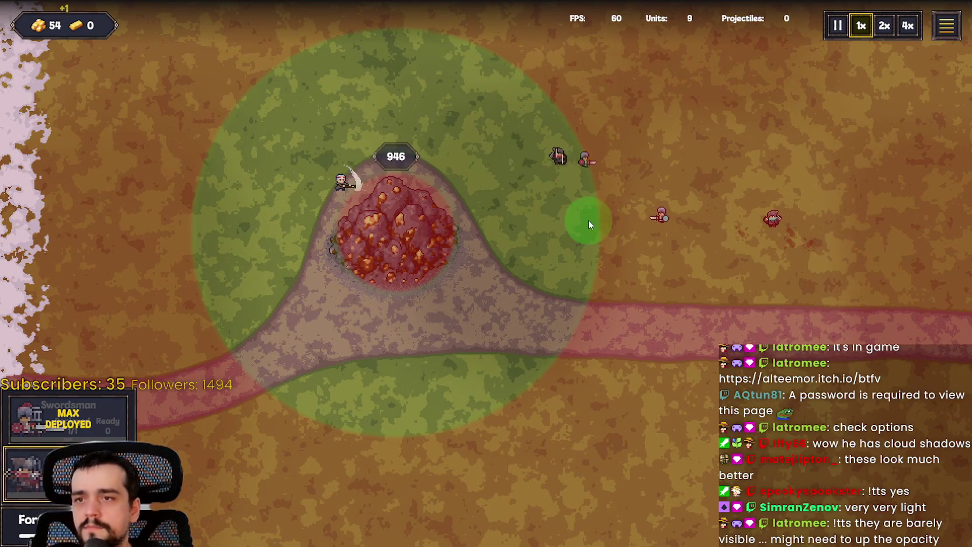
right_click(687, 181)
mouse_move(607, 208)
left_mouse_down()
mouse_move(457, 283)
mouse_move(210, 180)
mouse_move(48, 213)
mouse_move(138, 99)
mouse_move(472, 41)
mouse_move(461, 173)
mouse_move(489, 58)
mouse_move(383, 344)
mouse_move(347, 408)
mouse_move(419, 431)
left_mouse_up()
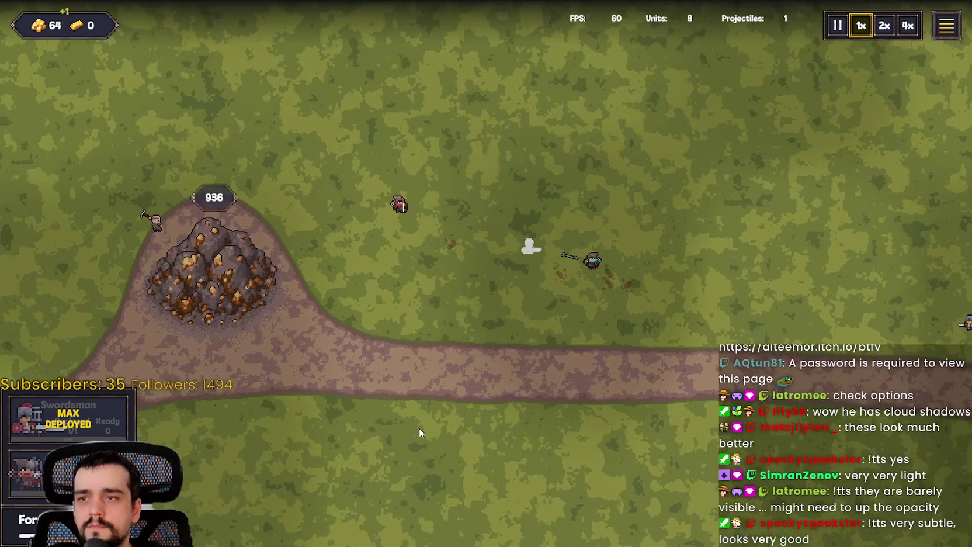
mouse_move(525, 107)
left_mouse_down()
mouse_move(575, 120)
mouse_move(583, 111)
left_mouse_up()
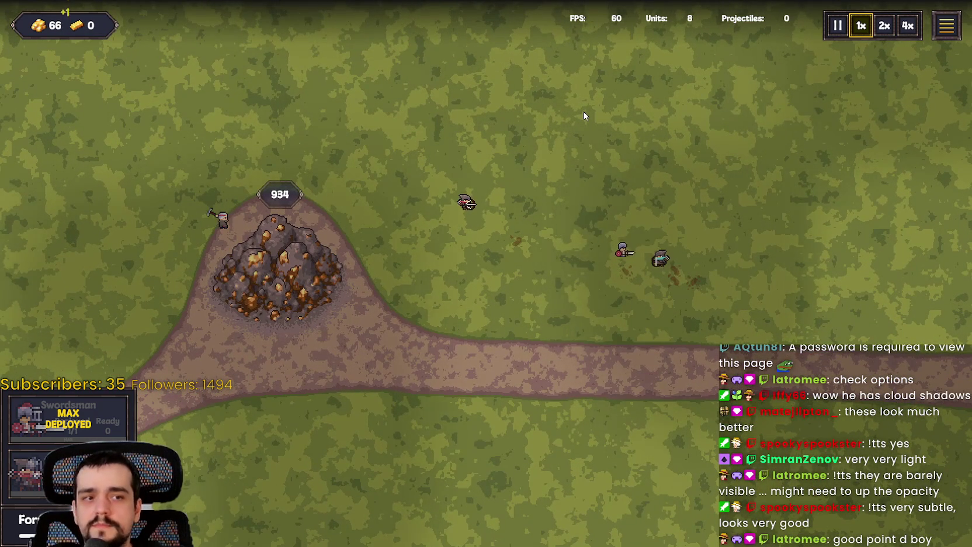
Pan the map with WASD and set the battle speed to 4x.
key("w")
key("a")
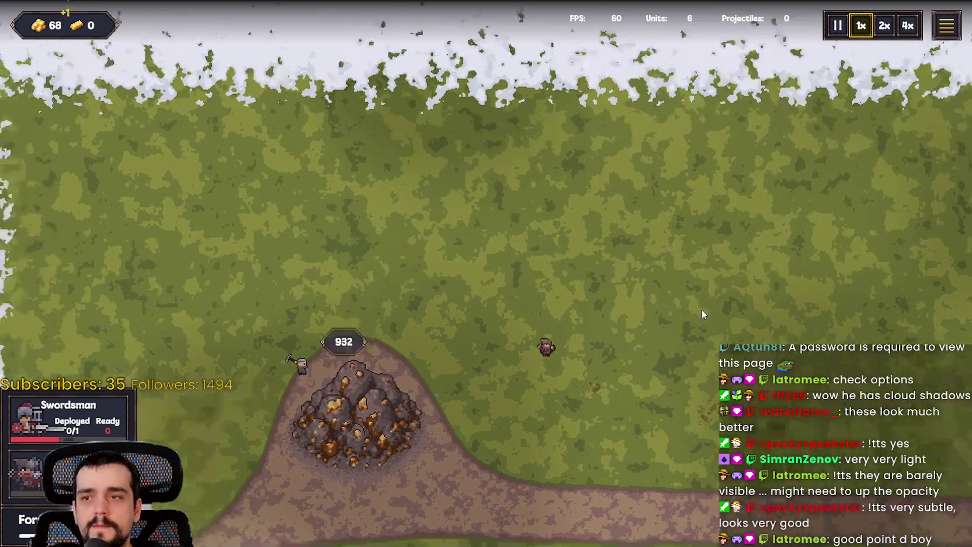
key("a")
key("s")
key("d")
key("s")
key("1")
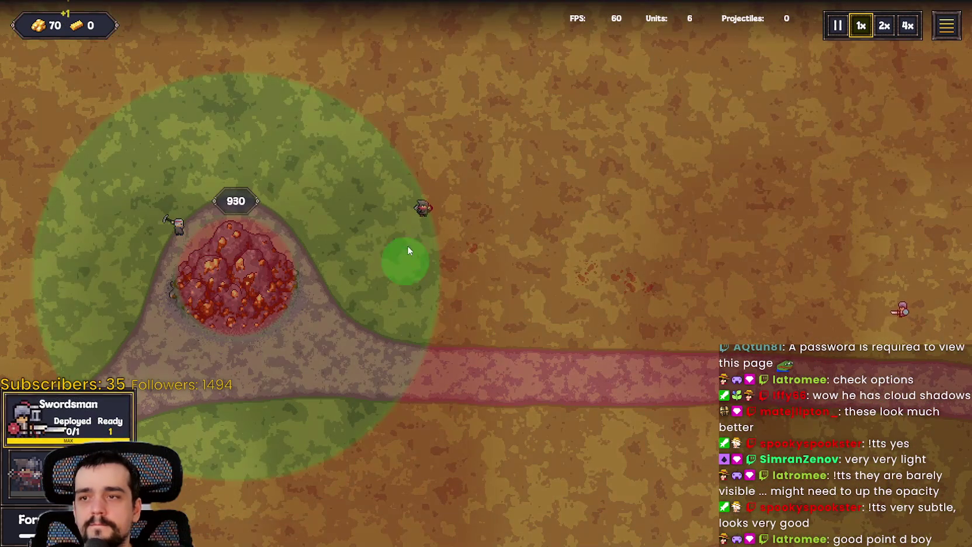
key("Escape")
left_click(912, 19)
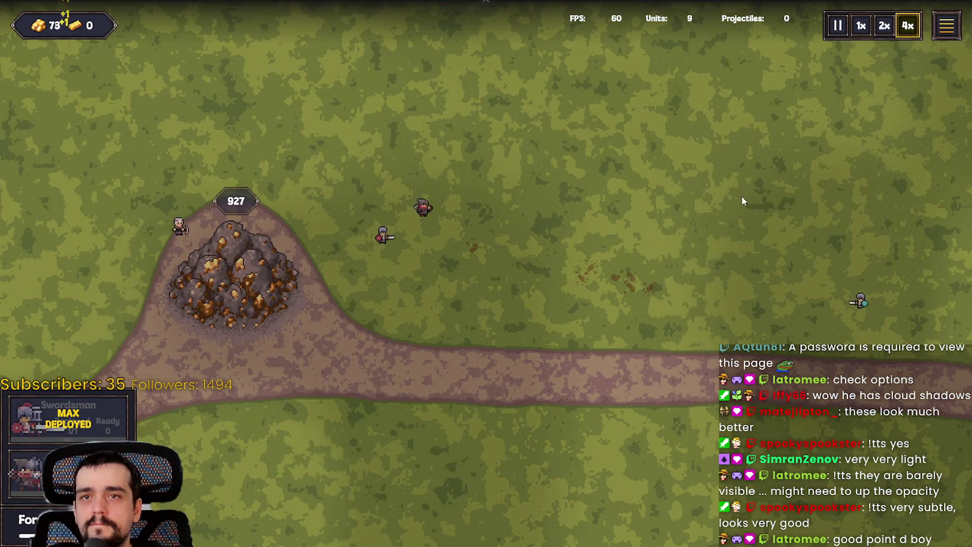
Pan the map with WASD around the rock base mound.
key("d")
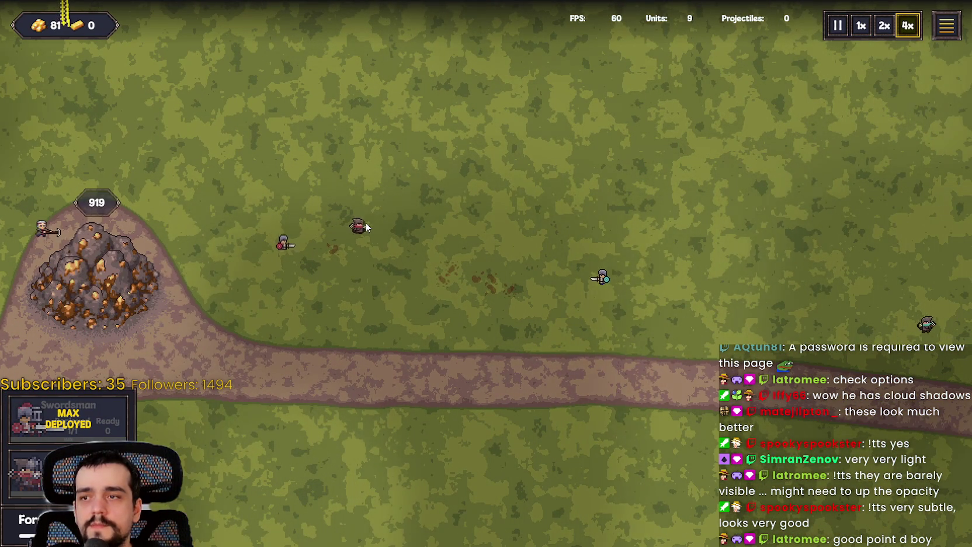
key("a")
key("d")
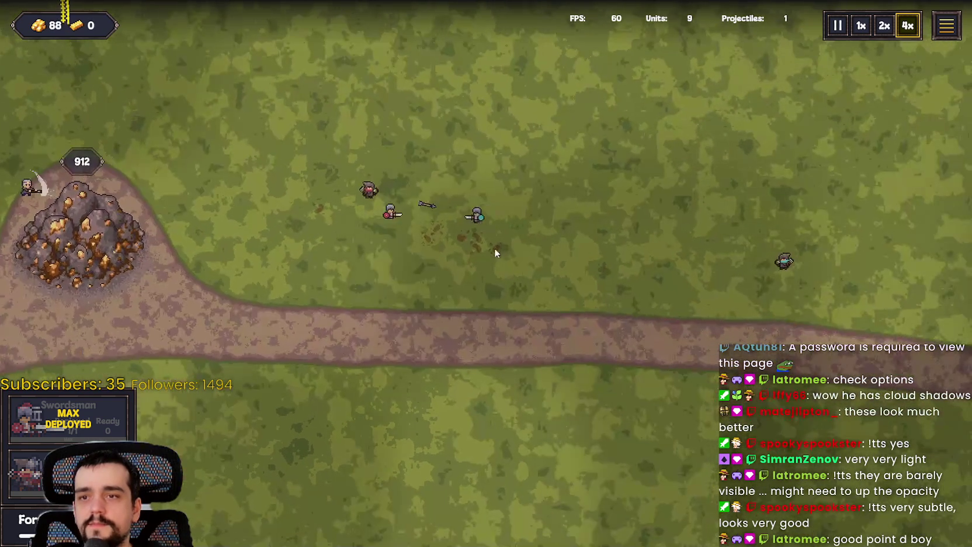
key("d")
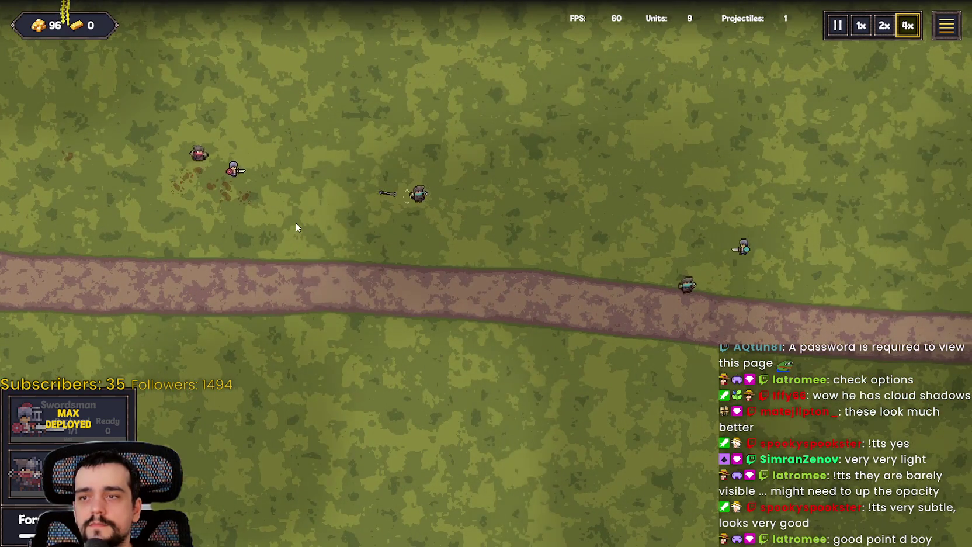
key("s")
key("a")
key("w")
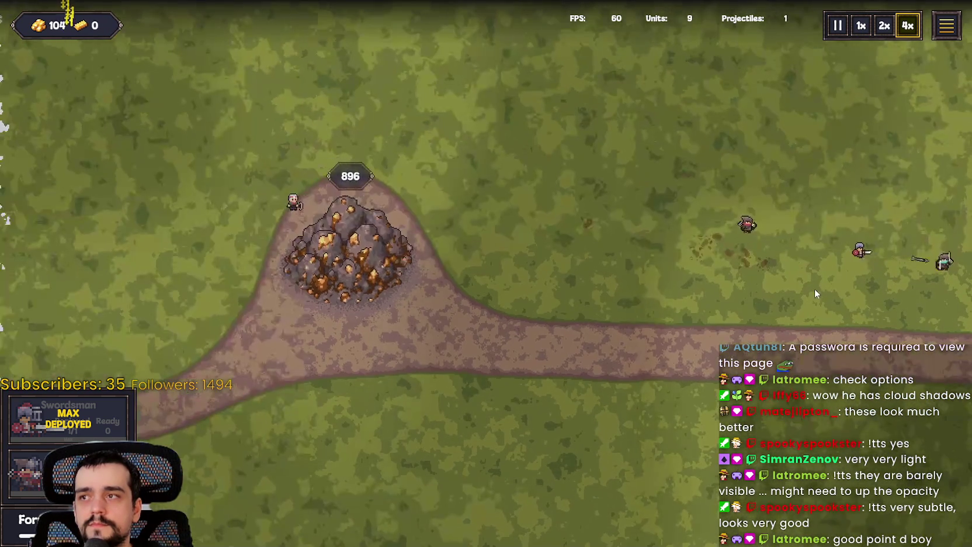
key("d")
key("d")
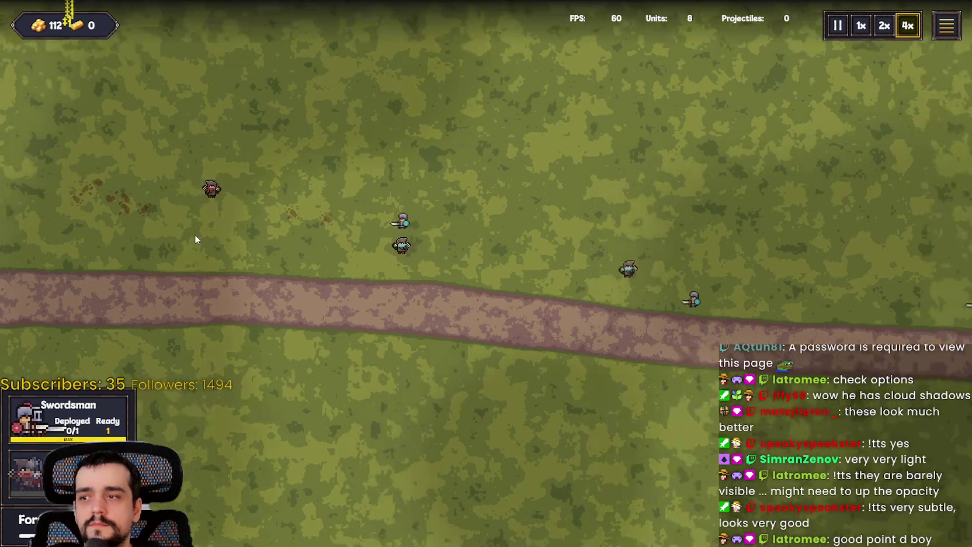
key("a")
key("s")
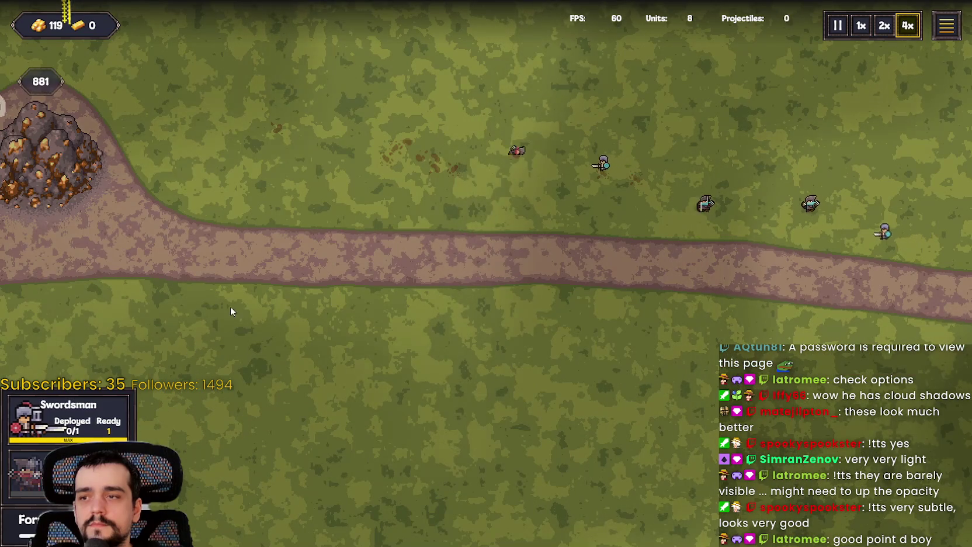
Deploy two Swordsmen near the rock base and keep panning until Game Over appears.
key("2")
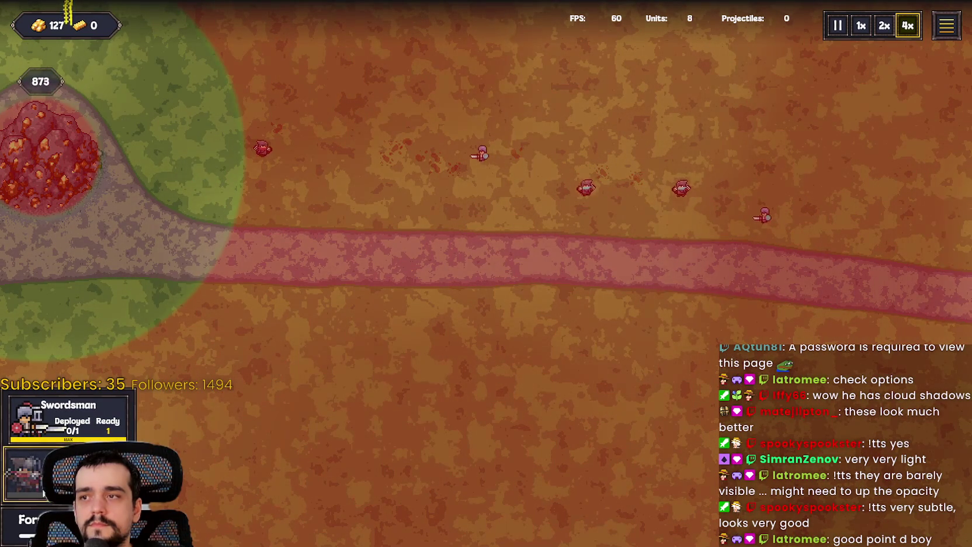
left_click(195, 160)
key("Escape")
key("d")
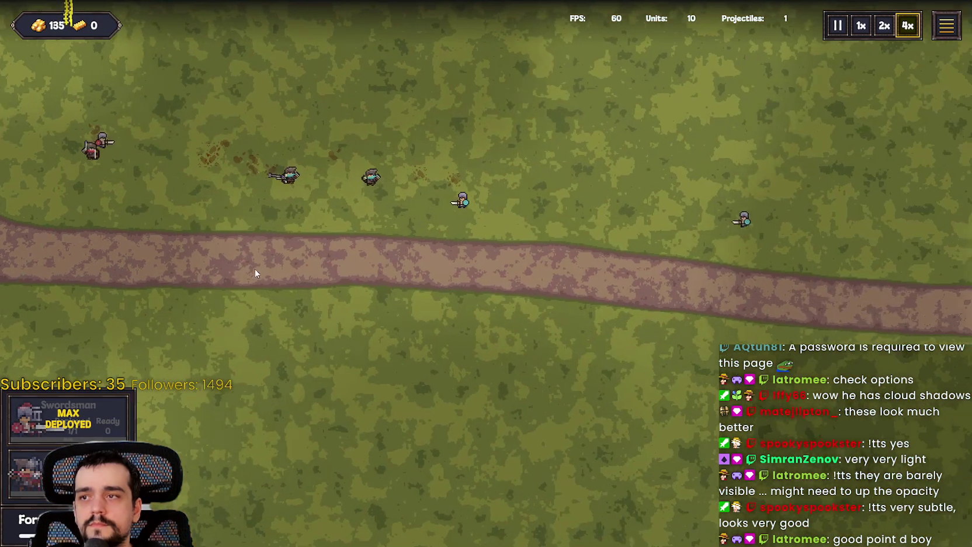
key("a")
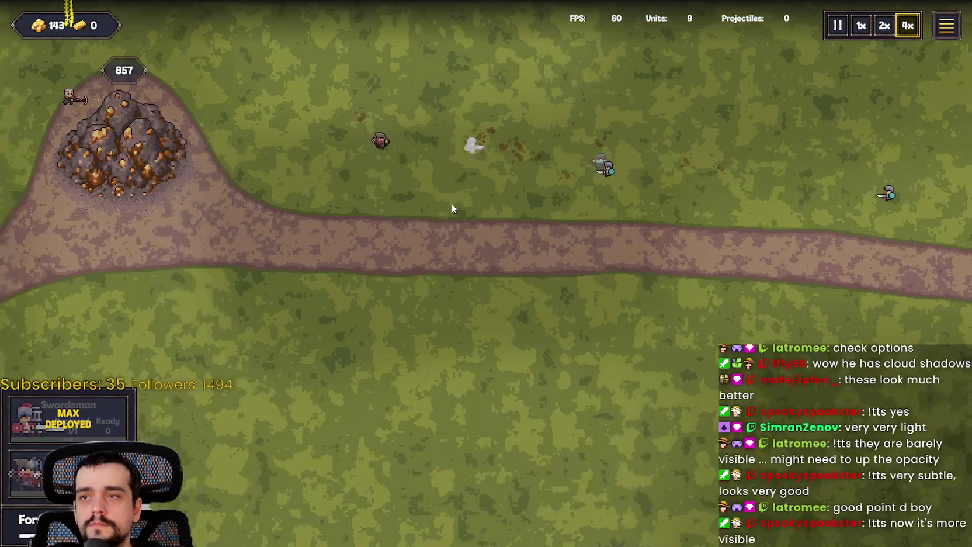
key("a")
key("w")
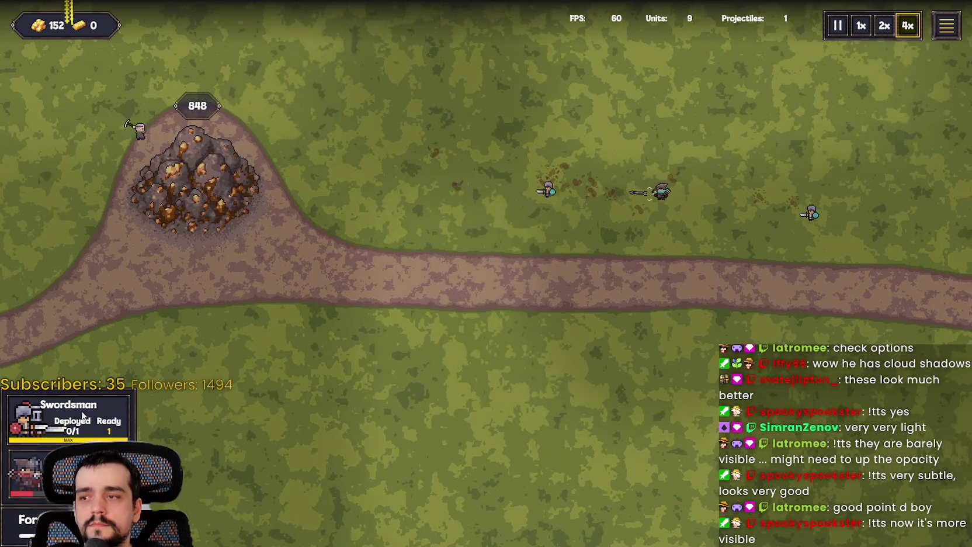
left_click(82, 416)
left_click(368, 176)
key("Escape")
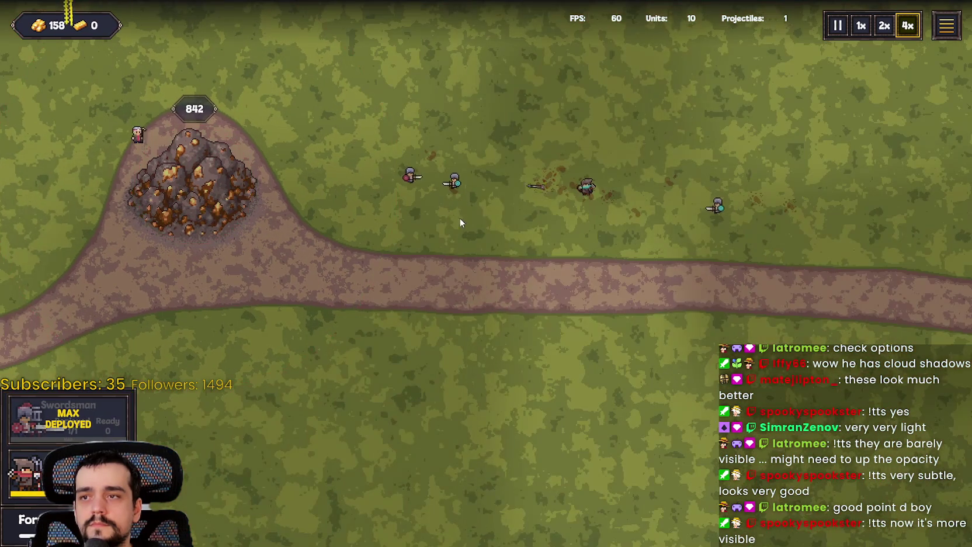
key("d")
key("s")
key("s")
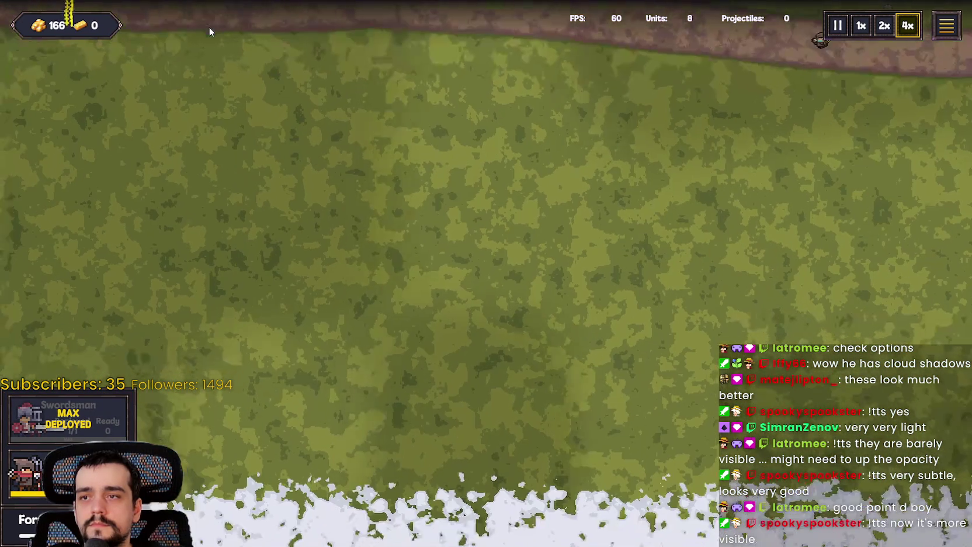
Pan the view over the road and snowy edge, then leave fullscreen for the upgrade screen.
key("w")
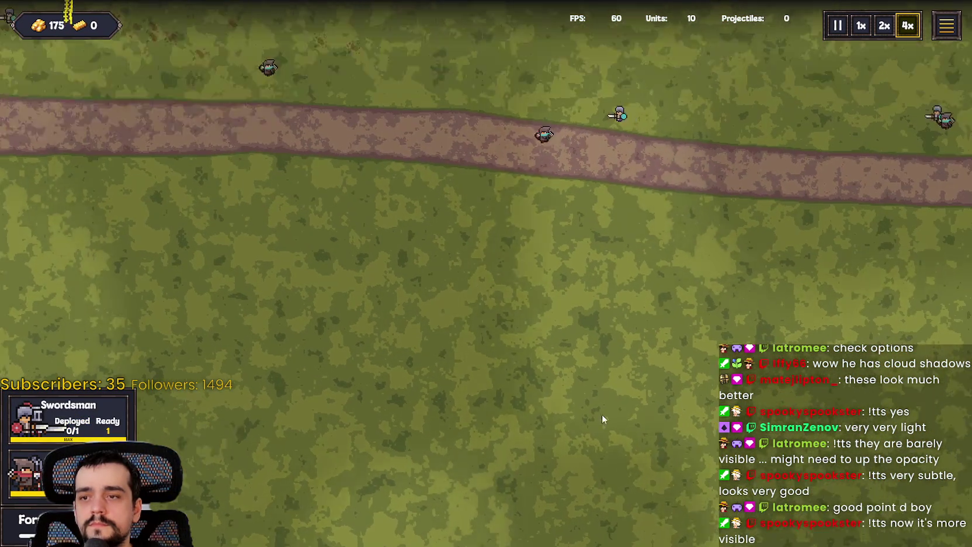
key("w")
key("s")
key("d")
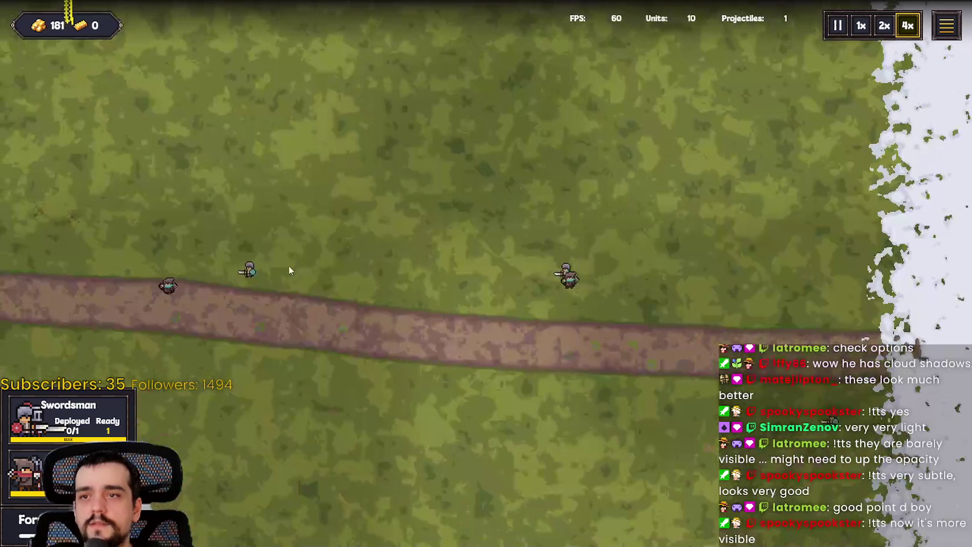
key("s")
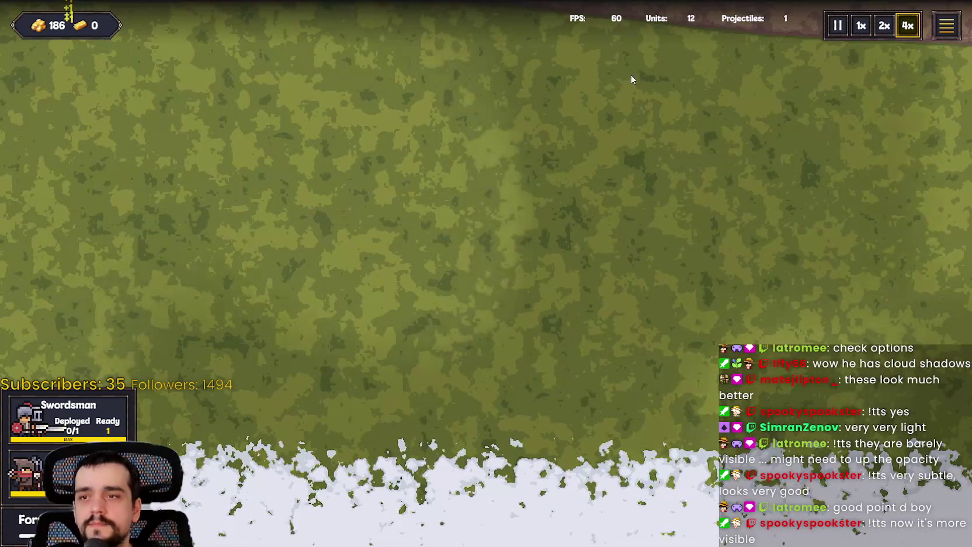
key("w")
key("w")
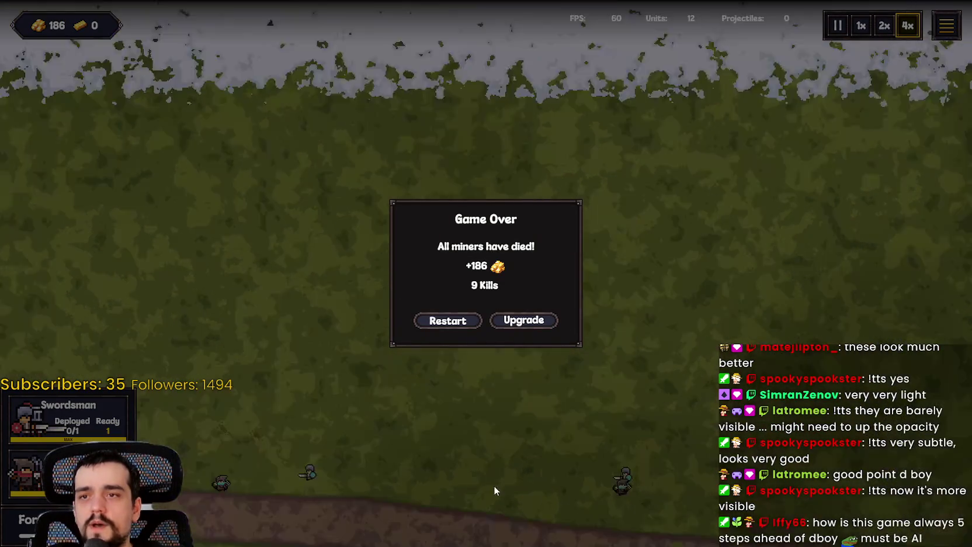
key("s")
key("w")
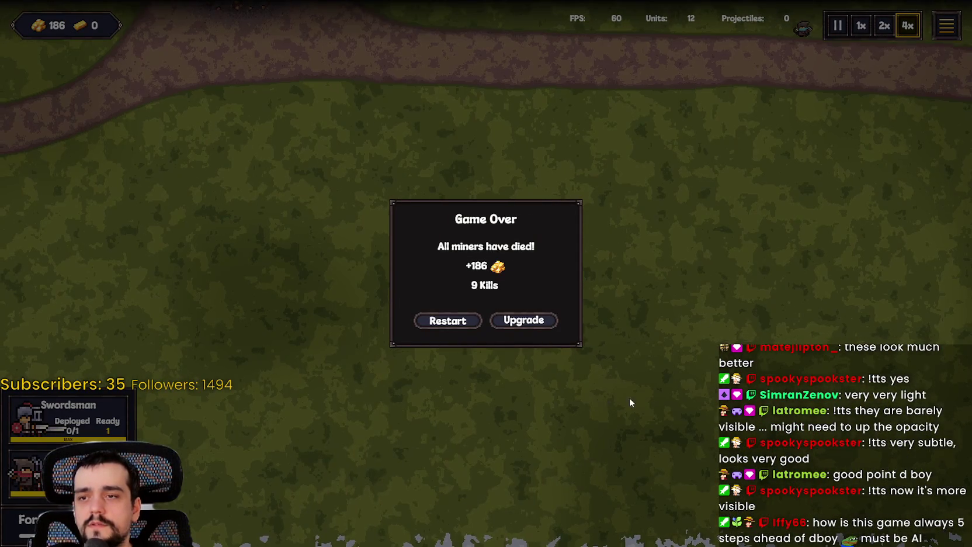
key("a")
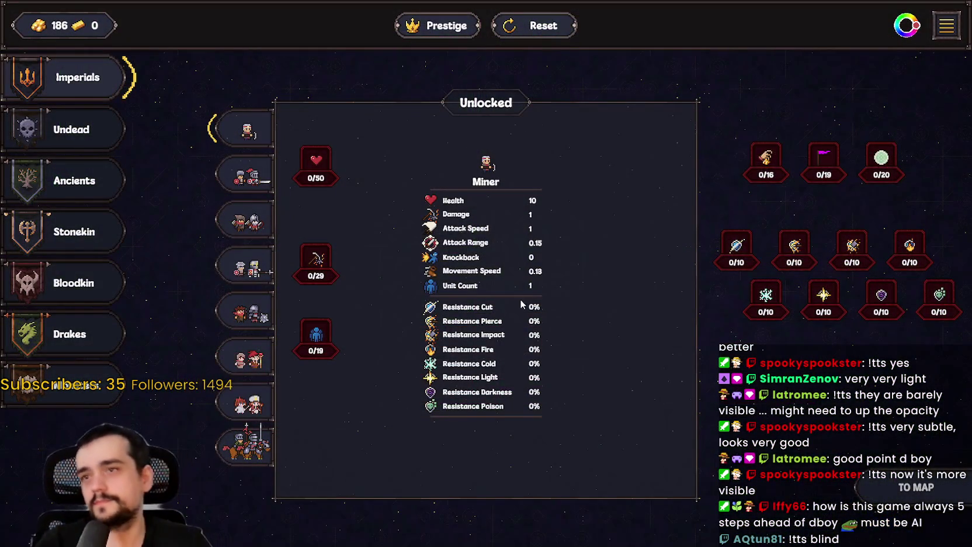
key("Escape")
Close the browser and walk the character around the clearing to watch the drifting cloud shadows.
left_click(961, 9)
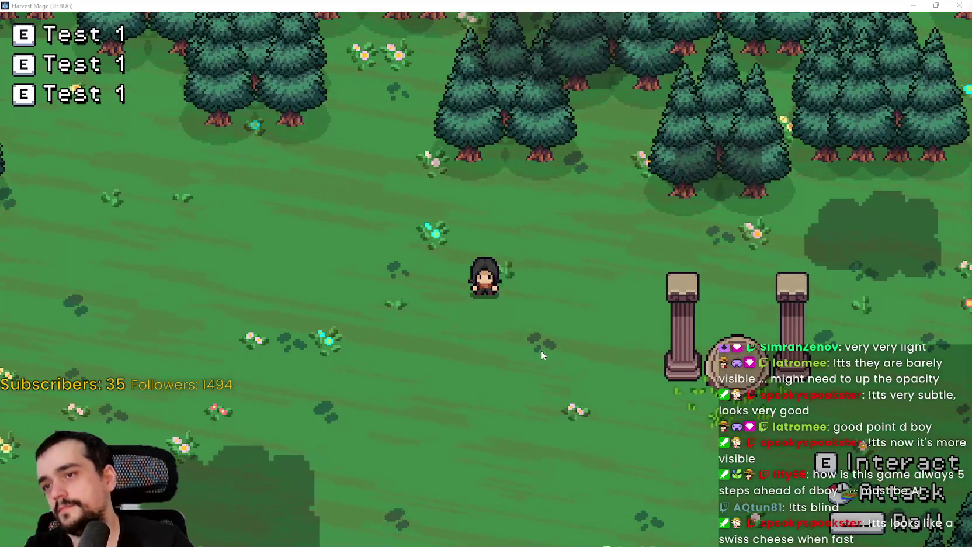
key("d")
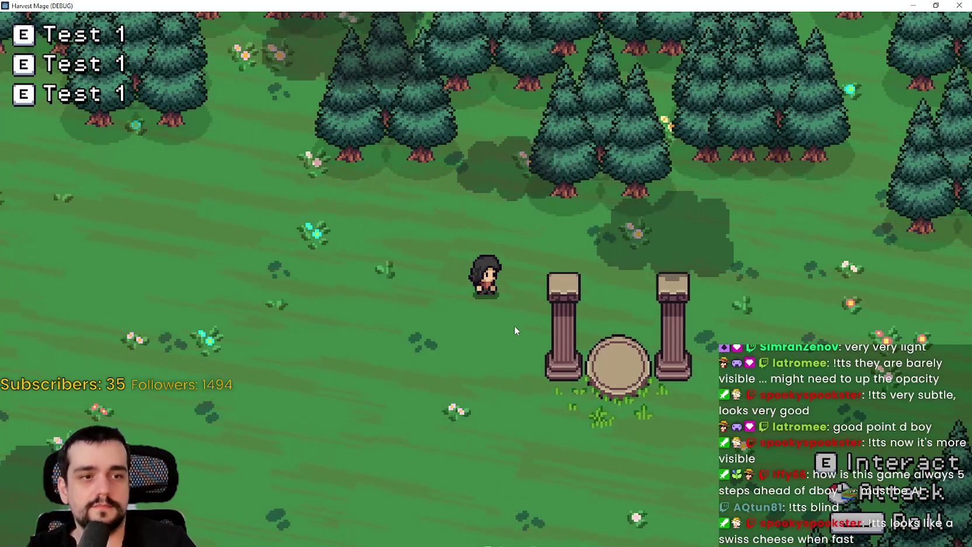
key("s")
key("d")
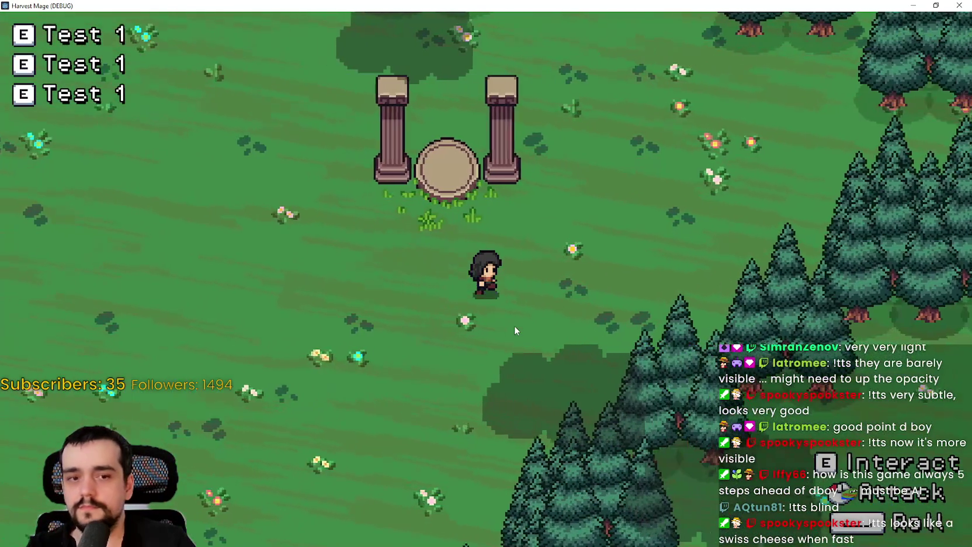
key("w")
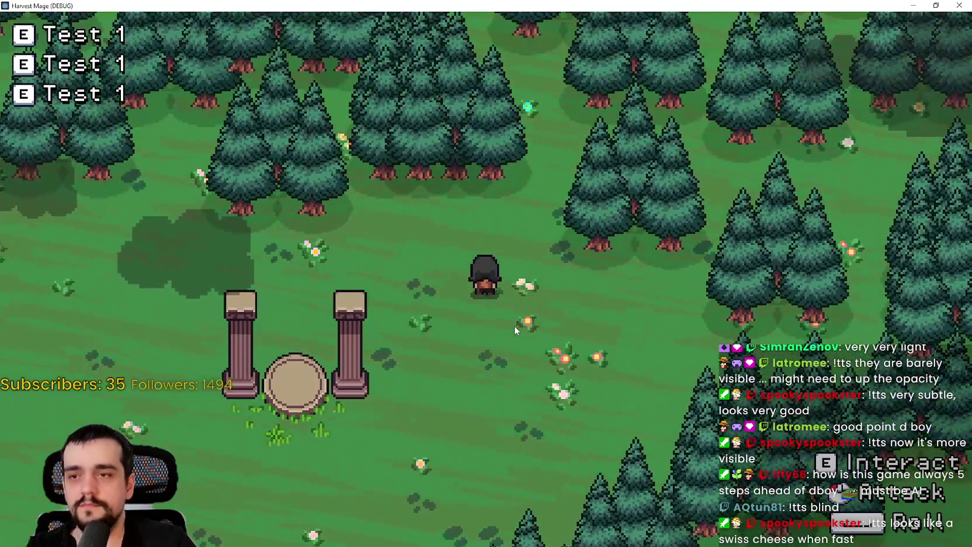
key("s")
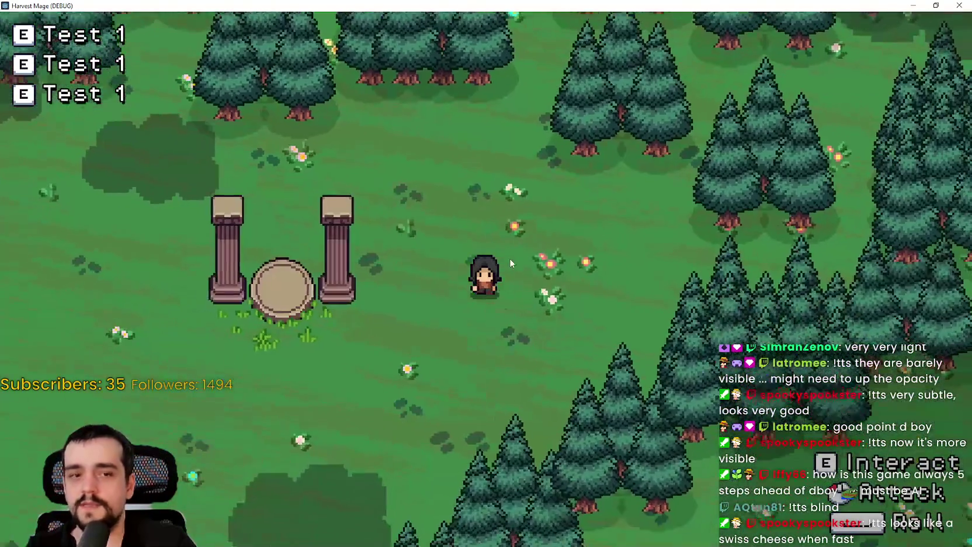
key("a")
key("w")
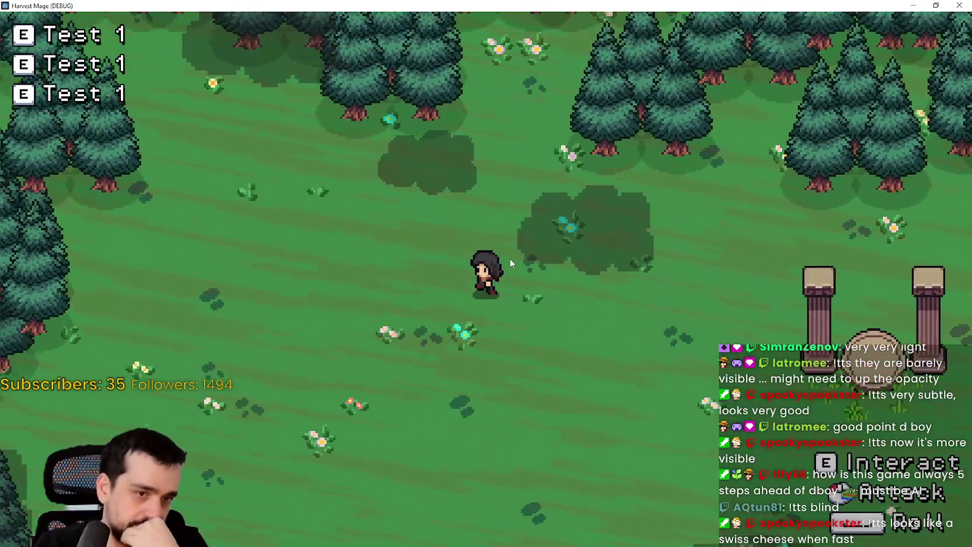
key("s")
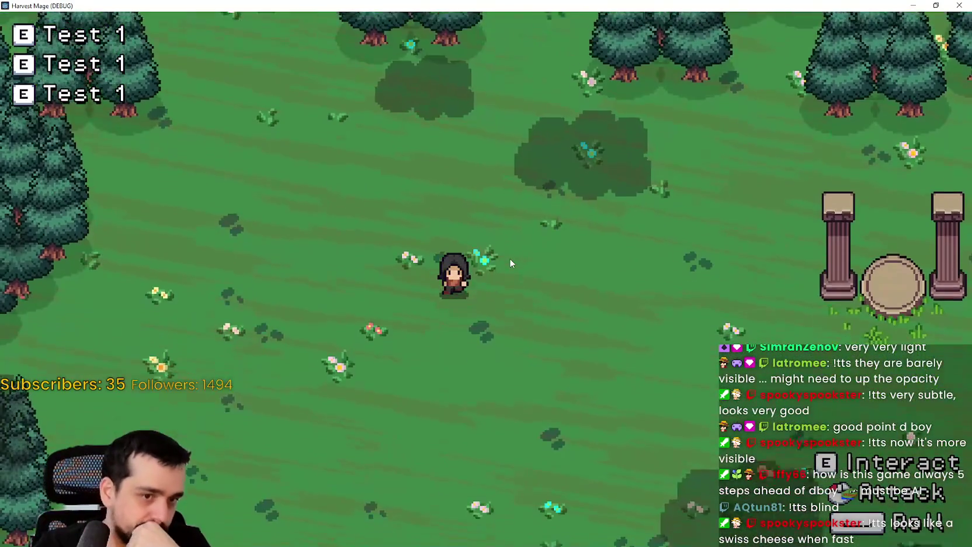
key("w")
key("a")
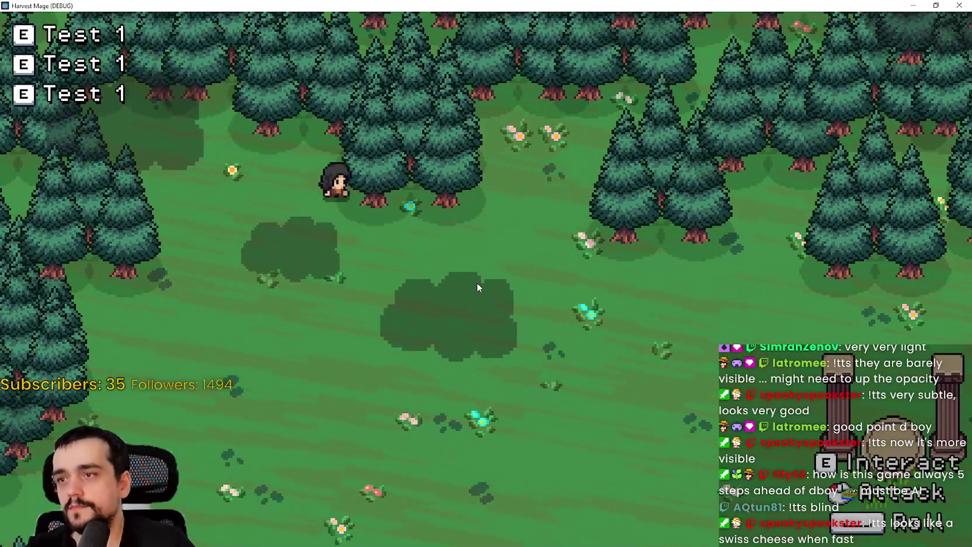
Walk toward the altar, into the forest and down to the map edge, then close the debug game.
key("s")
key("d")
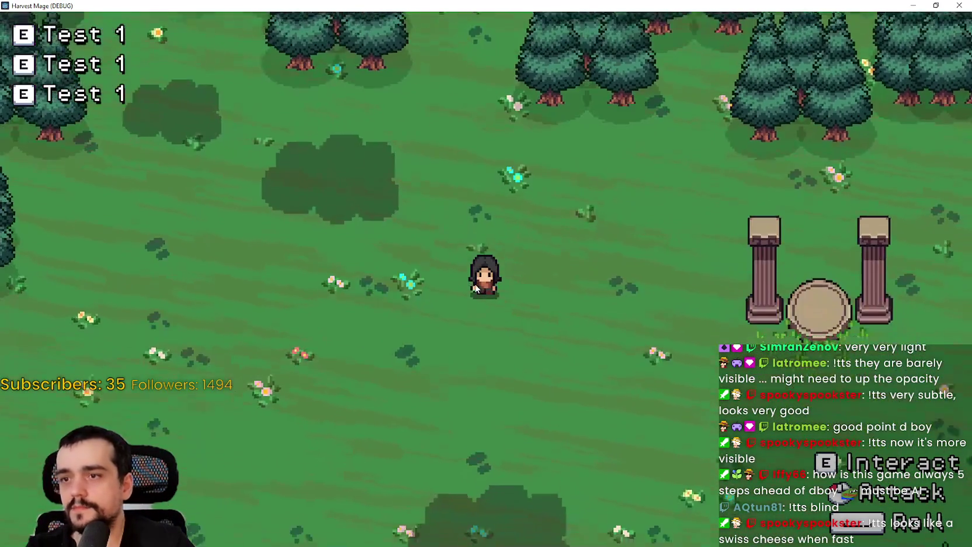
key("d")
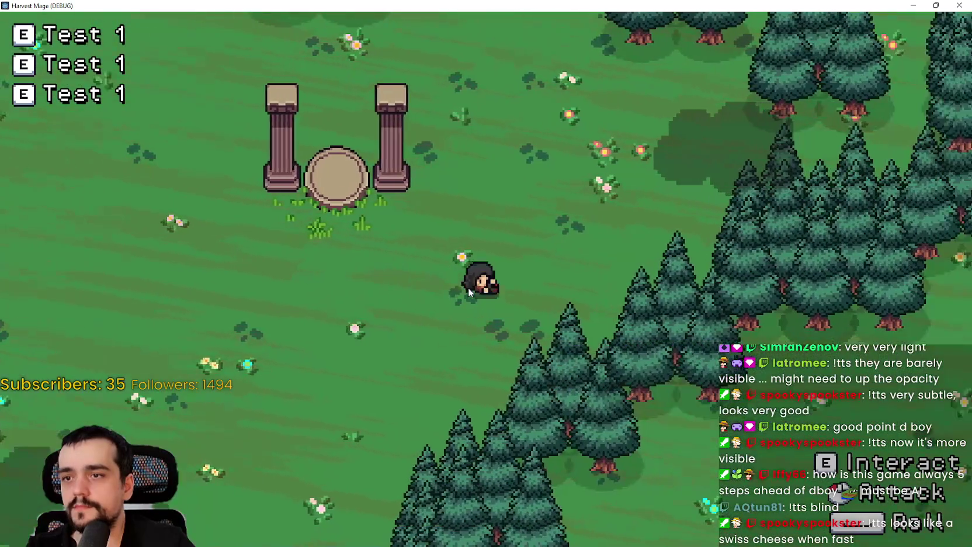
key("w")
key("a")
key("a")
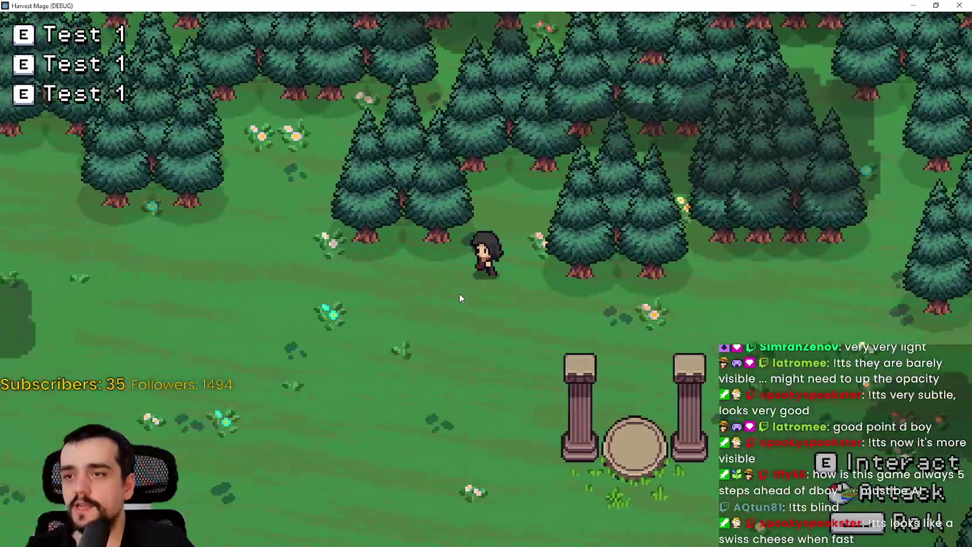
key("s")
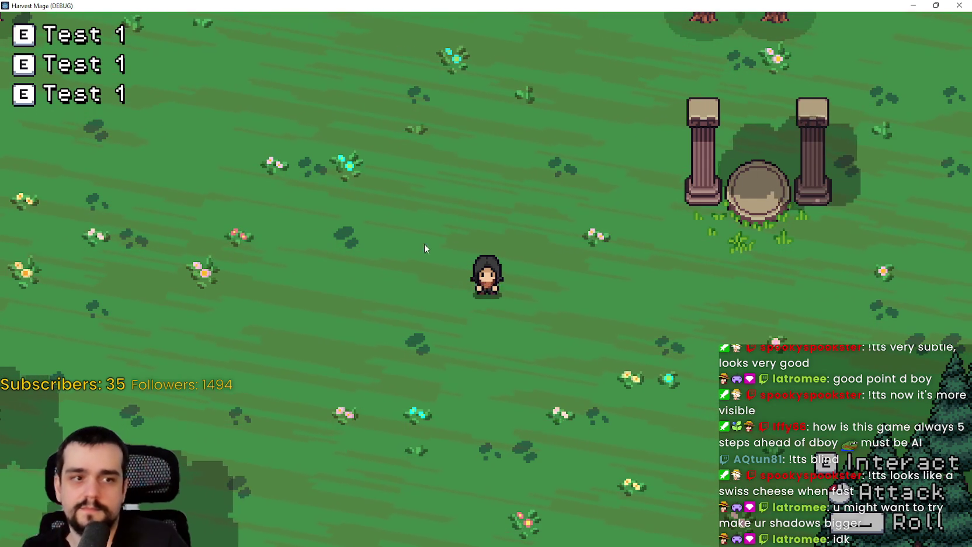
key("d")
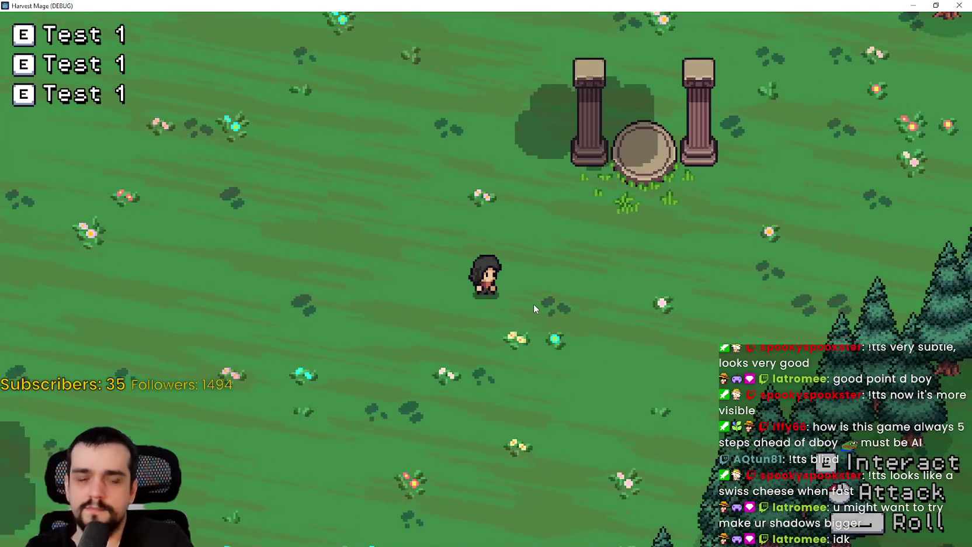
key("w")
key("w")
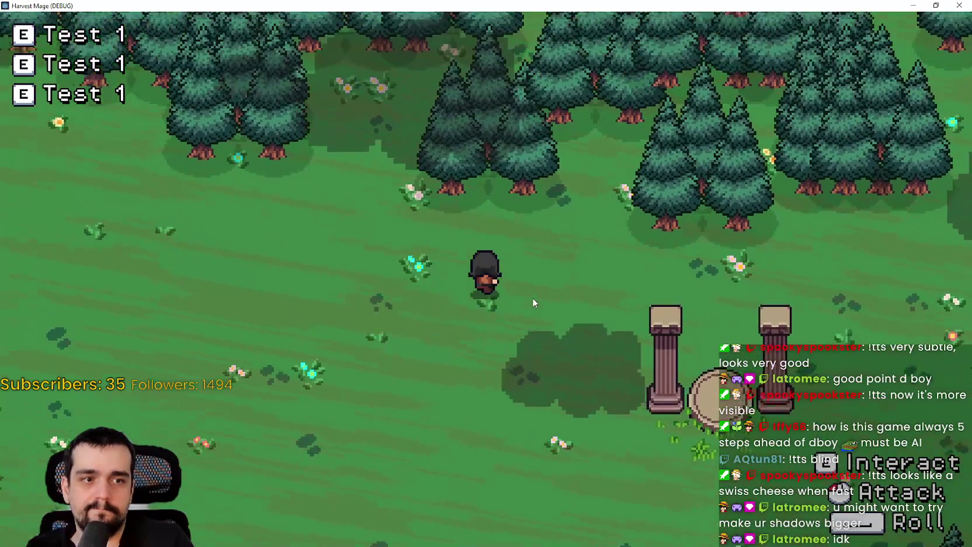
key("s")
key("a")
key("s")
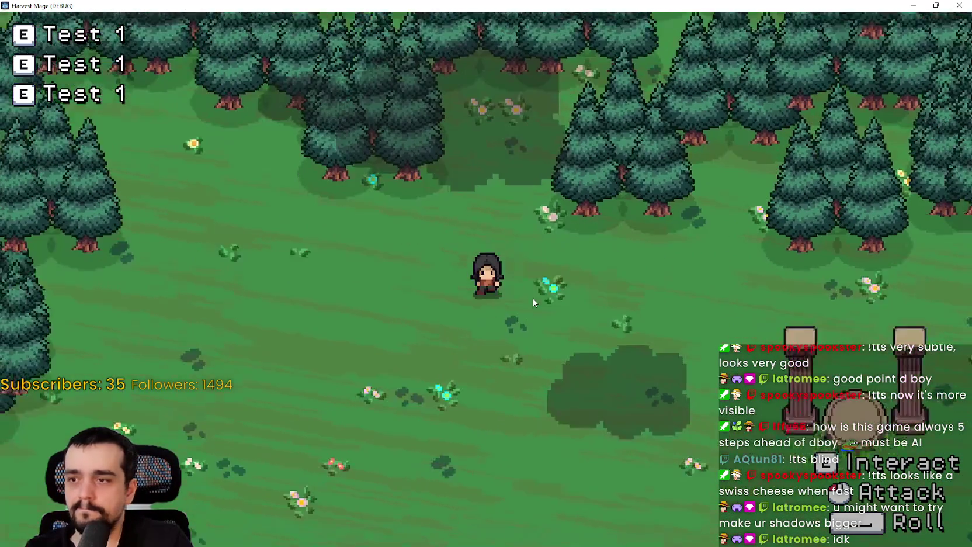
key("s")
key("d")
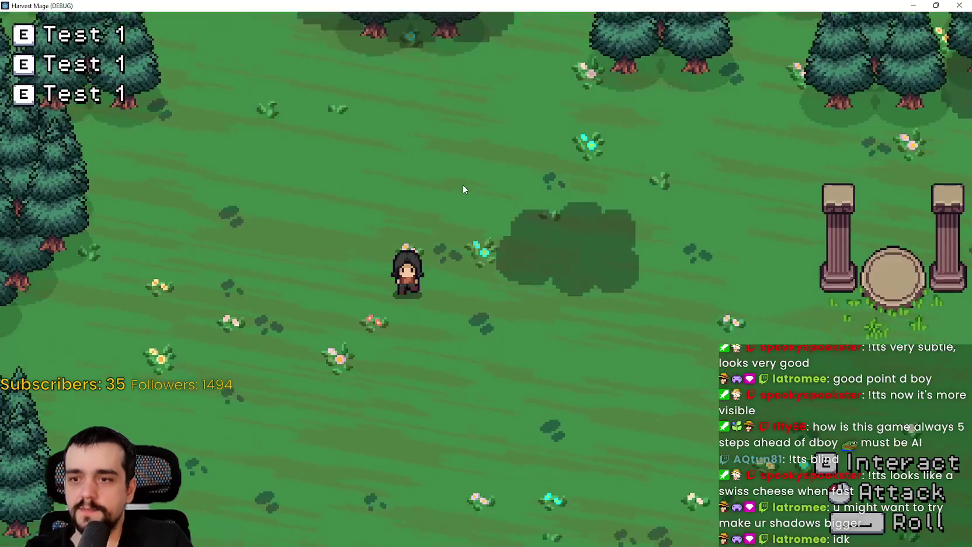
left_click(959, 5)
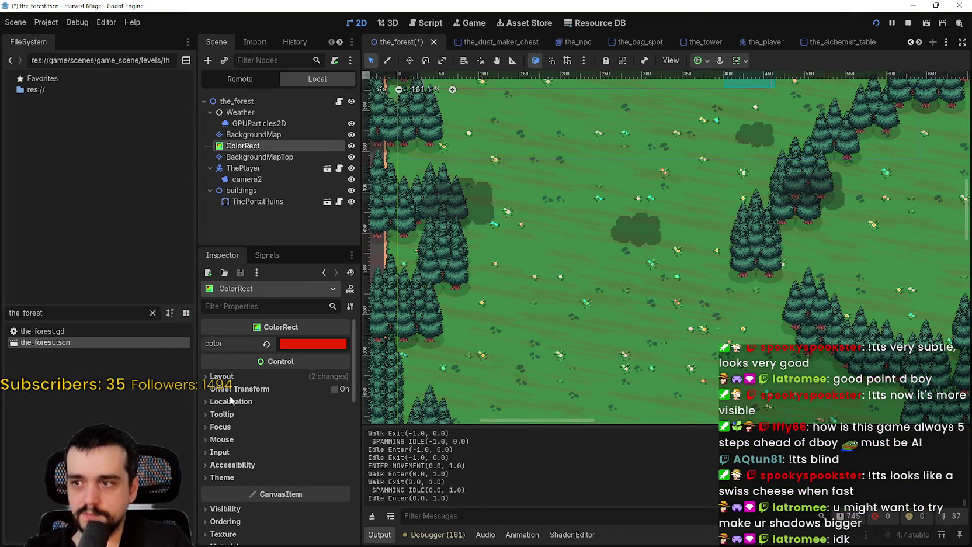
Set the cloud shader's pixel_size_px from 1 to 28 under Shader Parameters and relaunch the game.
scroll(231, 437, "down", 5)
scroll(231, 437, "down", 5)
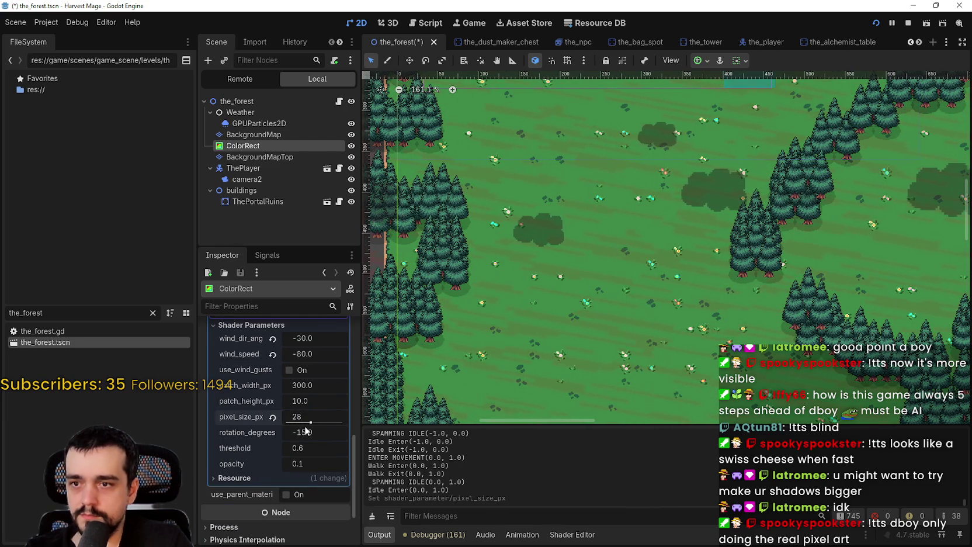
key("alt+Tab")
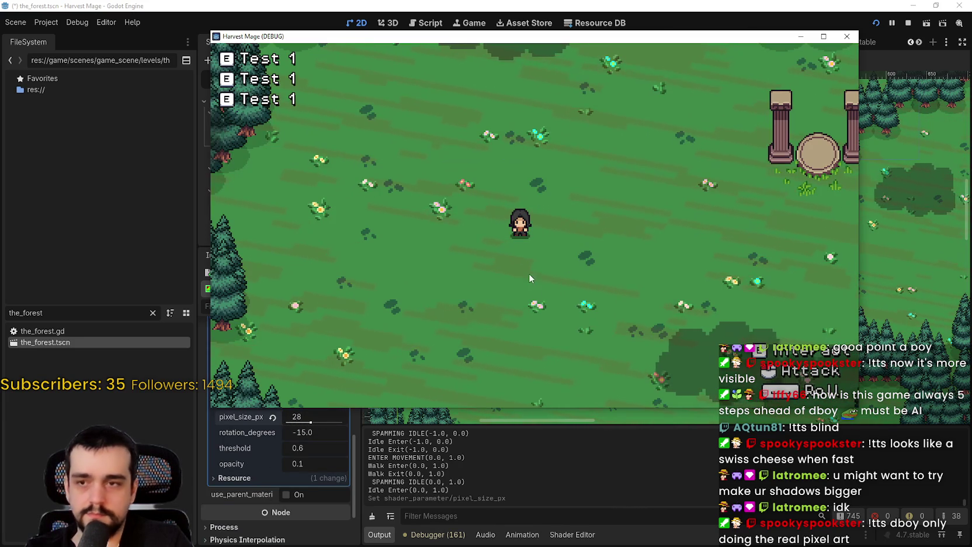
Maximize the debug window, walk the player around to check the pixelated shadows, then stop the game.
key("d")
key("w")
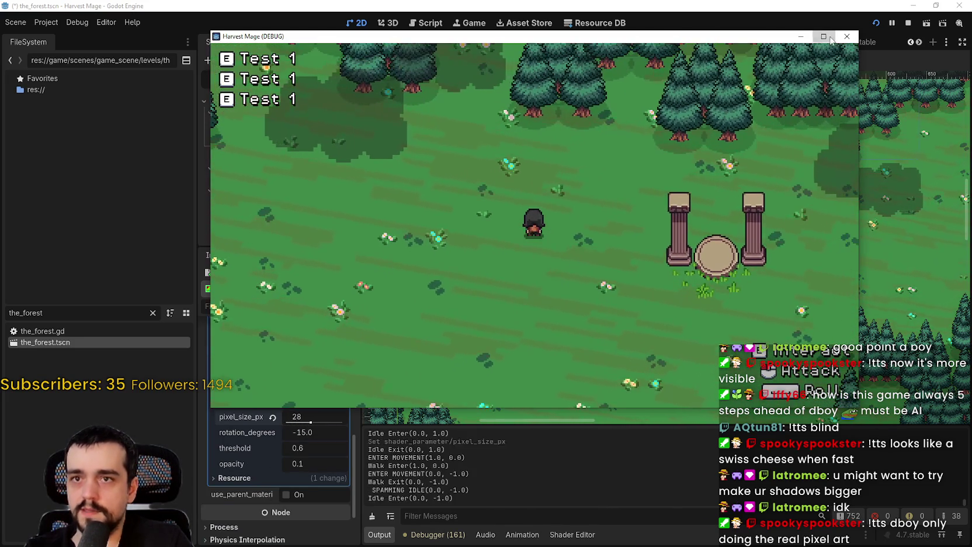
left_click(824, 36)
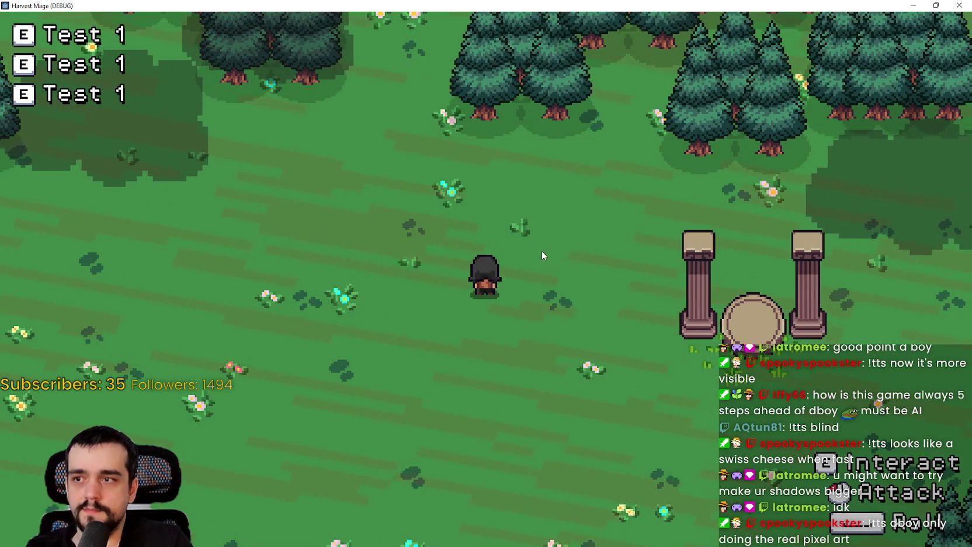
key("w")
key("d")
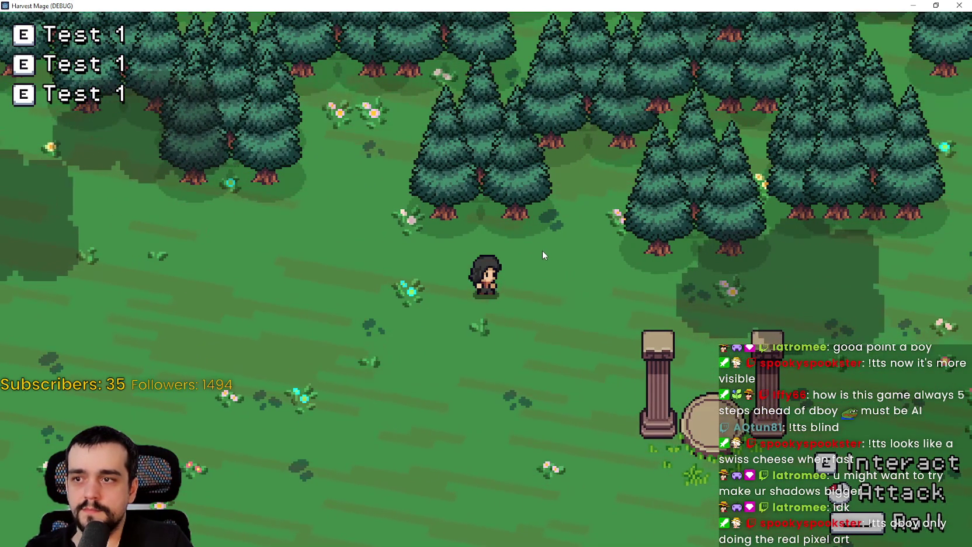
key("s")
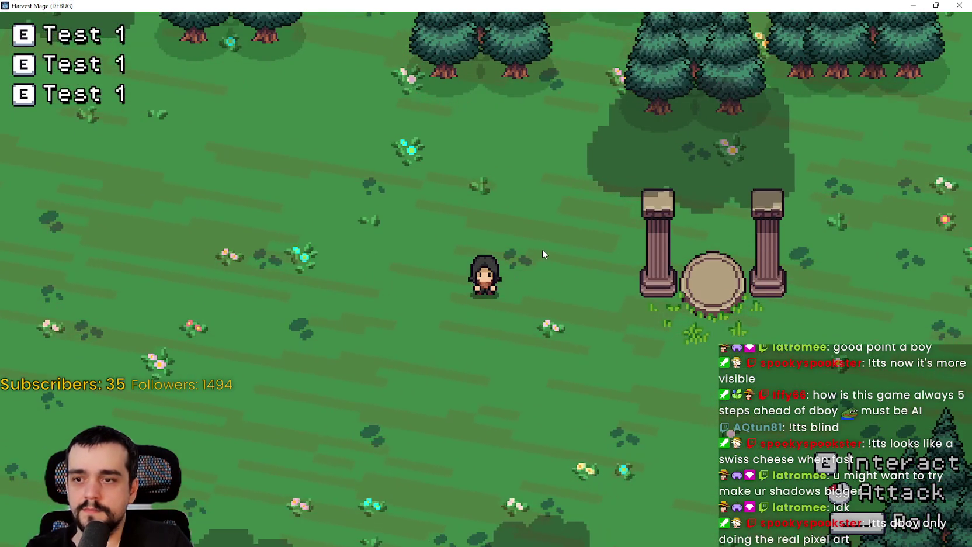
key("F8")
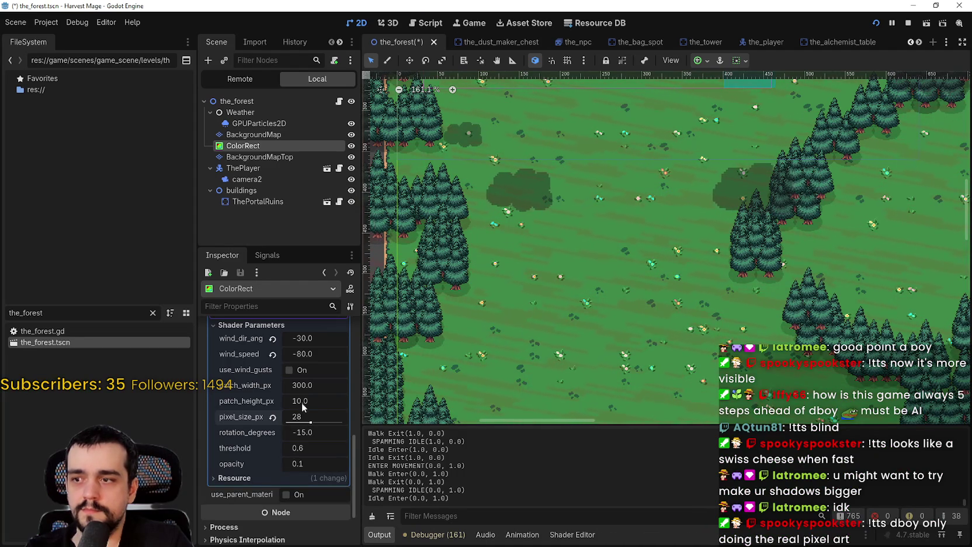
Raise patch_height_px to 200 and test-run the game, walking the player around the taller shadows.
left_click_drag(296, 405, 300, 405)
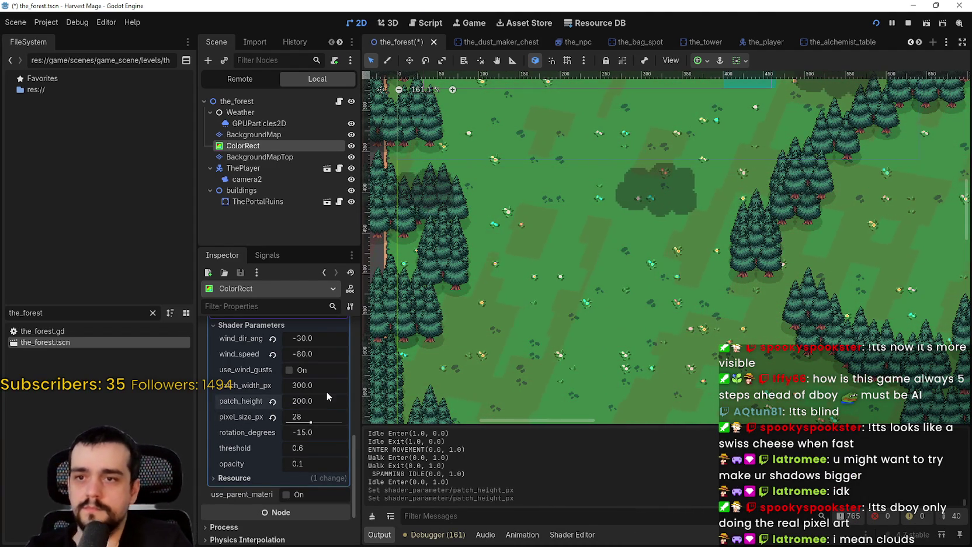
key("s")
key("d")
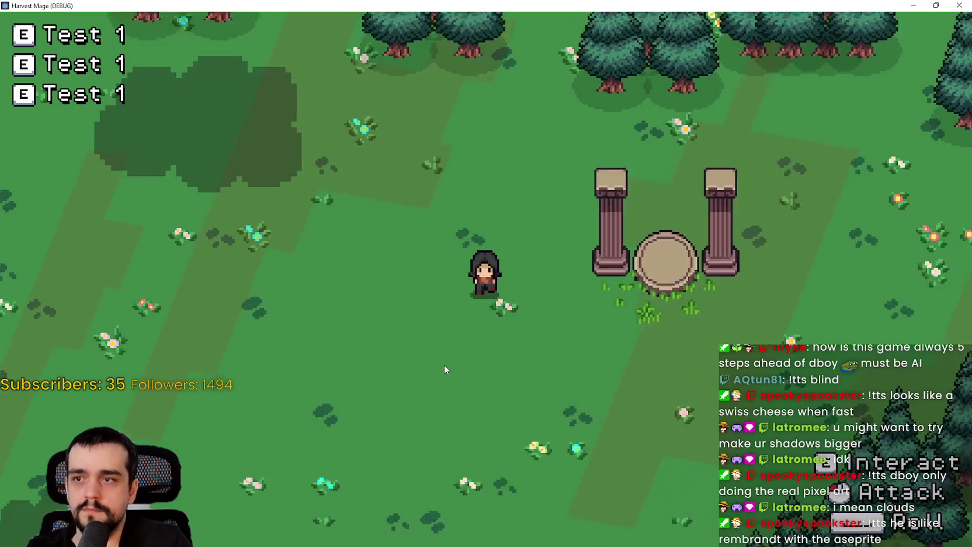
key("a")
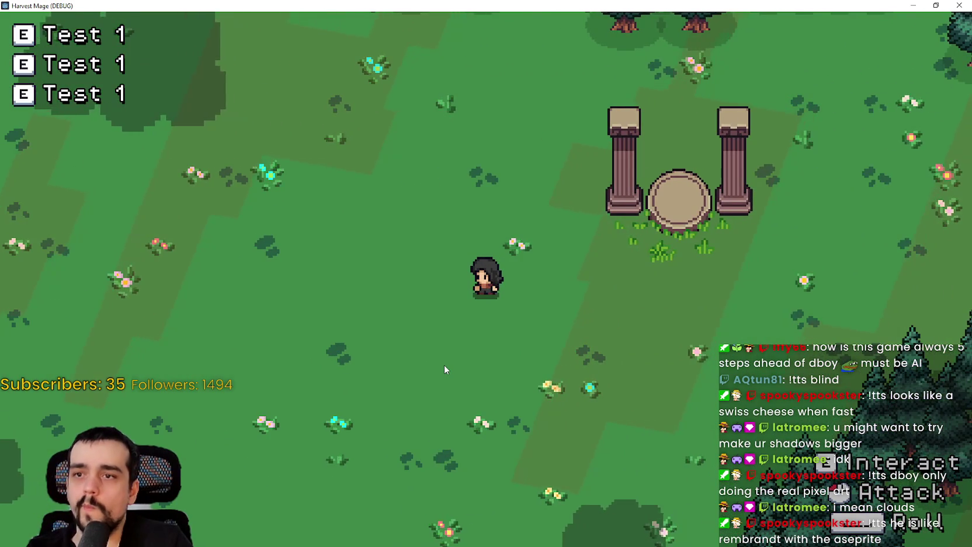
key("w")
key("w")
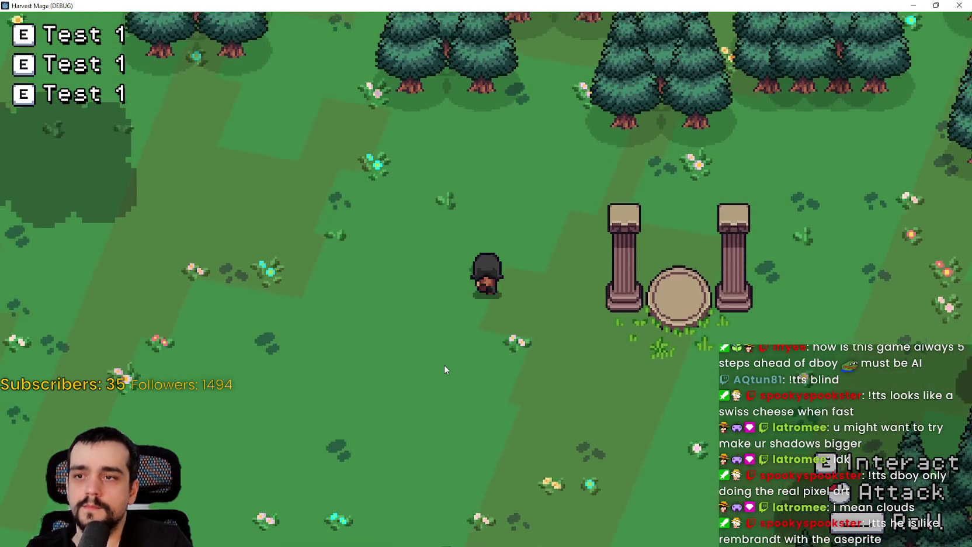
key("a")
key("s")
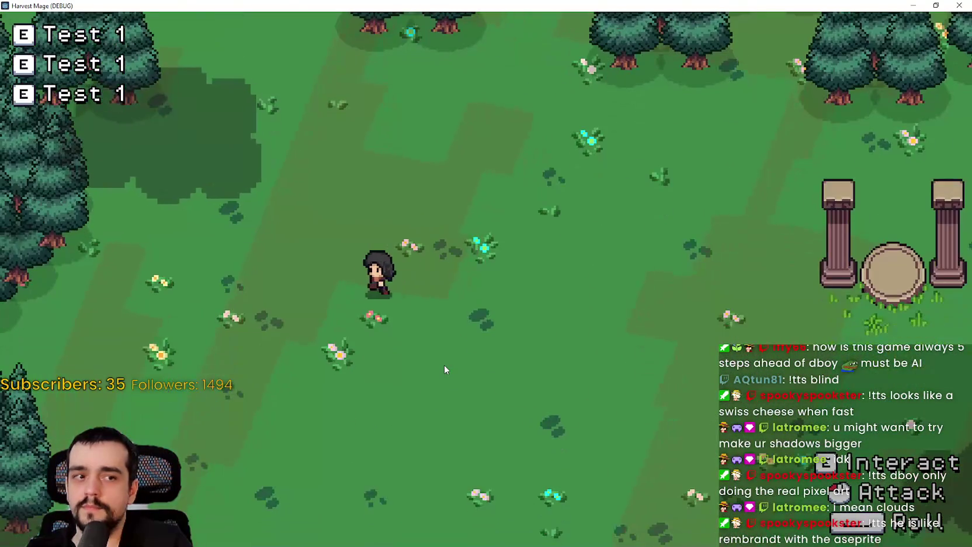
key("w")
key("d")
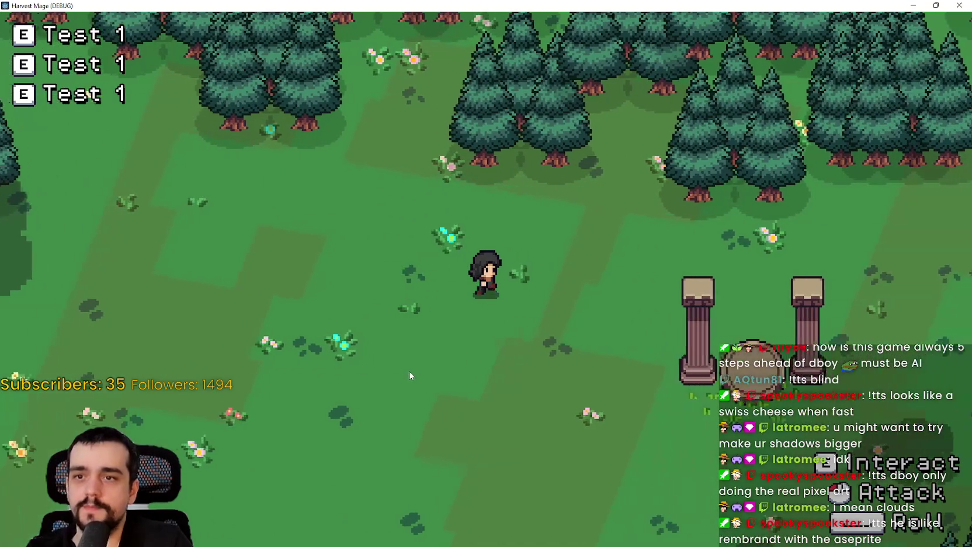
key("s")
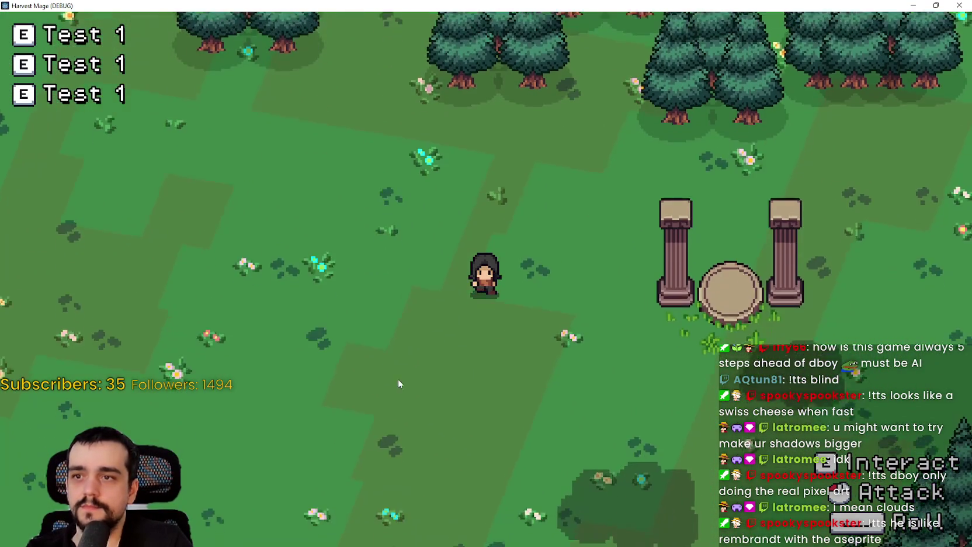
key("F8")
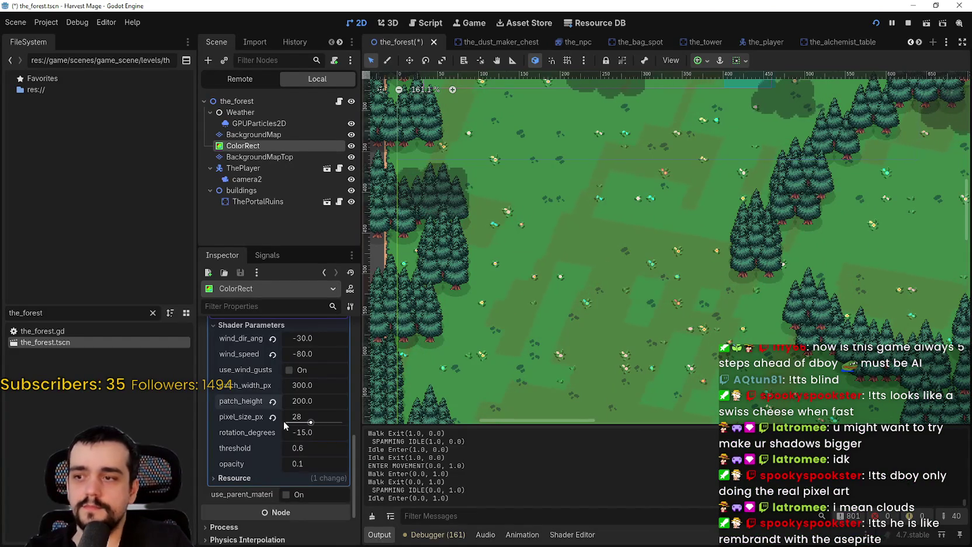
Run the game again to recheck the long diagonal shadow bands, then stop it.
key("F5")
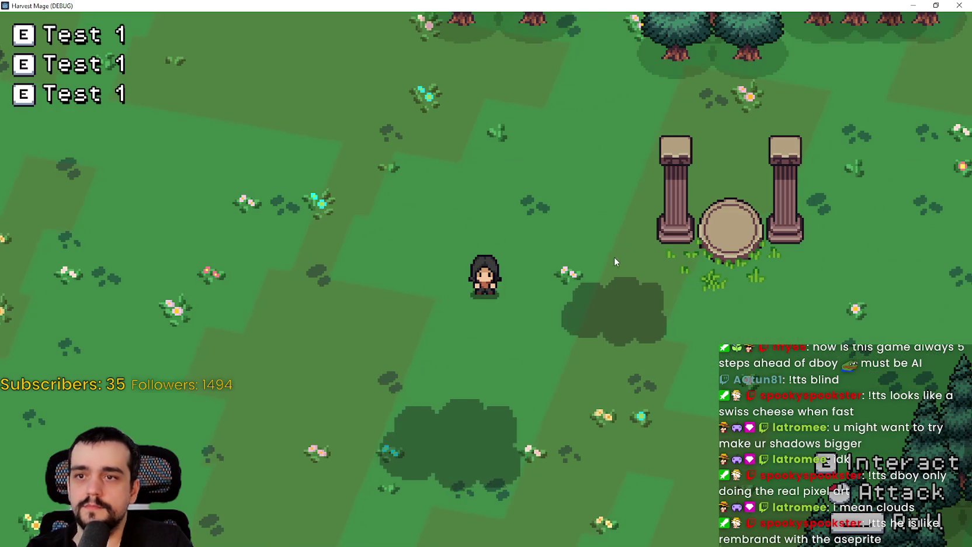
key("w")
key("a")
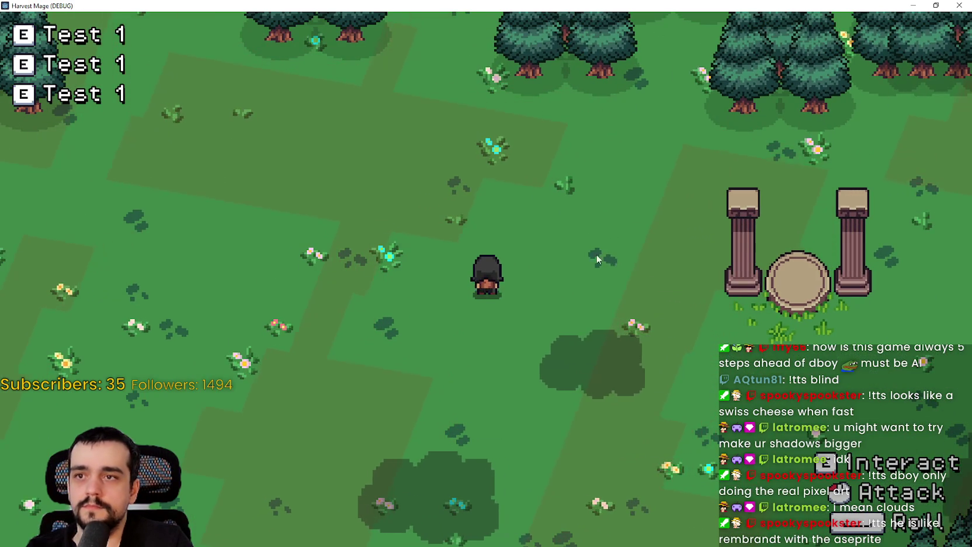
key("s")
key("d")
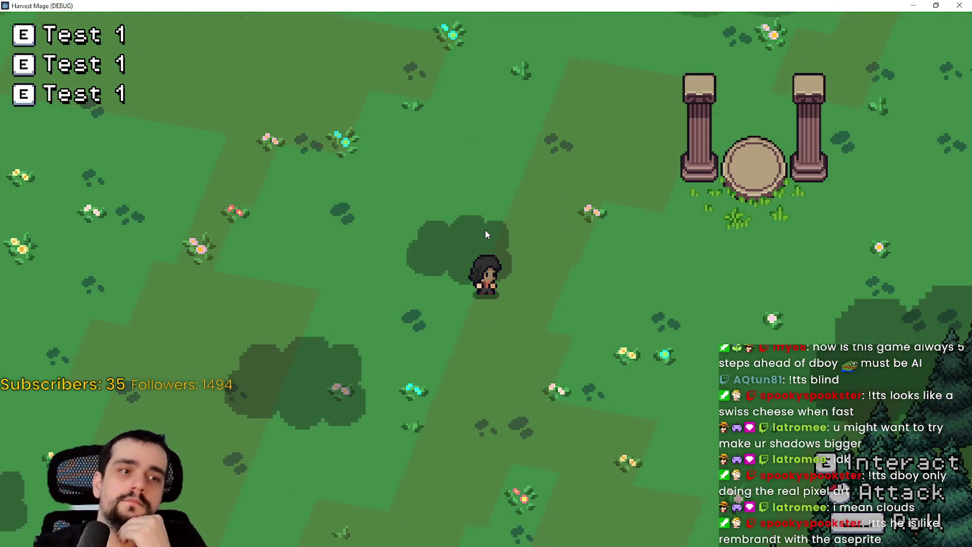
key("d")
key("d")
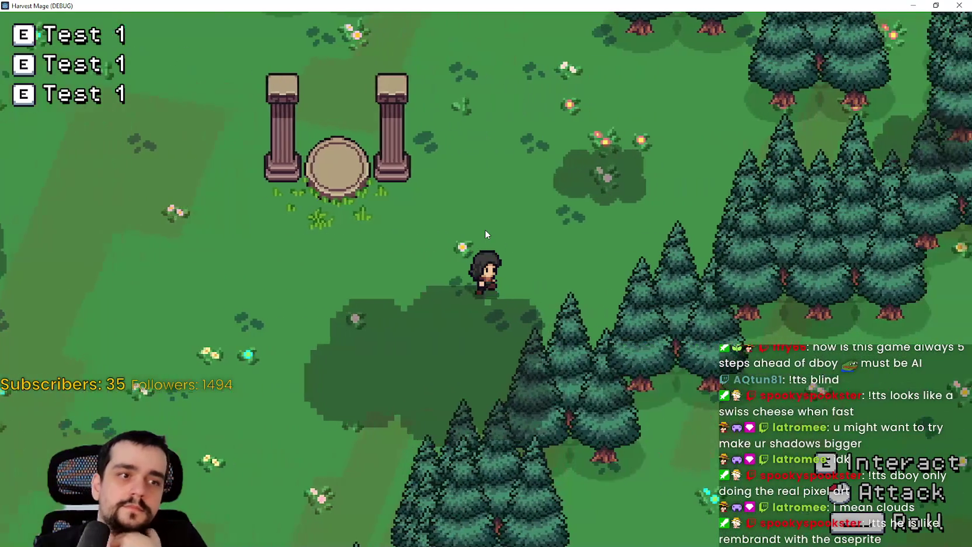
key("a")
key("s")
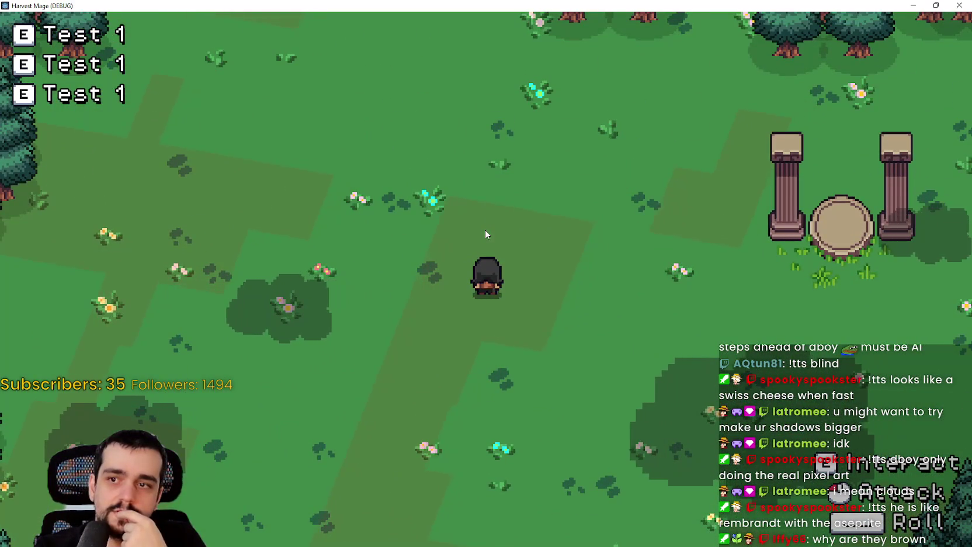
key("F8")
scroll(312, 419, "up", 10)
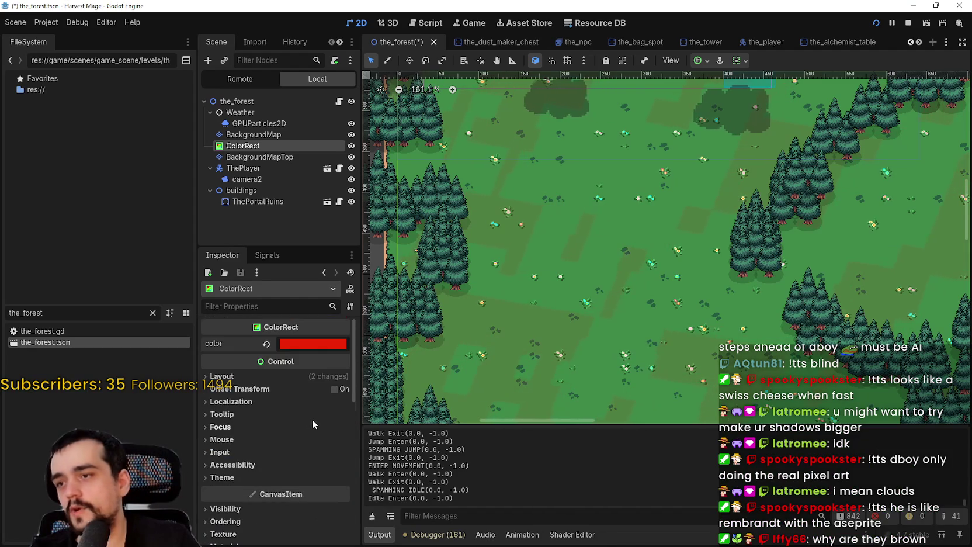
Reset the ColorRect color from red to white and preview it in a short test run.
left_click(267, 346)
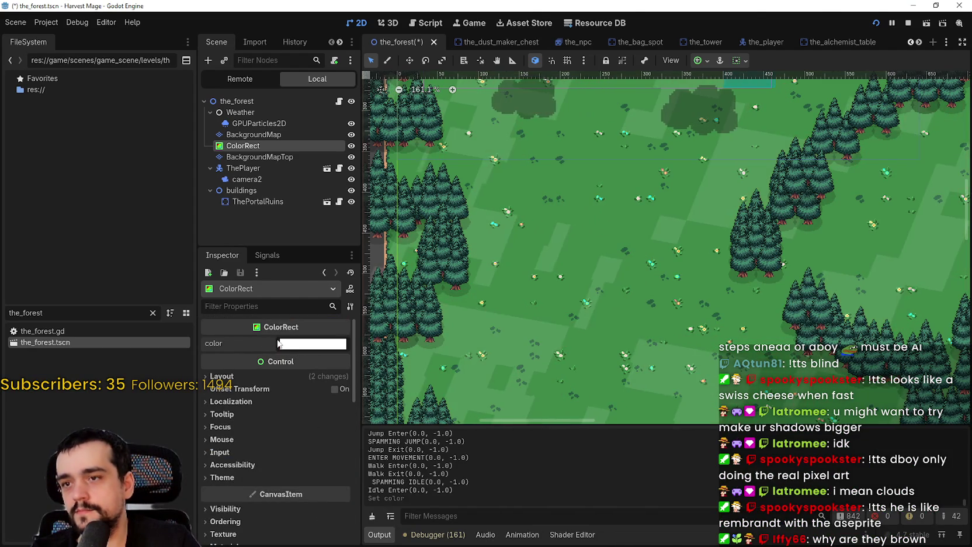
key("F5")
key("w")
key("a")
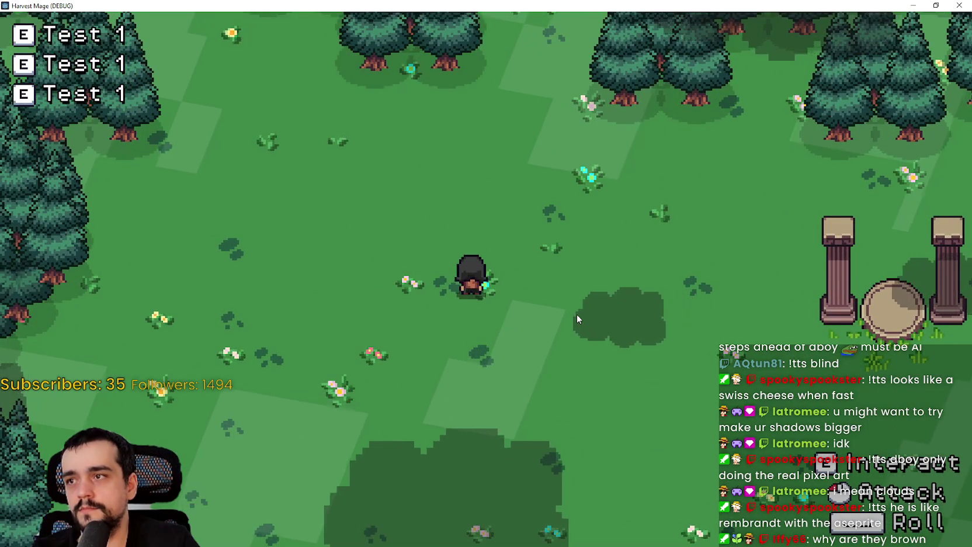
key("w")
key("d")
key("F8")
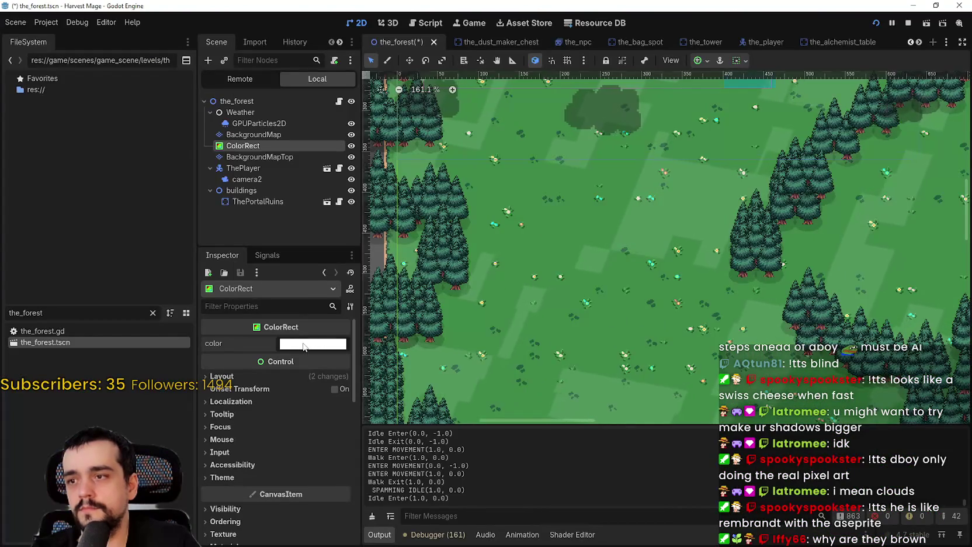
Darken the ColorRect color to near-black 242424 and preview the darker shadows in a quick run.
left_click(313, 343)
left_click_drag(378, 105, 378, 155)
left_click(513, 235)
key("F5")
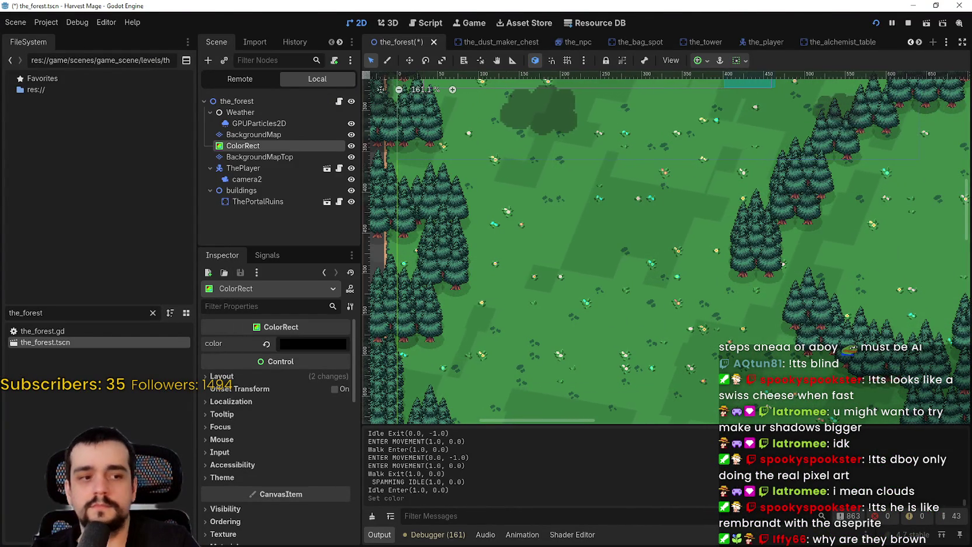
key("s")
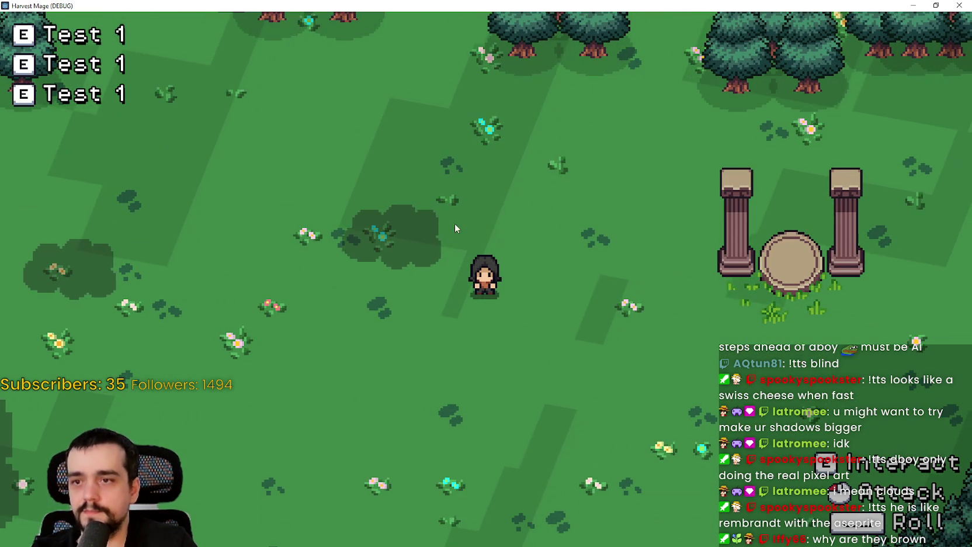
key("F8")
scroll(261, 406, "down", 10)
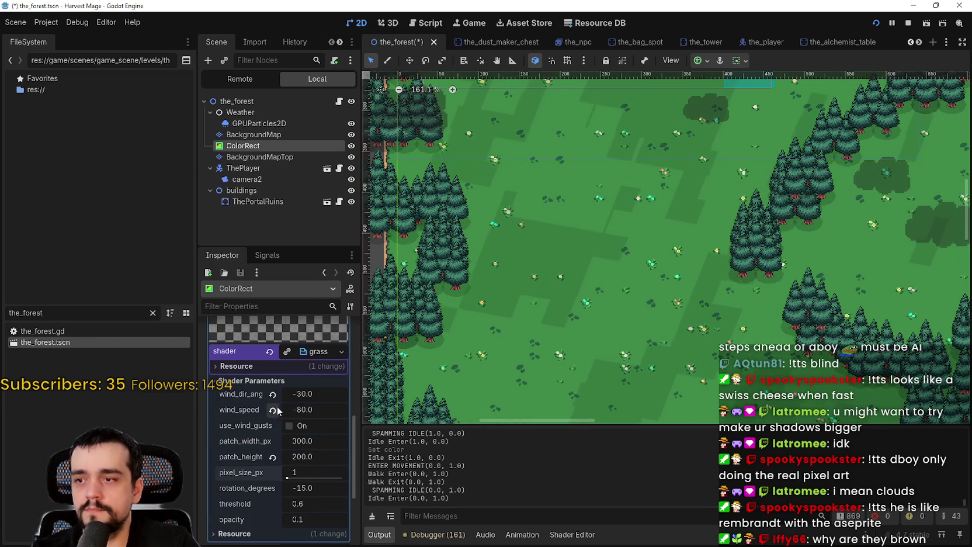
Edit the shader's patch_height_px value and test-run the game, walking across the forest to watch the shadows.
scroll(277, 411, "down", 2)
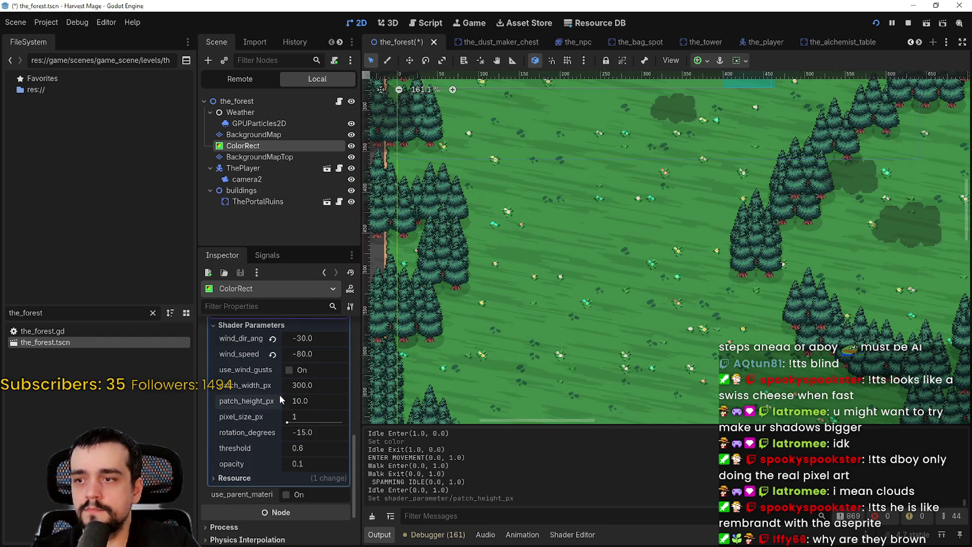
left_click(308, 402)
type("3")
key("F5")
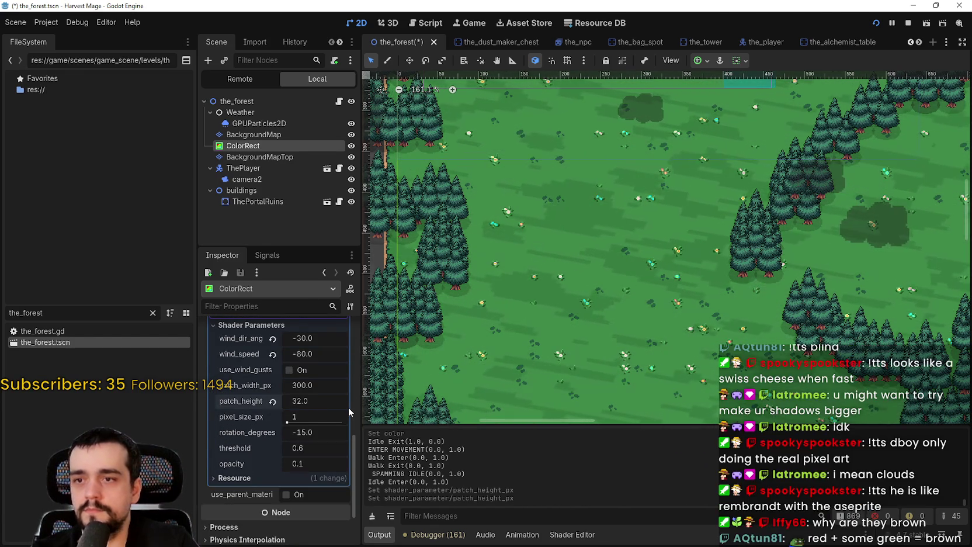
key("w+d")
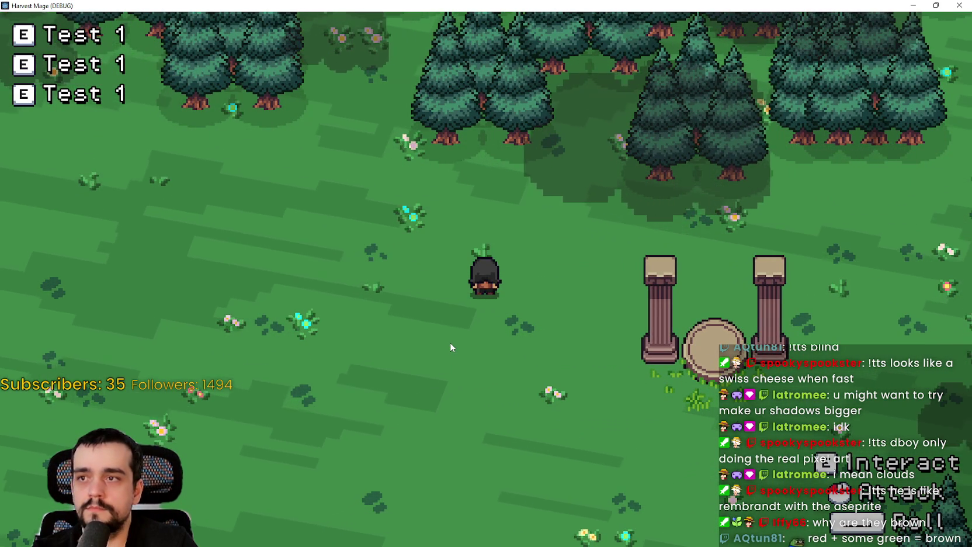
key("a")
key("s+d")
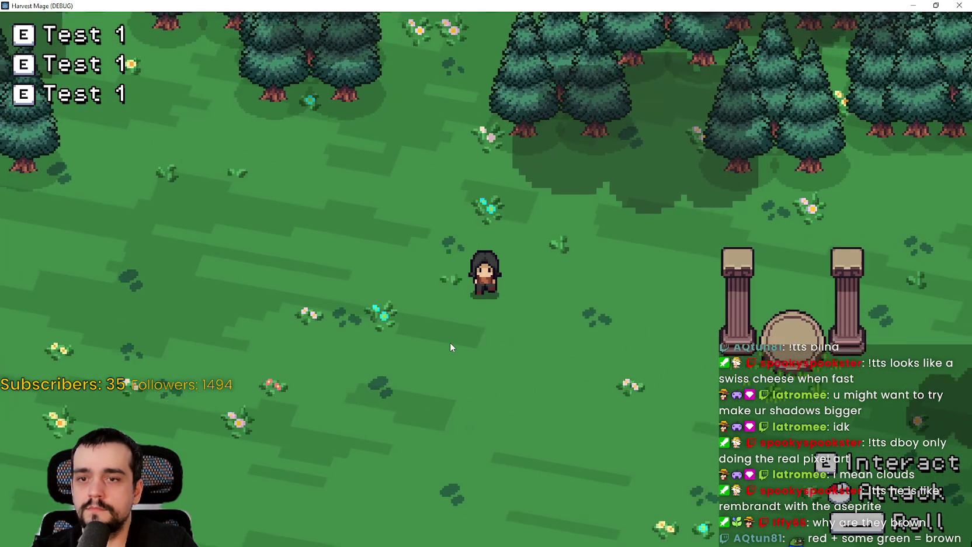
key("s+d")
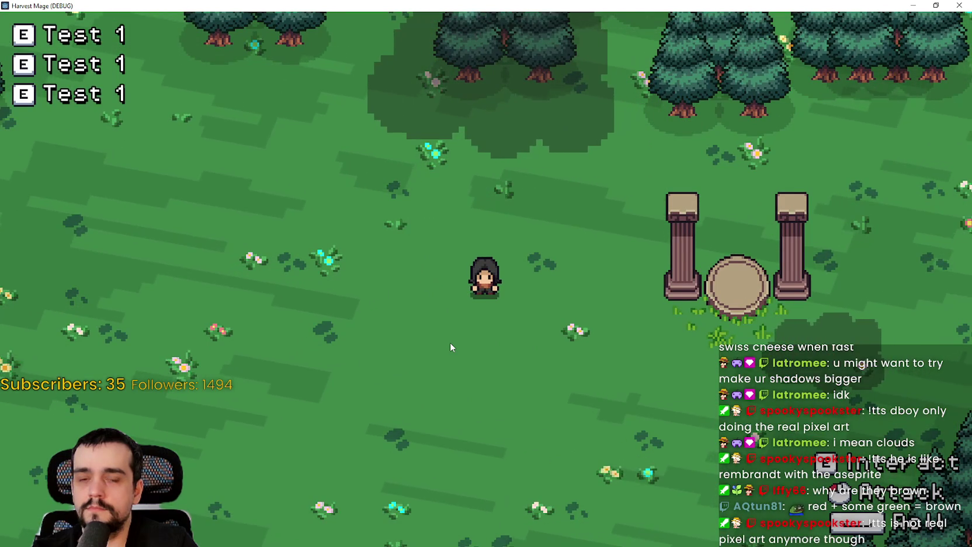
key("a")
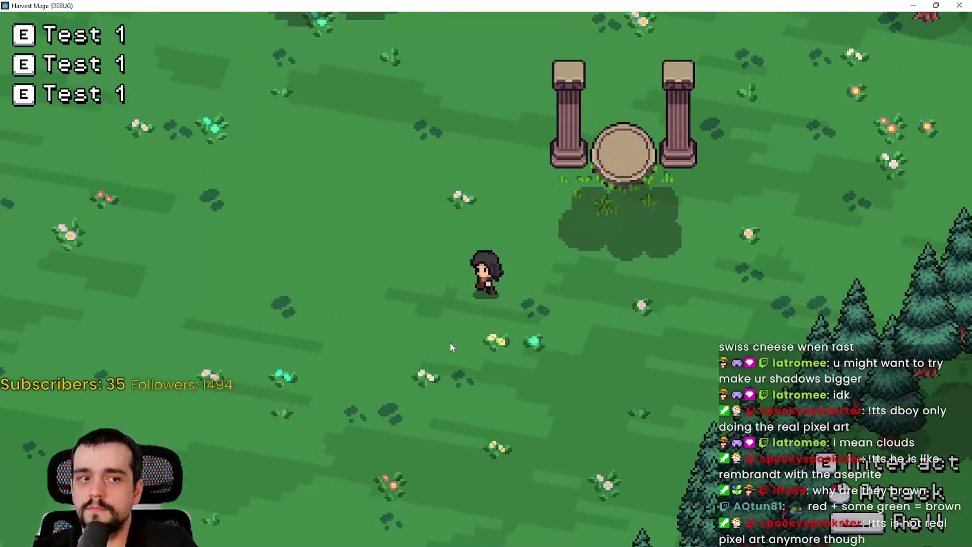
key("w+a")
key("F8")
Relaunch the game for another quick shadow check, then stop it.
key("F5")
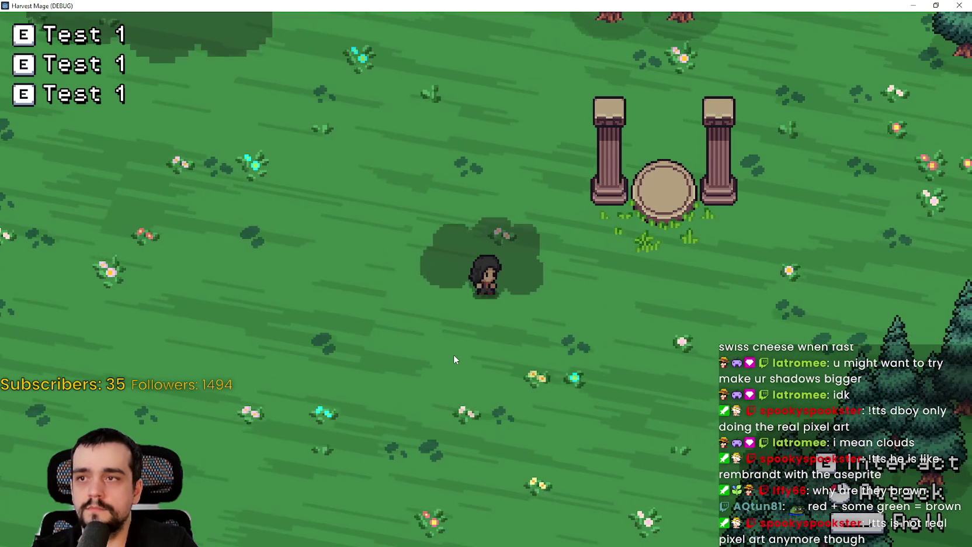
key("w")
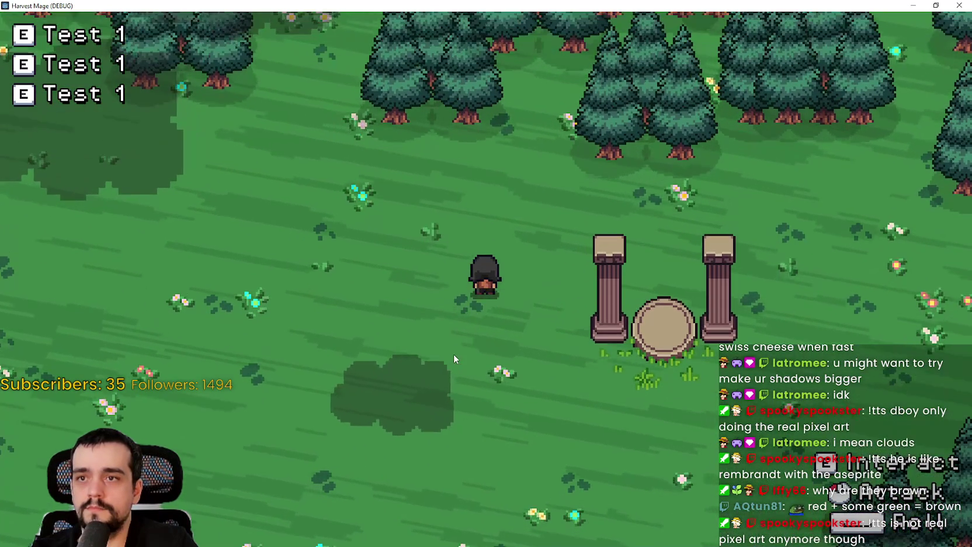
key("F8")
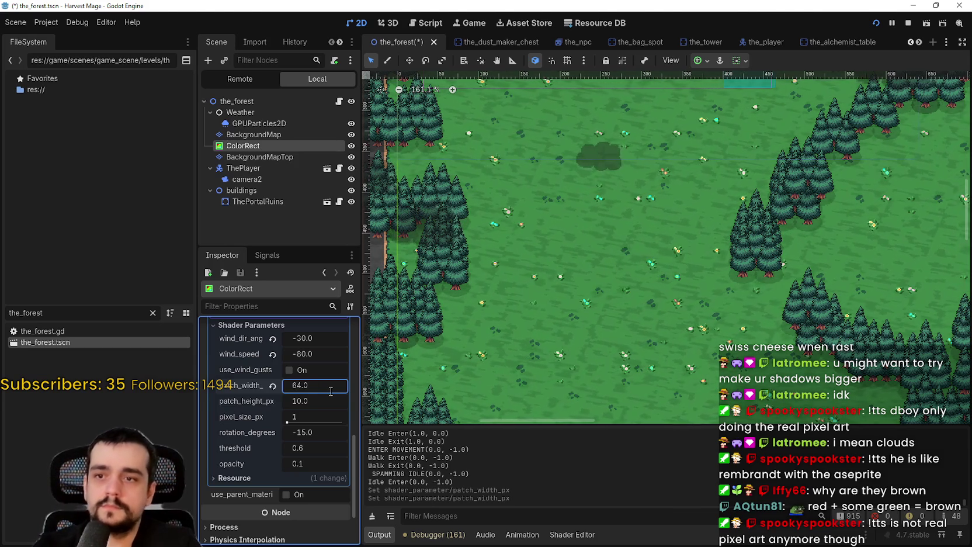
Run the game and walk the character right and down, briefly switching back to the editor.
key("w")
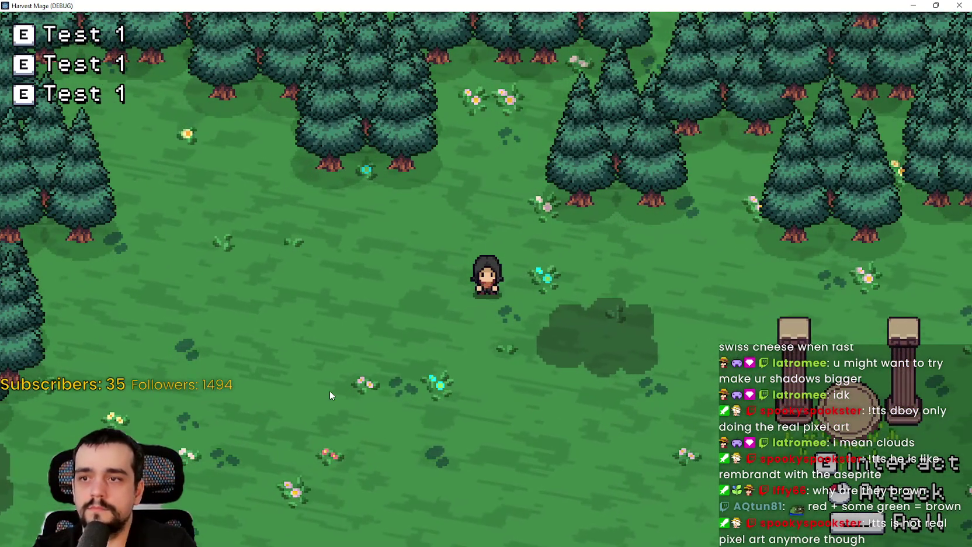
key("d")
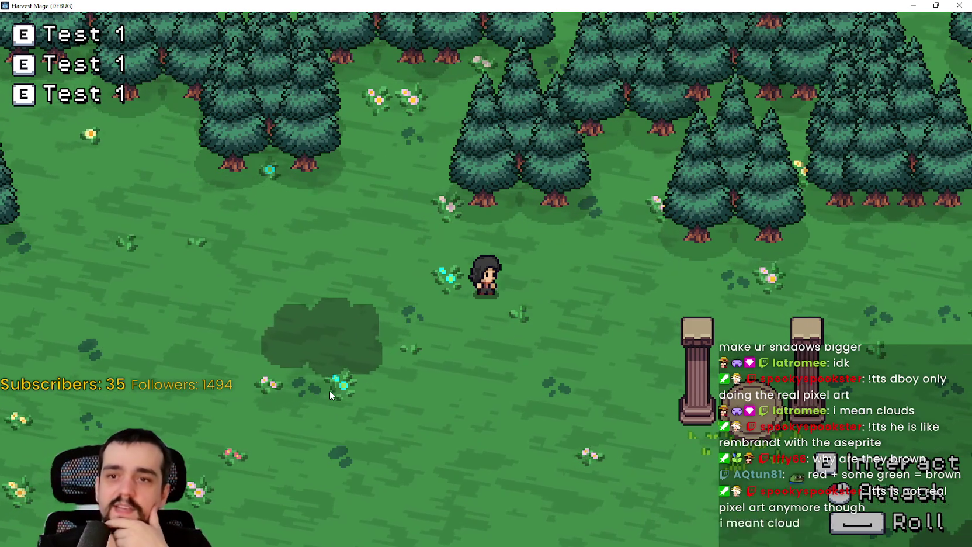
key("d")
key("s")
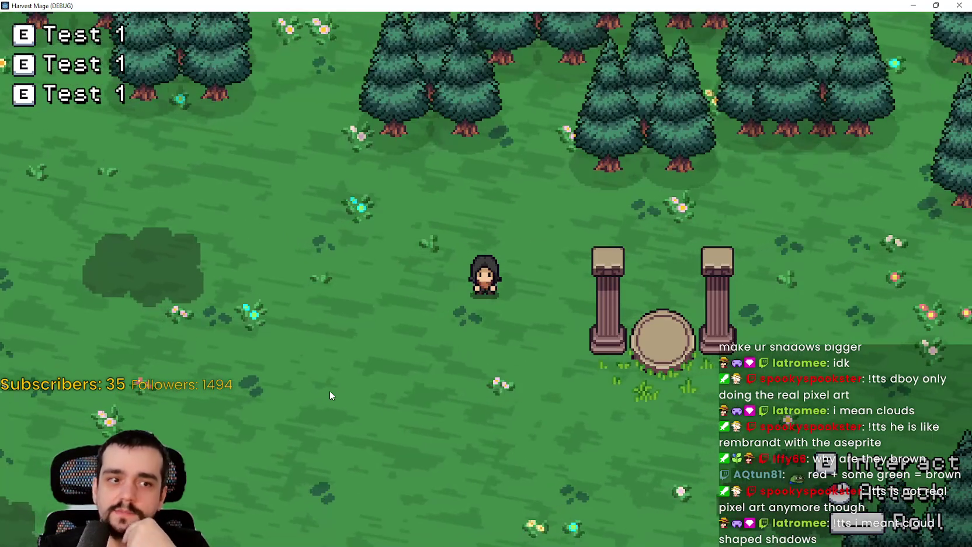
key("alt+Tab")
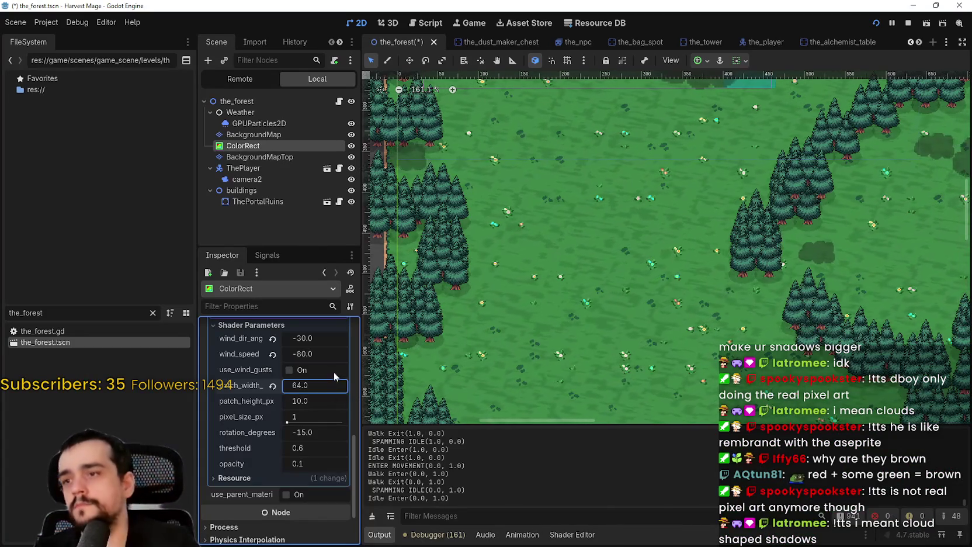
scroll(333, 372, "up", 10)
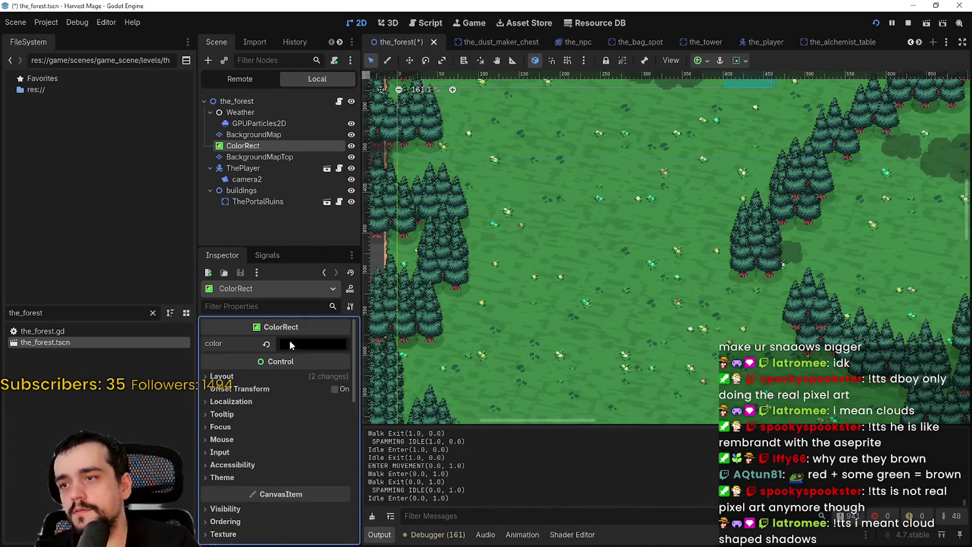
key("alt+Tab")
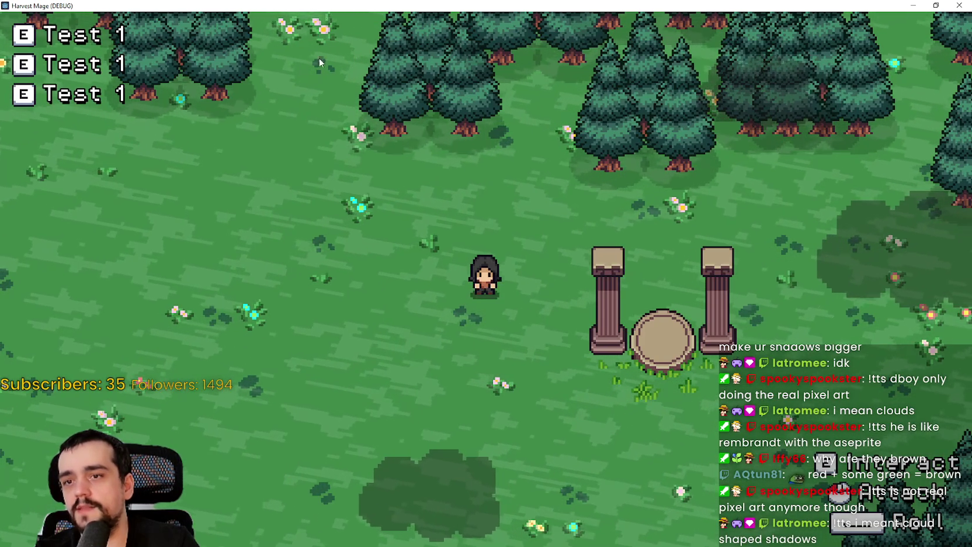
Walk the character around to check the smaller shadow patches, close the game, and open the ColorRect colour.
key("a")
key("s")
key("w")
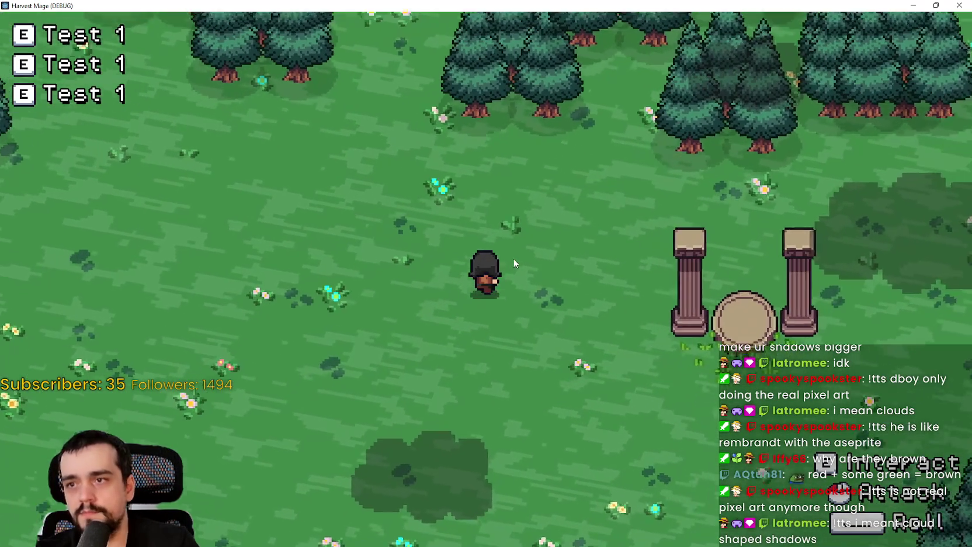
key("w")
key("d")
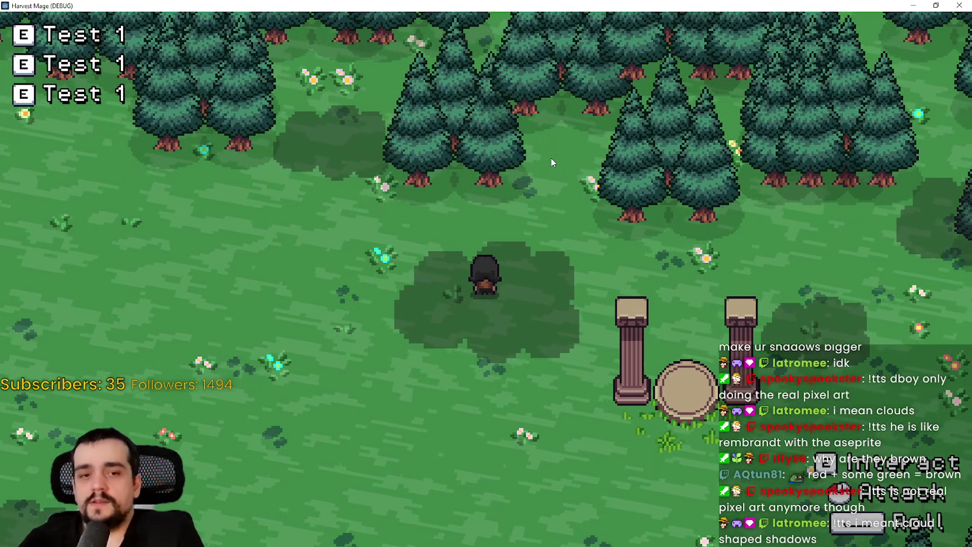
key("alt+F4")
left_click(309, 348)
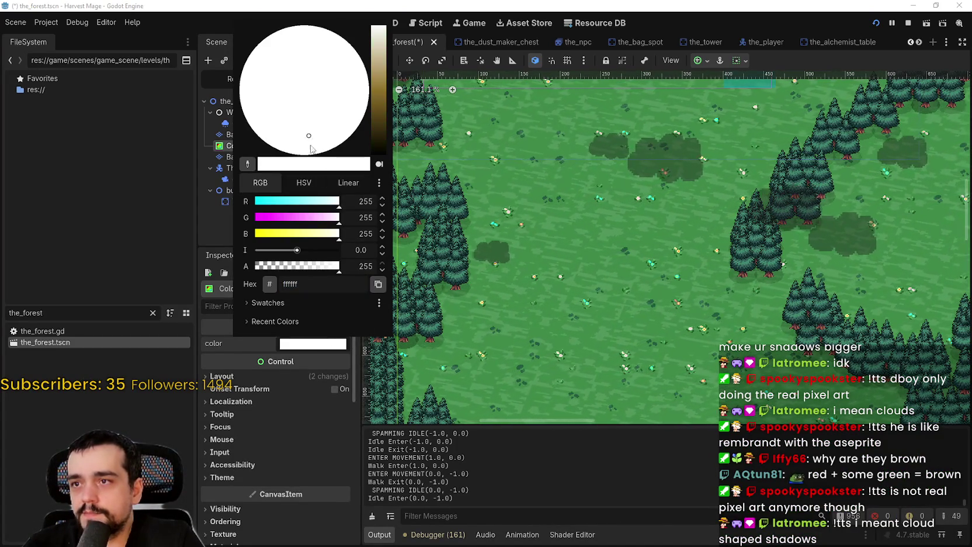
Pick a light yellow-green shadow colour and preview it in a quick test run.
mouse_move(277, 146)
left_mouse_down()
mouse_move(260, 117)
mouse_move(280, 61)
mouse_move(331, 109)
mouse_move(265, 142)
left_mouse_up()
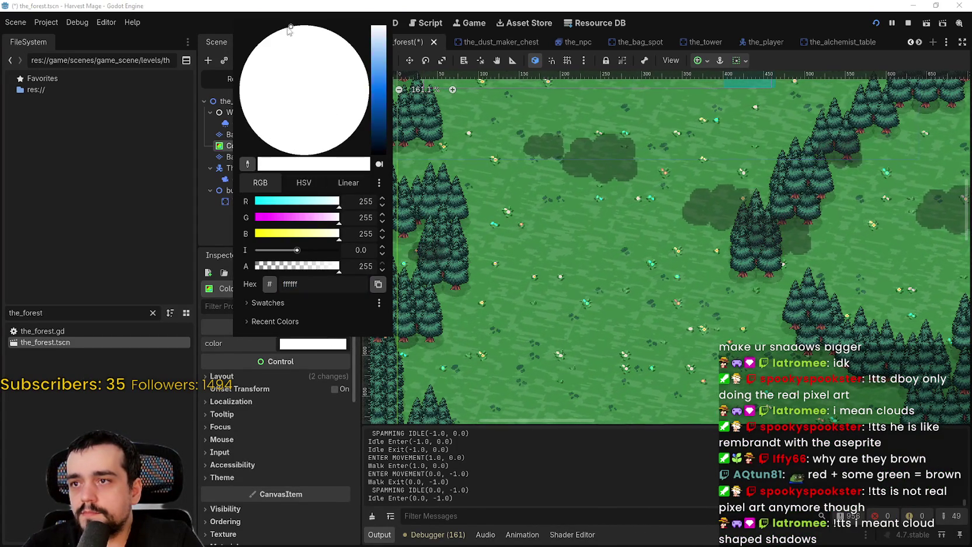
left_click(382, 73)
left_click_drag(381, 73, 380, 58)
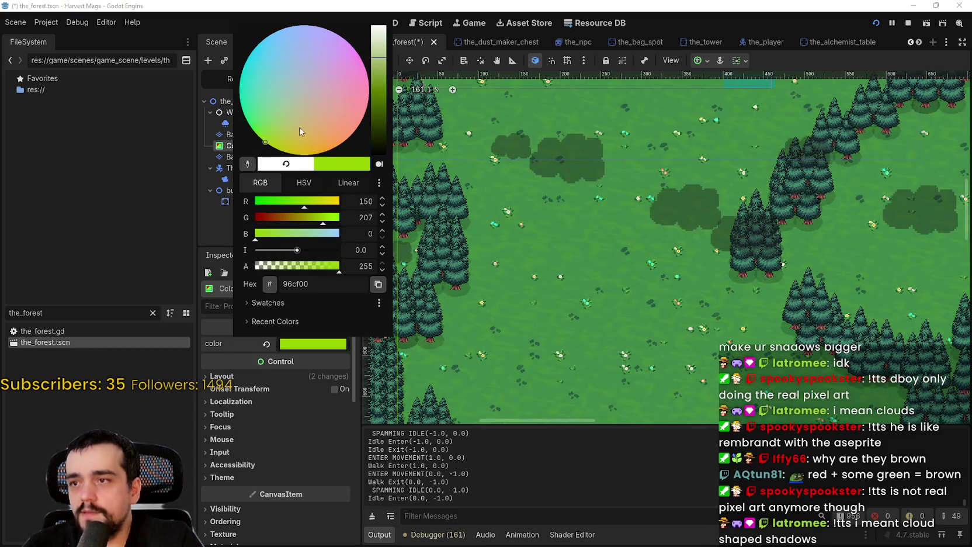
key("Escape")
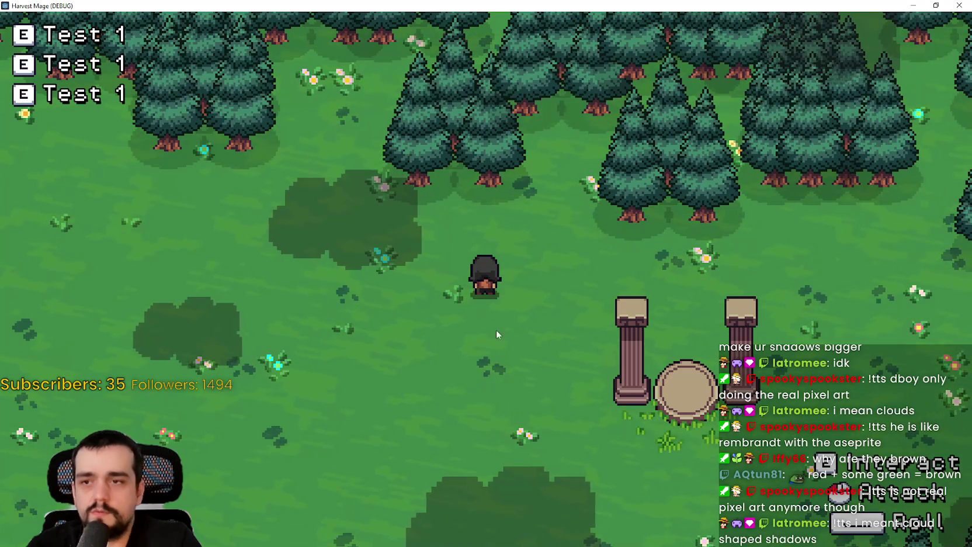
key("s")
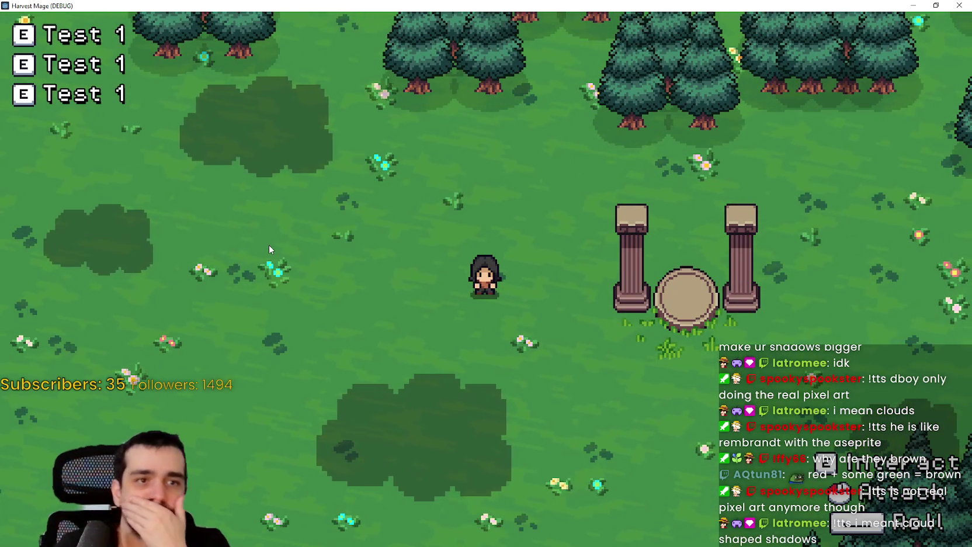
key("F8")
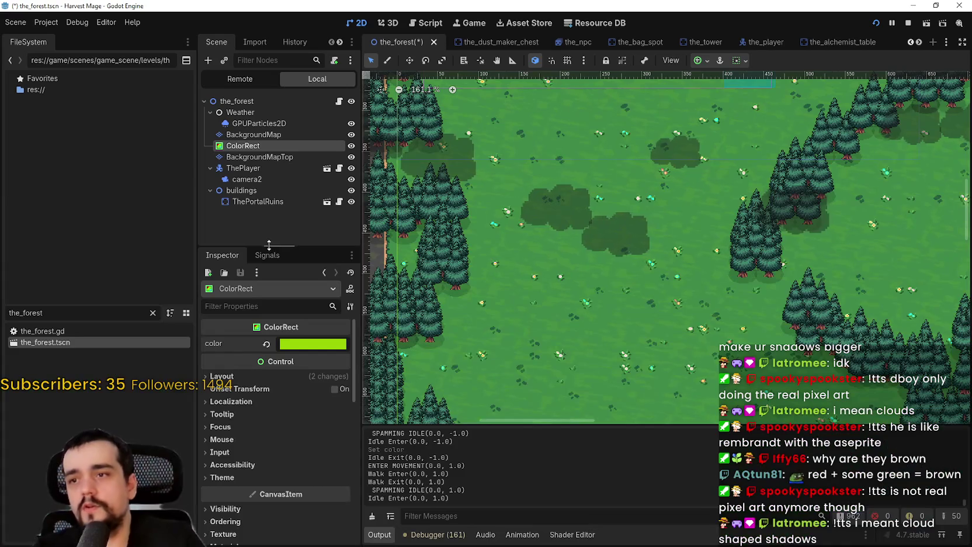
Darken the ColorRect colour through 1f8600 to deep green 0b4500 and run the game to test it.
left_click(292, 345)
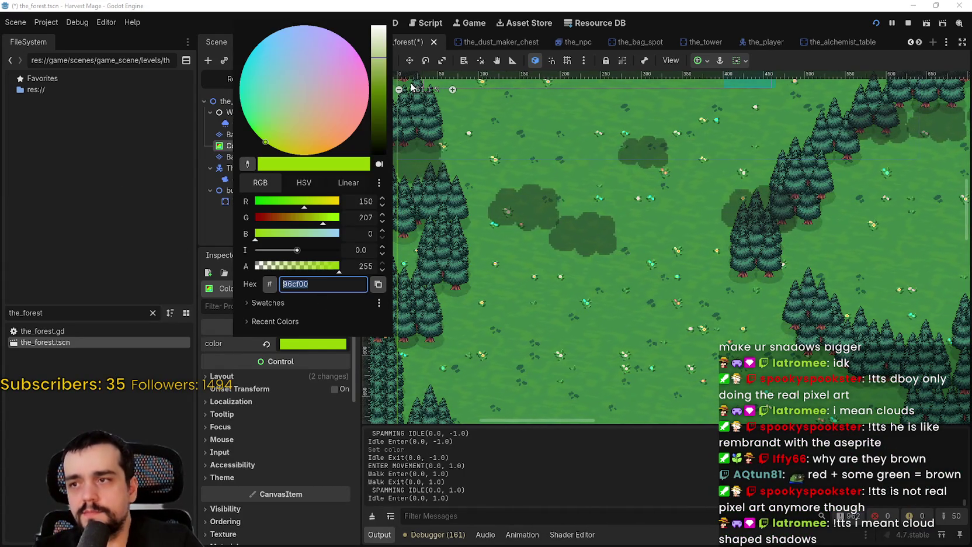
left_click_drag(379, 92, 381, 109)
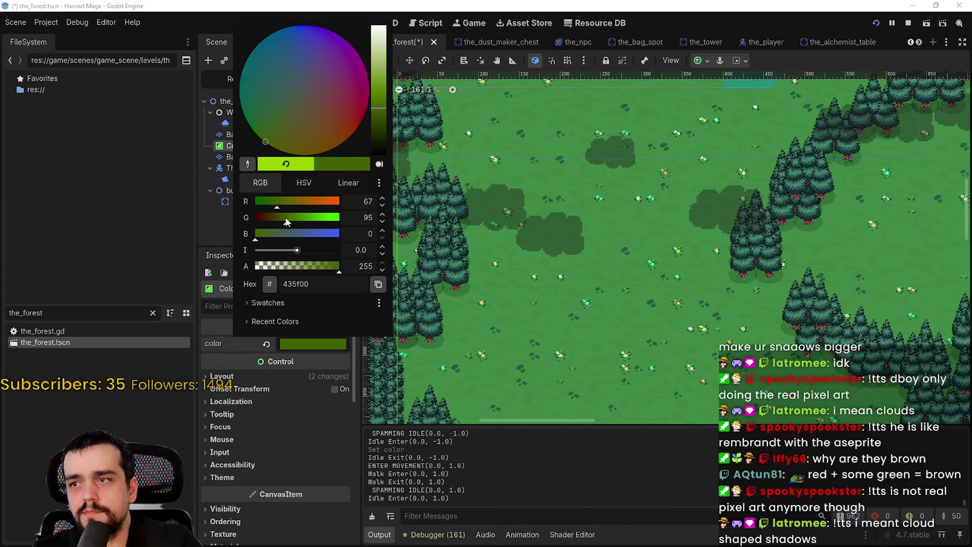
left_click_drag(286, 221, 395, 232)
left_click_drag(374, 45, 382, 99)
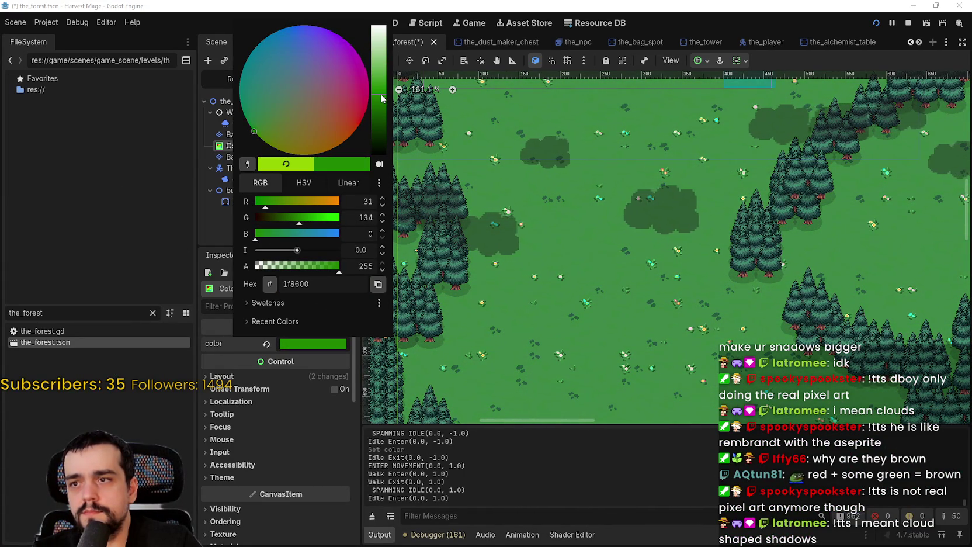
scroll(618, 242, "up", 5)
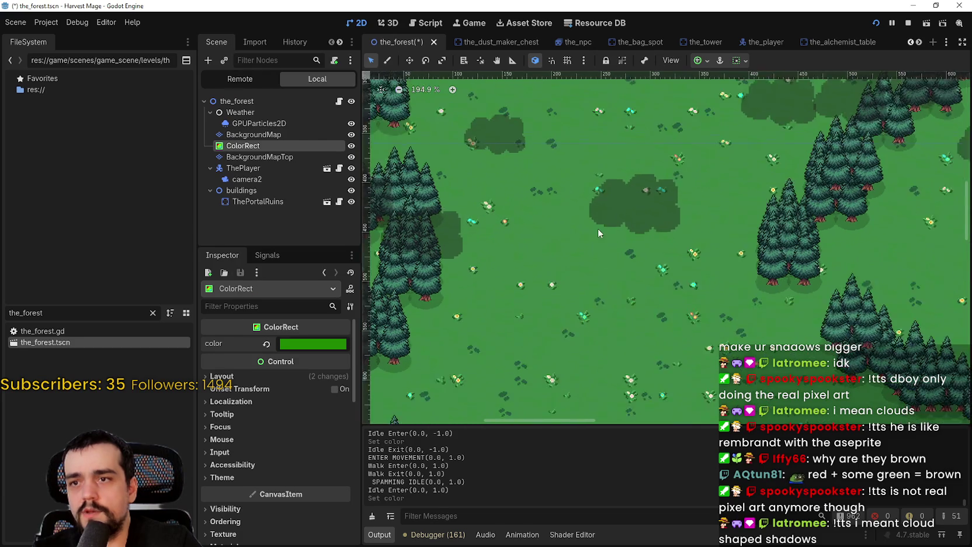
scroll(583, 263, "down", 3)
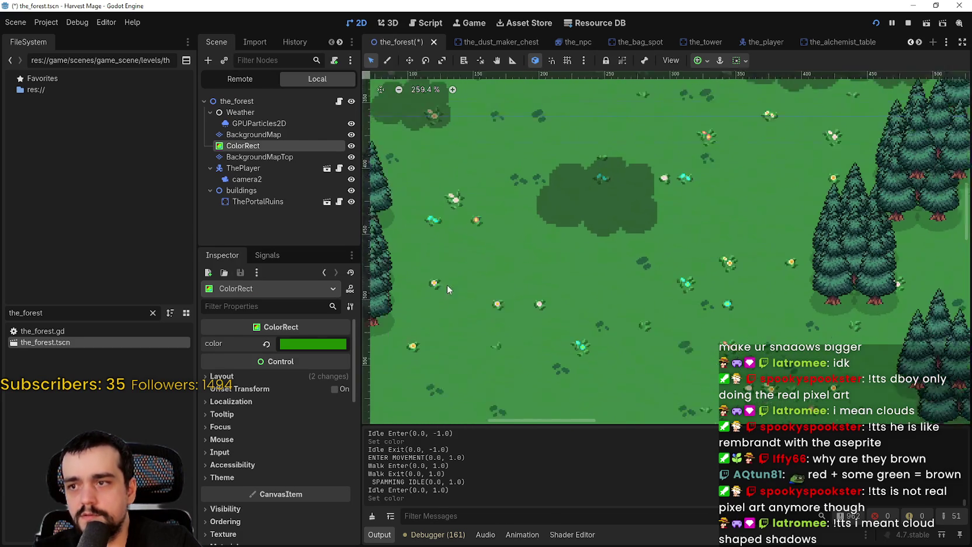
left_click(311, 342)
mouse_move(378, 102)
left_mouse_down()
mouse_move(378, 143)
mouse_move(380, 126)
left_mouse_up()
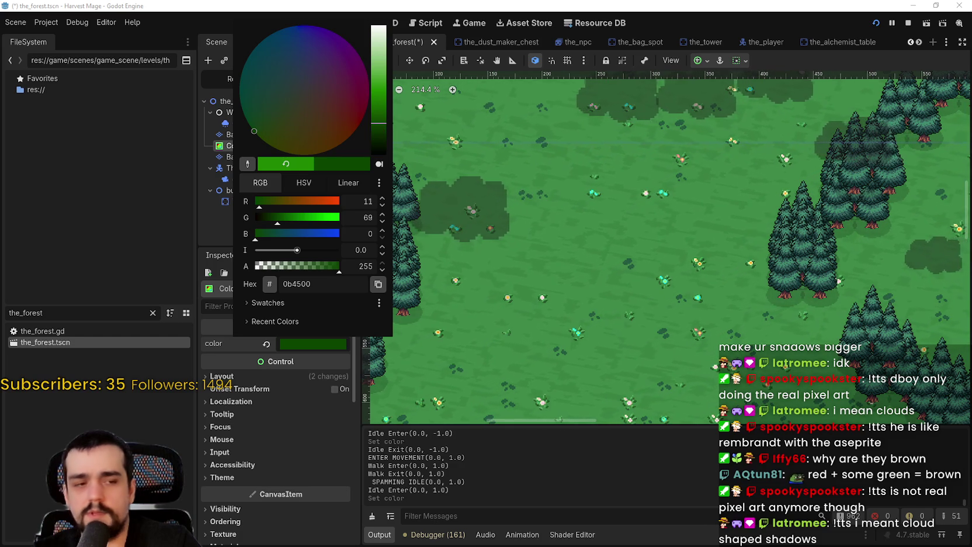
key("F5")
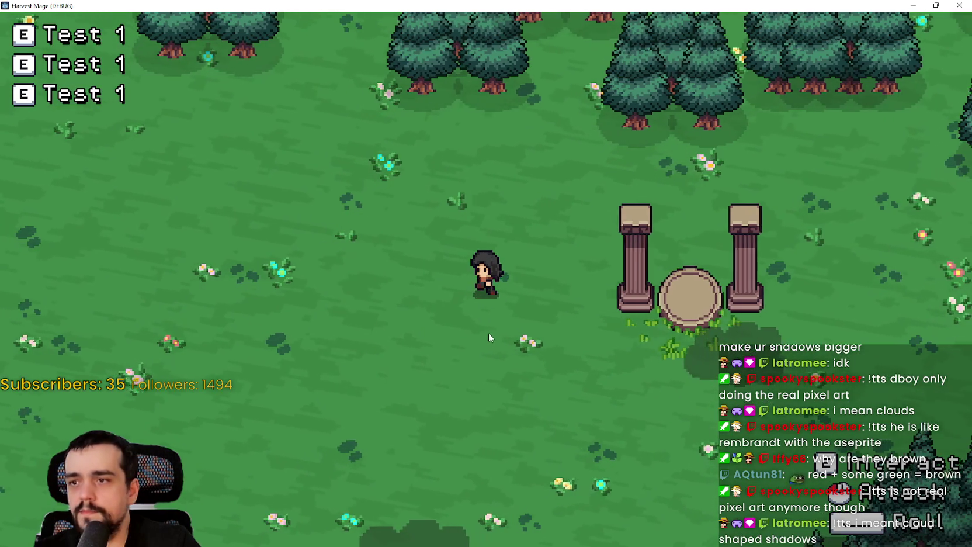
Walk the mage left, right and down around the pillar clearing watching the green shadows, then return to the editor.
key("a")
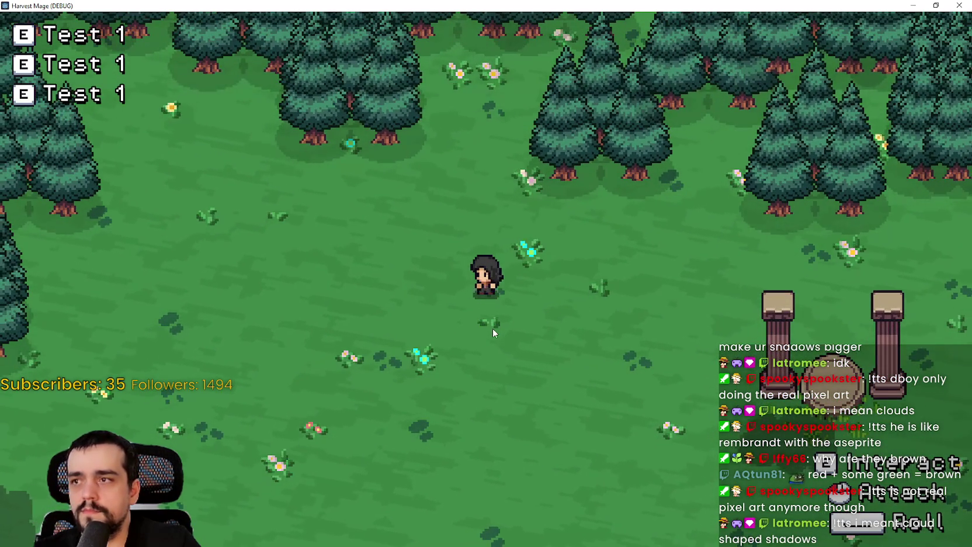
key("d")
key("d")
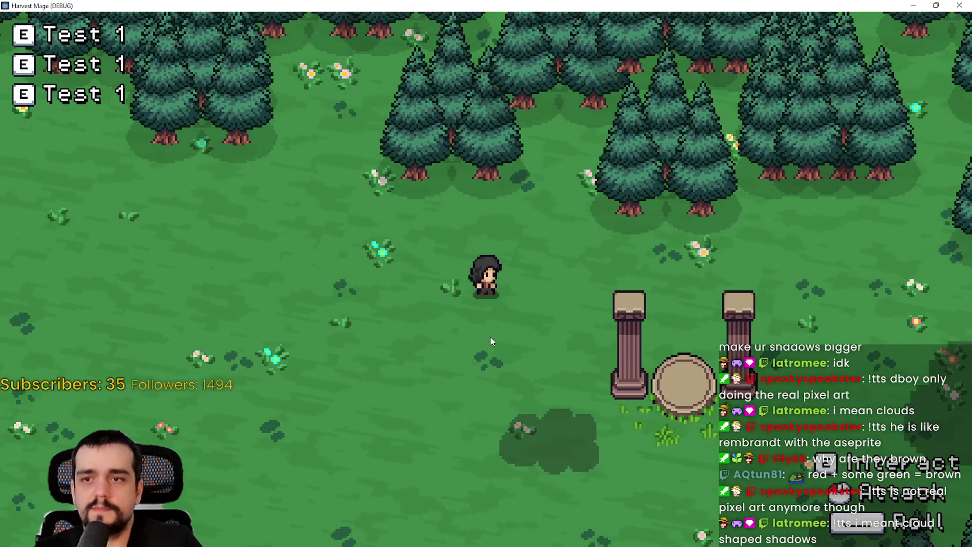
key("d")
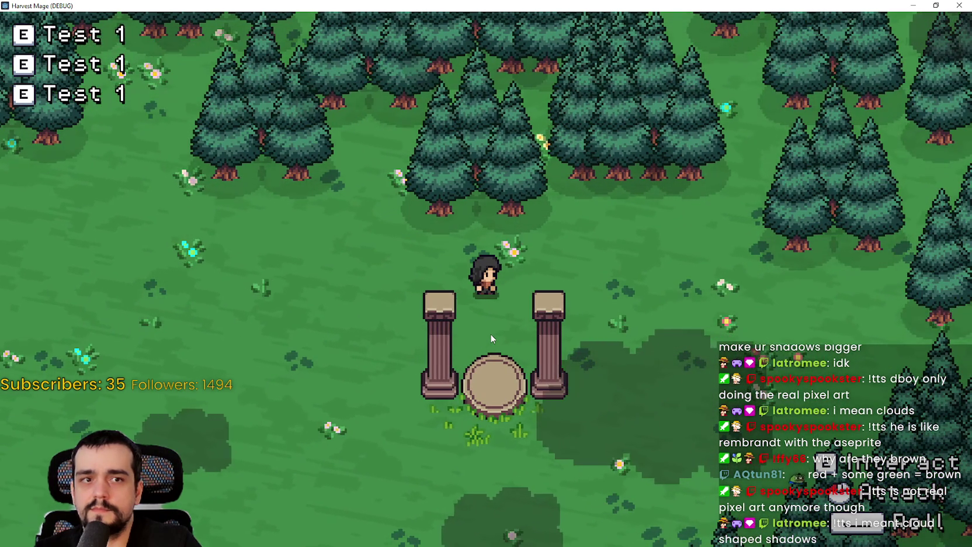
key("a")
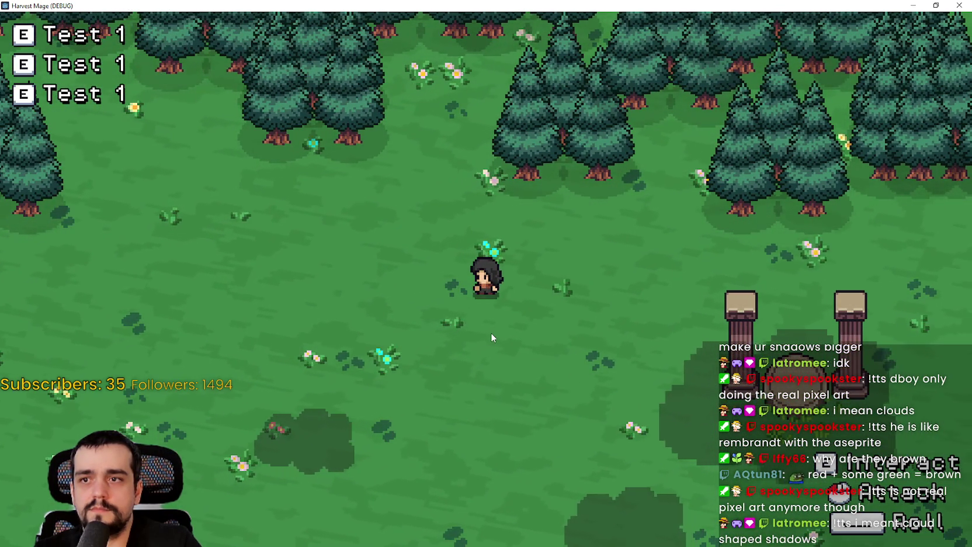
key("a")
key("s")
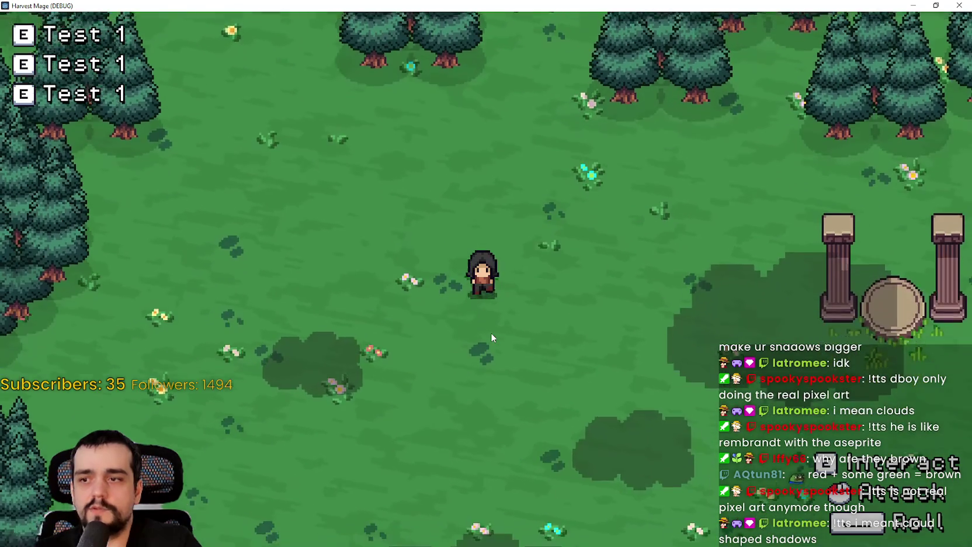
key("d")
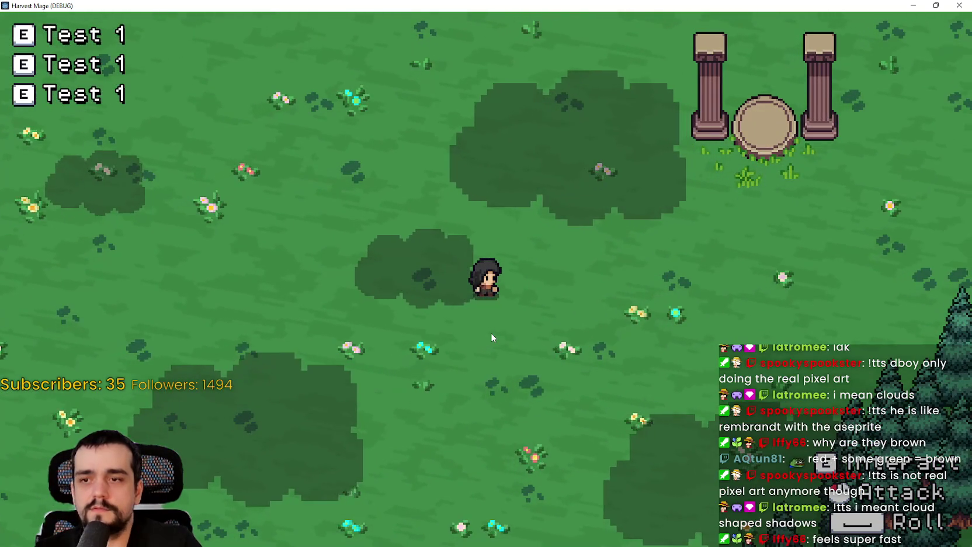
key("w")
key("d")
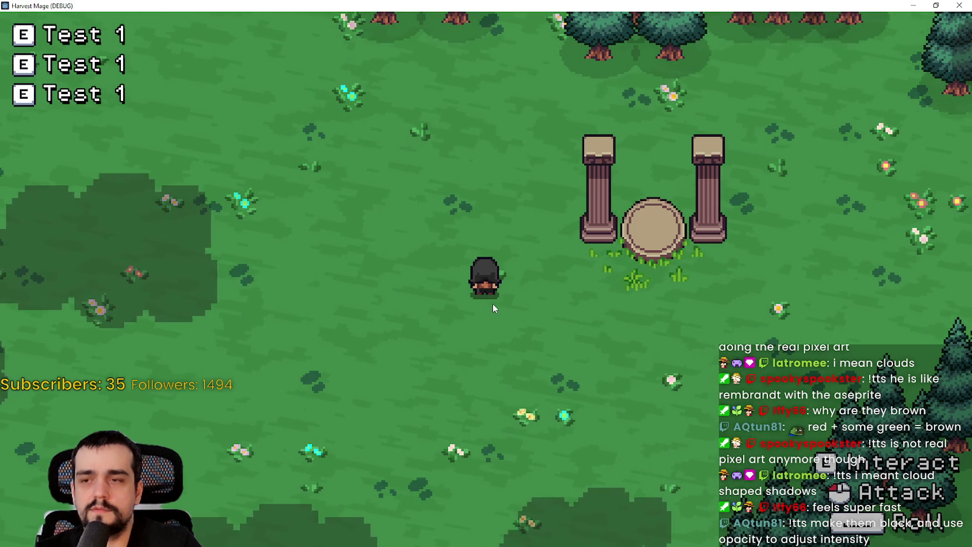
key("alt+Tab")
Make the shadow colour pure black with lowered opacity and check it in a quick run.
left_click(330, 342)
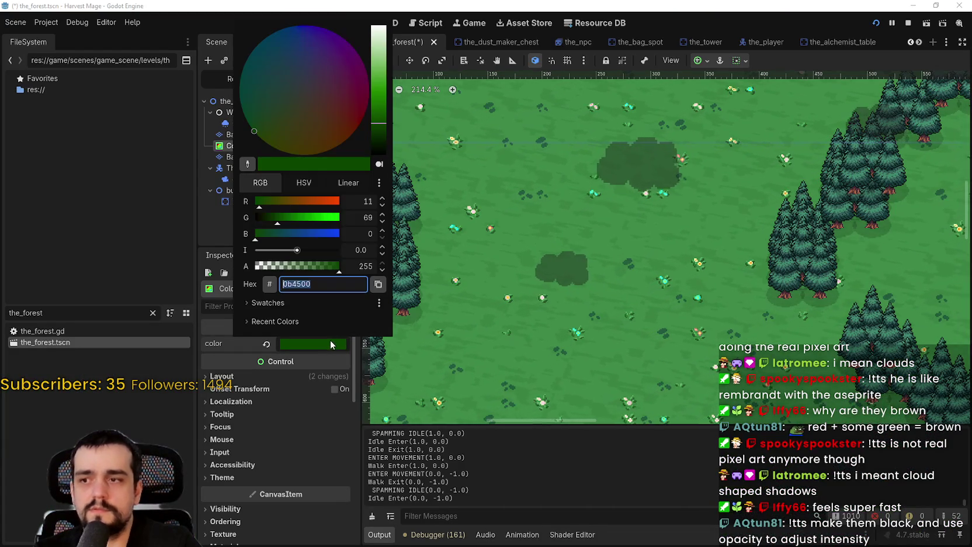
left_click_drag(376, 96, 376, 156)
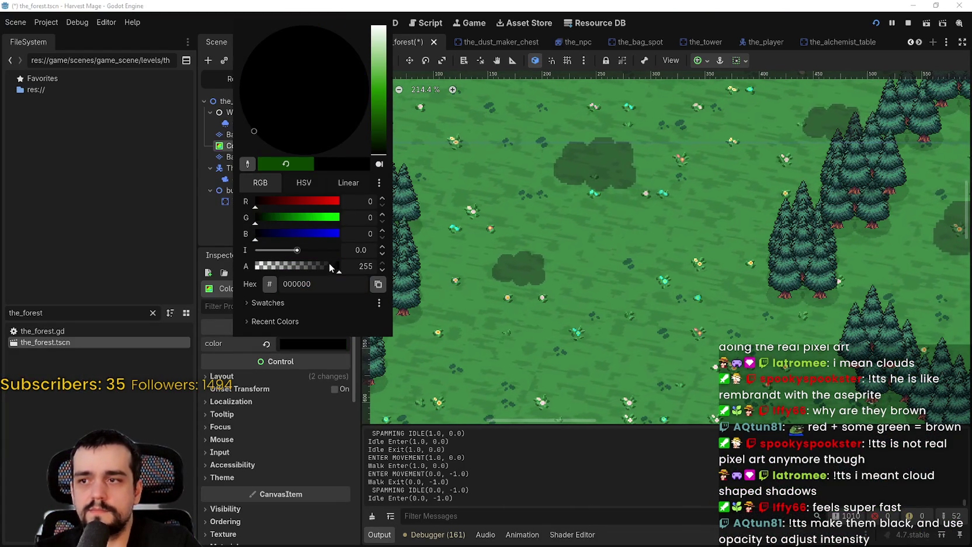
left_click_drag(327, 266, 294, 270)
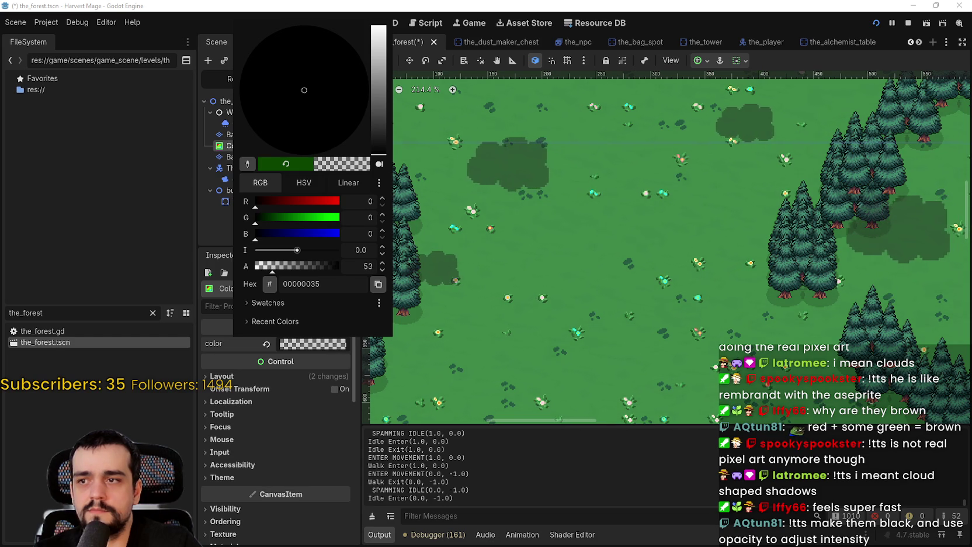
key("alt+Tab")
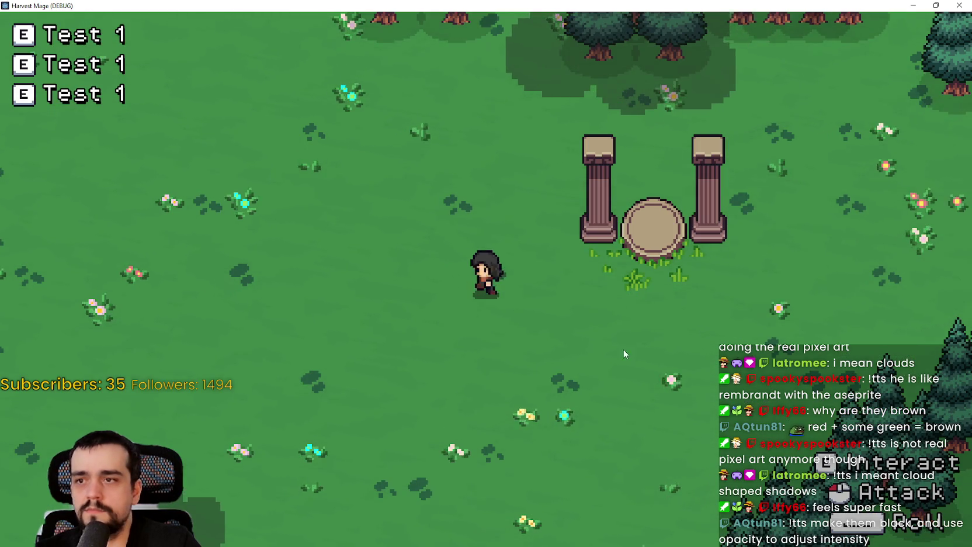
key("w+a")
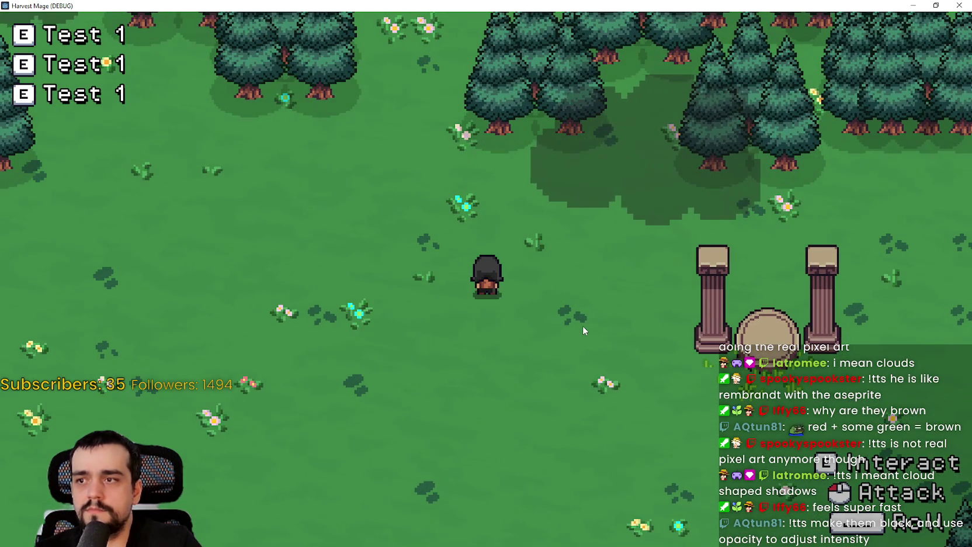
key("d")
key("alt+Tab")
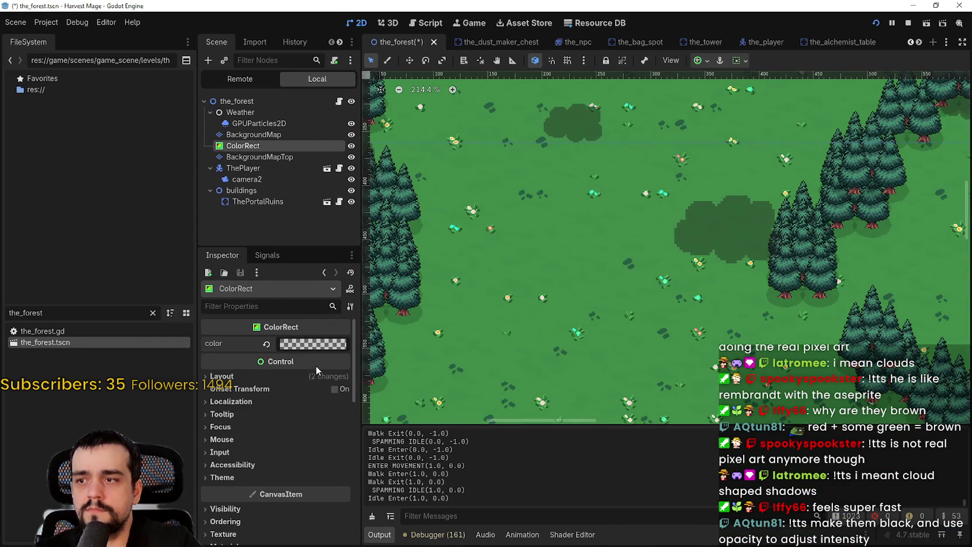
Set the shadow opacity to about 100 and test-run the game, walking the mage around the pillars.
left_click(314, 345)
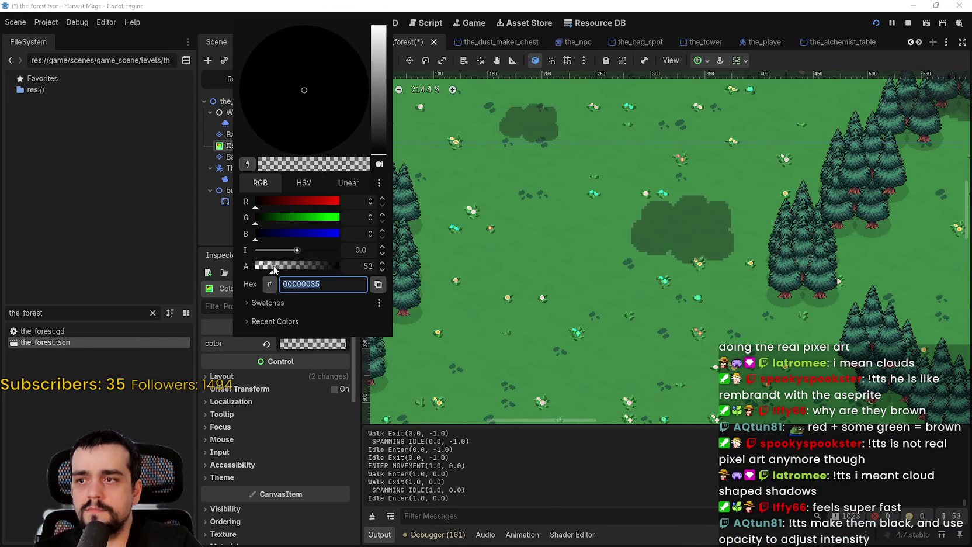
left_click(287, 267)
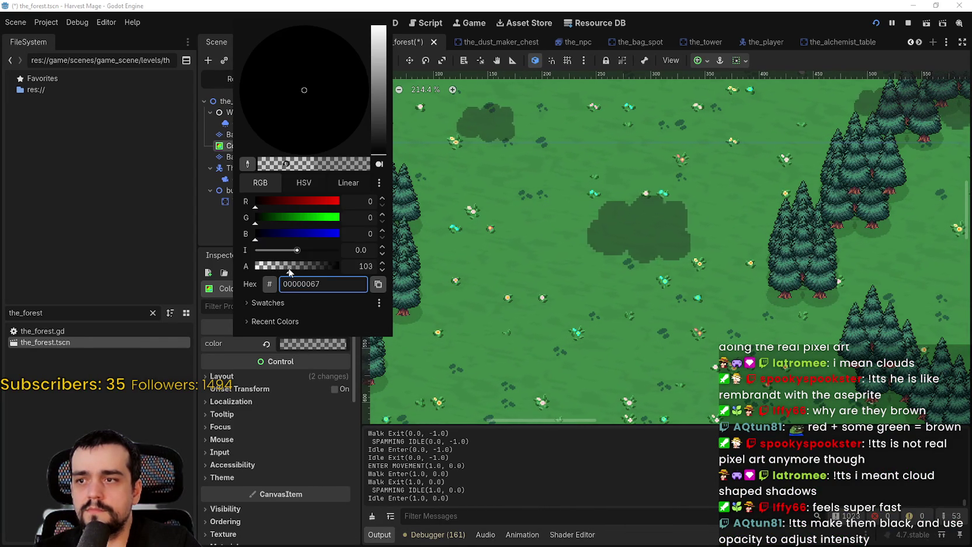
left_click(423, 289)
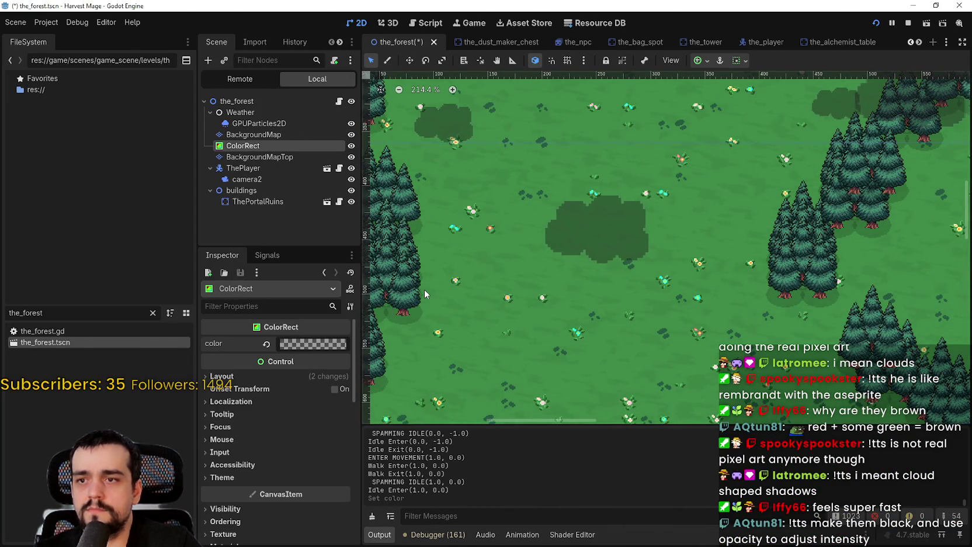
key("F5")
key("a")
key("s")
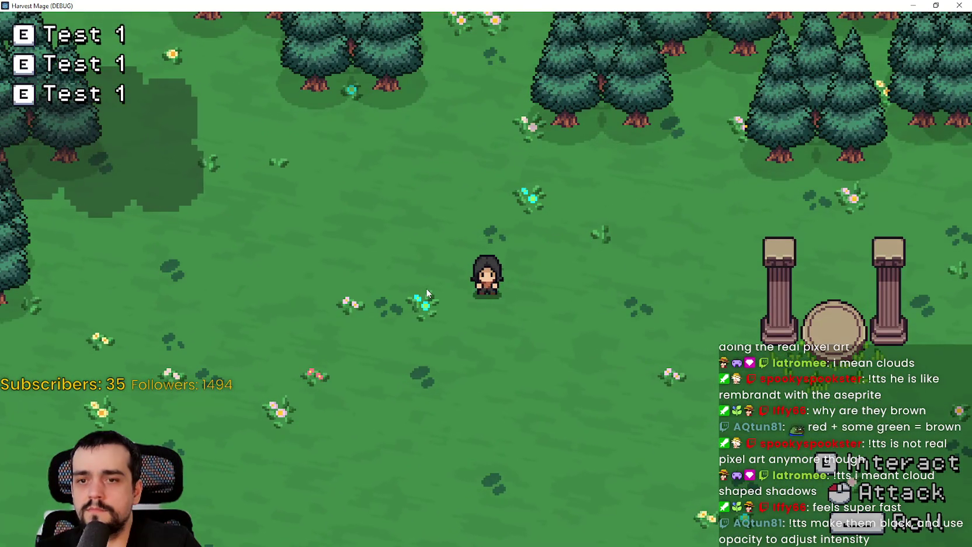
key("d")
key("a")
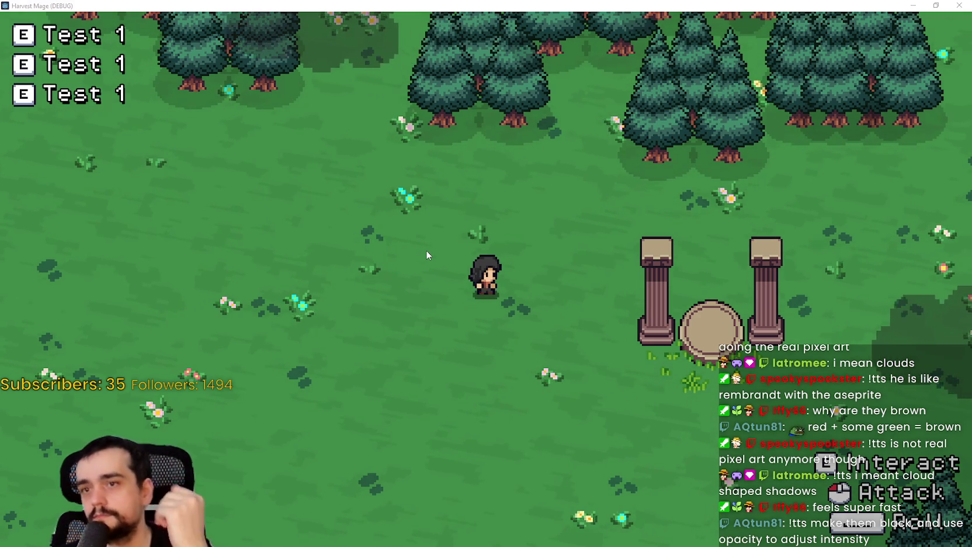
key("alt+Tab")
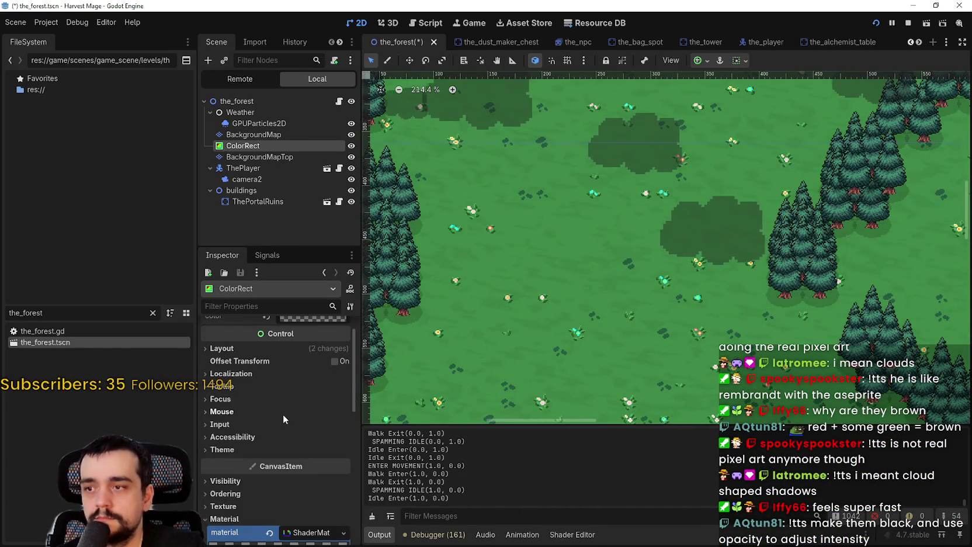
Set the cloud shadow patch_width_px to 150 and test-run the game, walking the mage left.
scroll(283, 414, "down", 10)
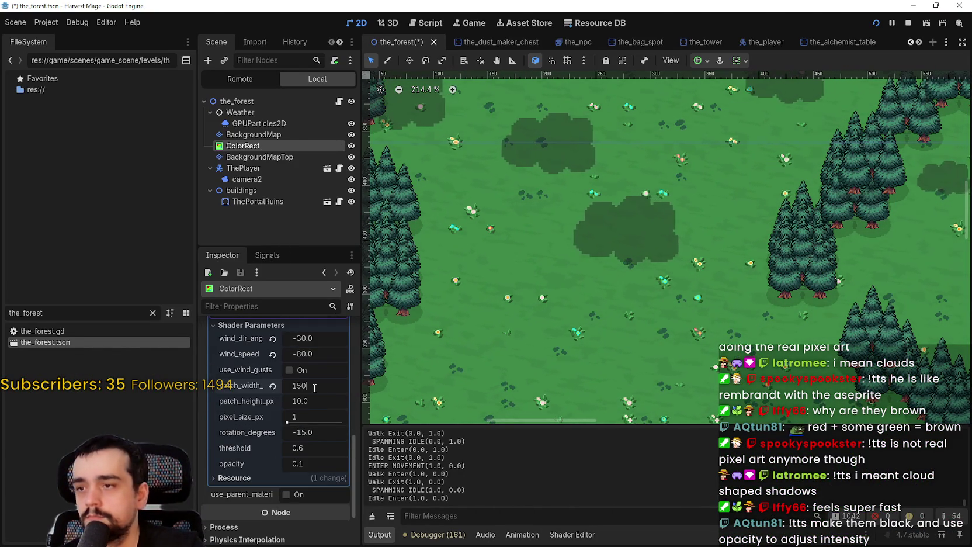
key("Return")
key("alt+Tab")
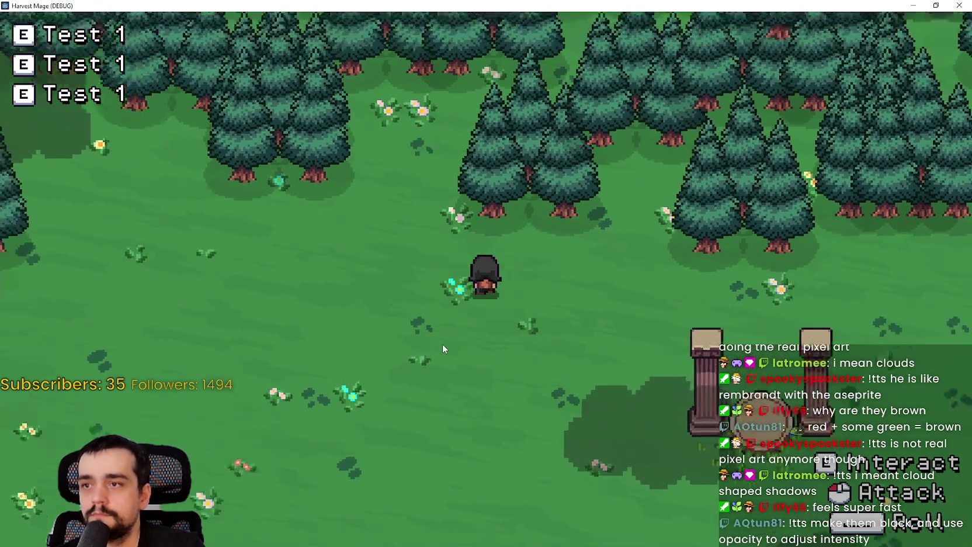
key("a")
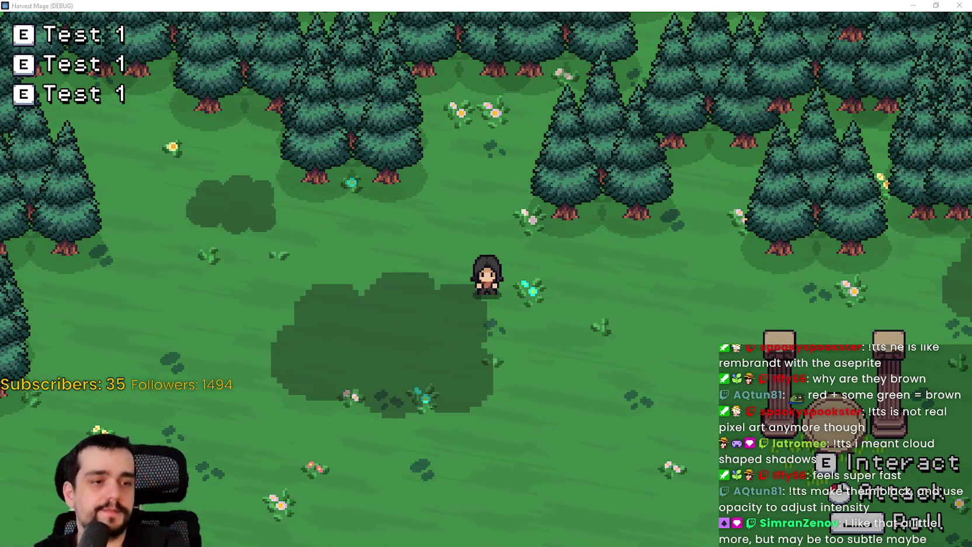
key("alt+Tab")
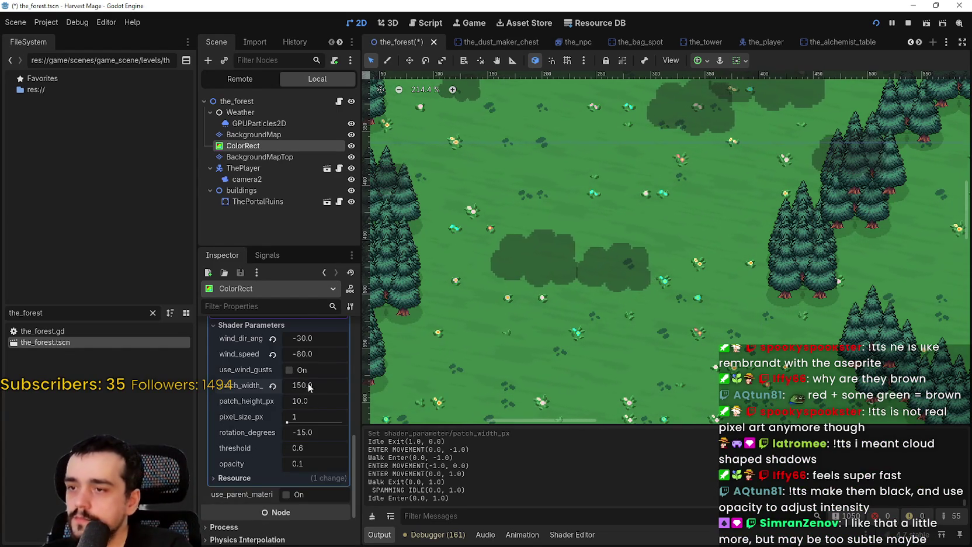
Set the cloud shadow colour's alpha value to 15.
scroll(316, 393, "up", 5)
scroll(317, 406, "down", 5)
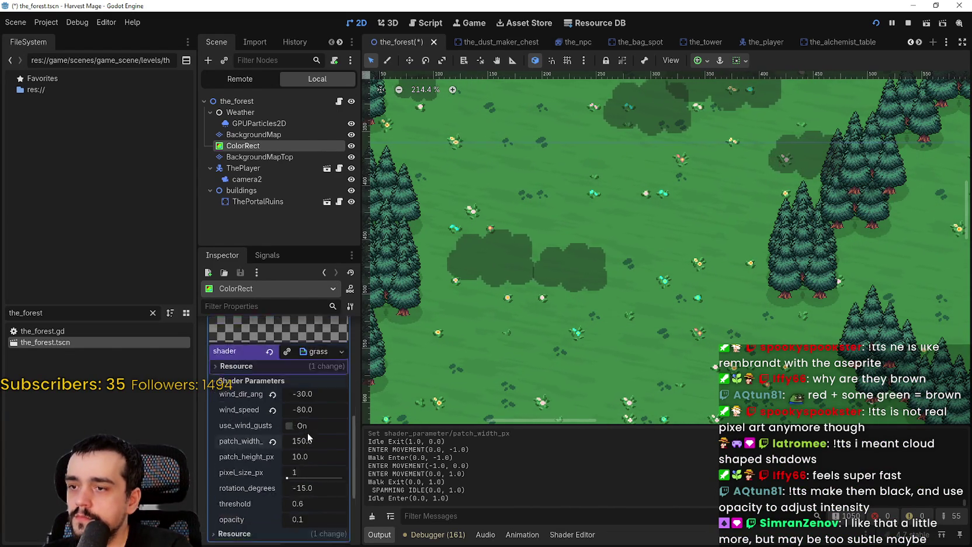
scroll(316, 467, "up", 4)
scroll(318, 465, "up", 8)
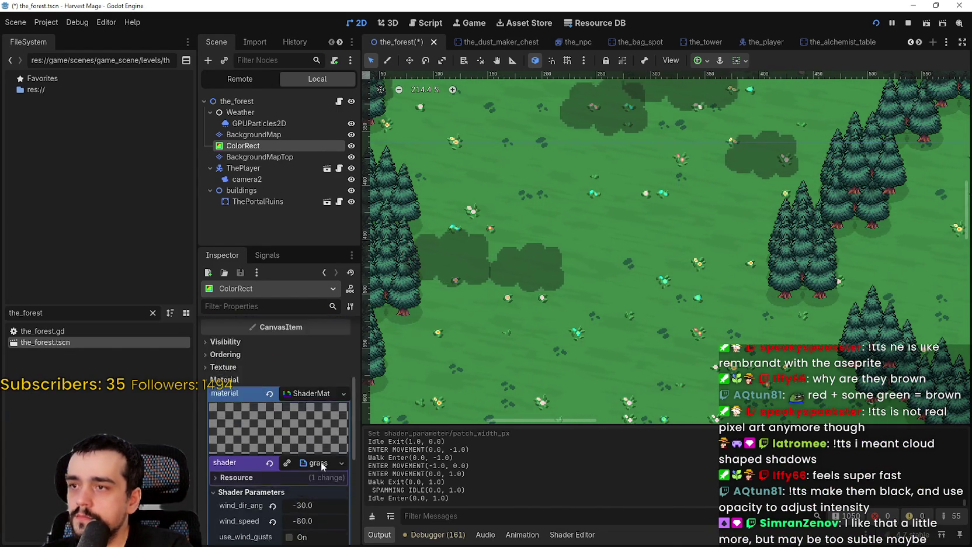
scroll(321, 462, "up", 1)
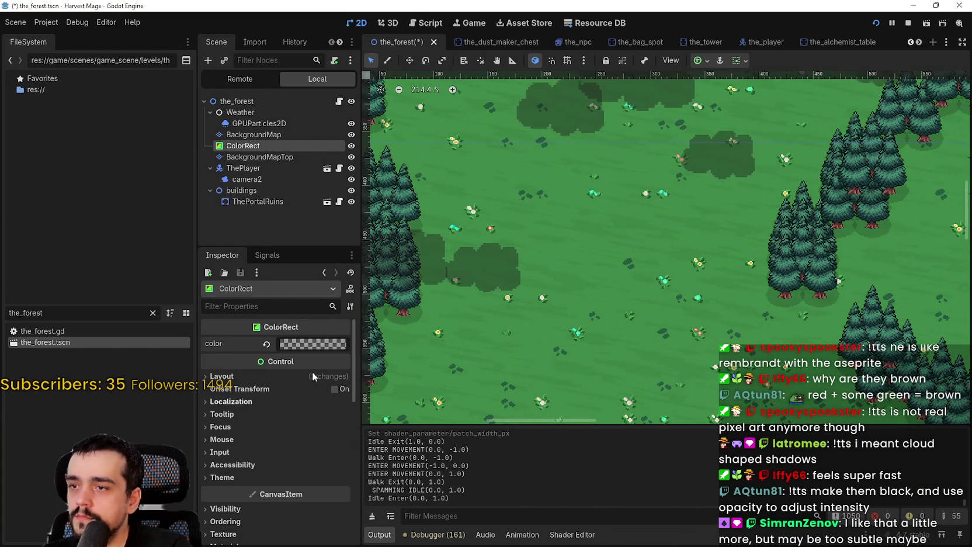
left_click(314, 345)
left_click(363, 266)
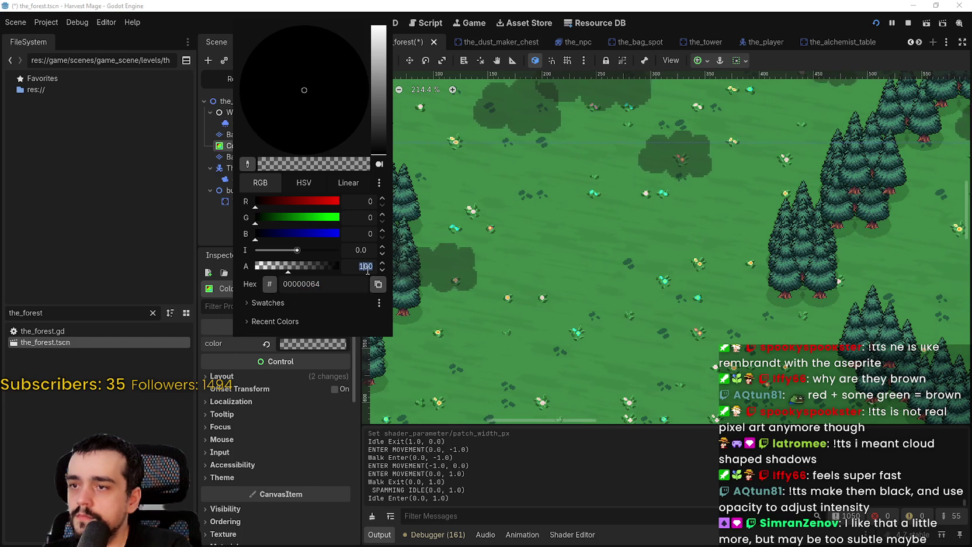
type("15")
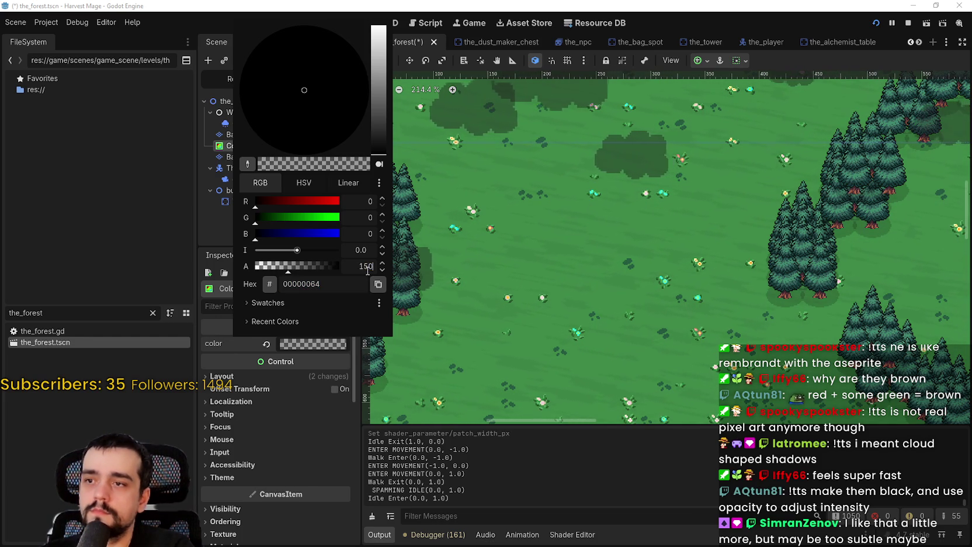
key("Return")
Test-run the game, walking the mage through meadow, forest and village path, then stop it.
key("F5")
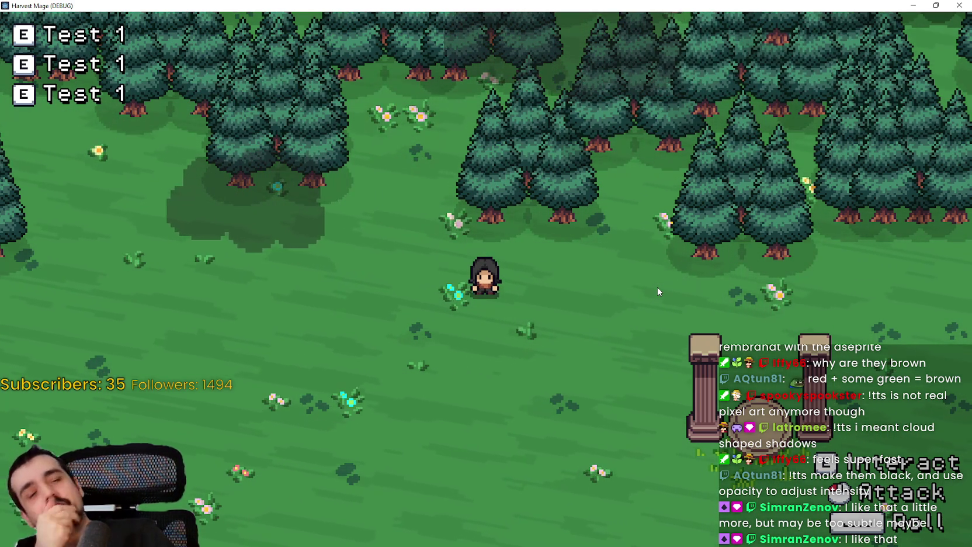
key("d")
key("s")
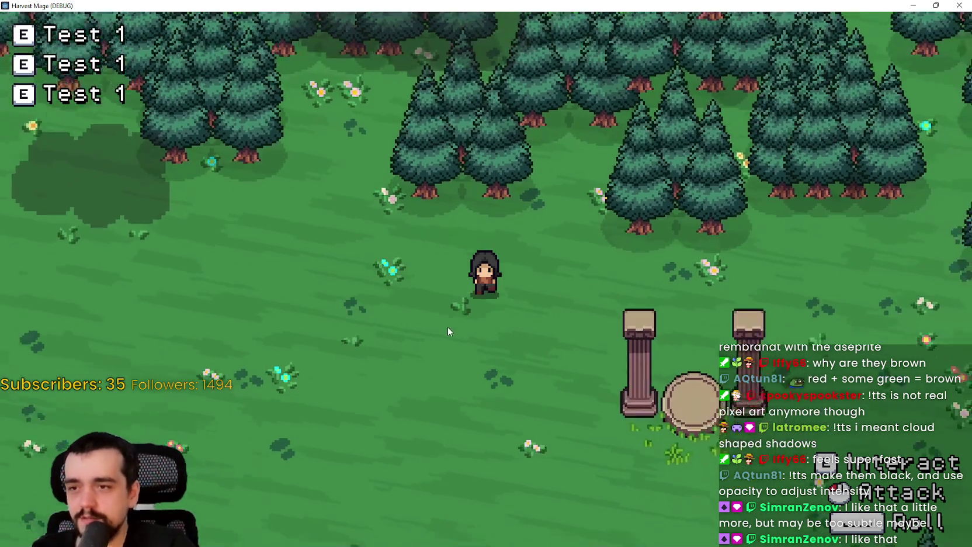
key("d")
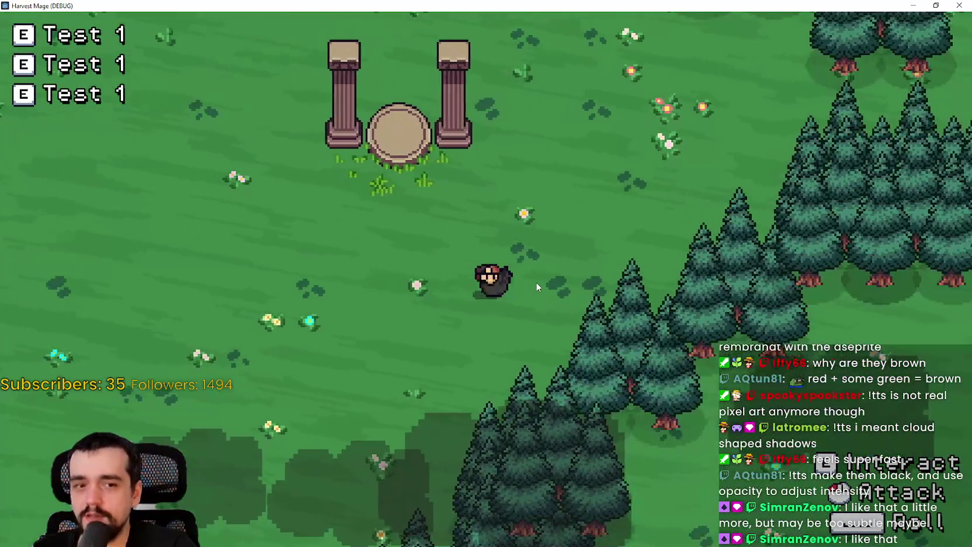
key("w")
key("s")
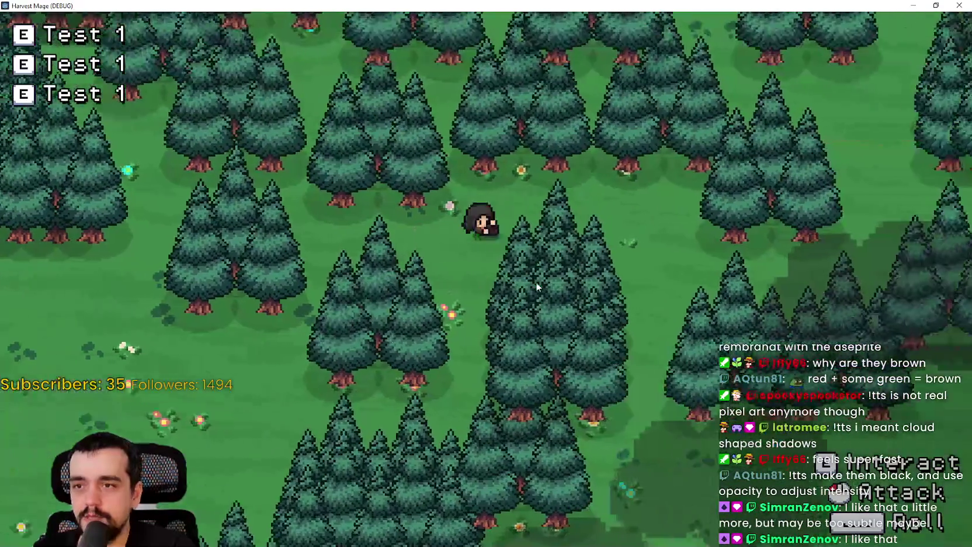
key("a")
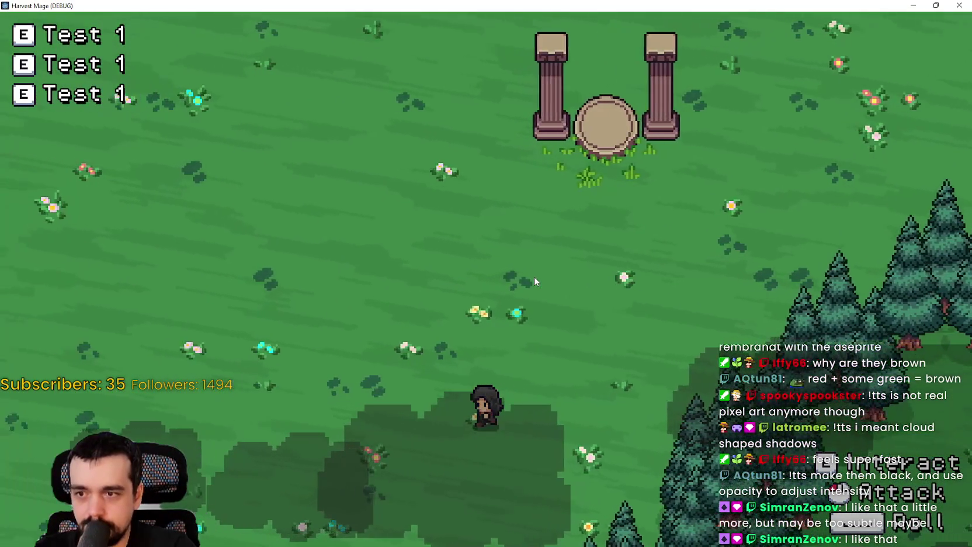
key("w")
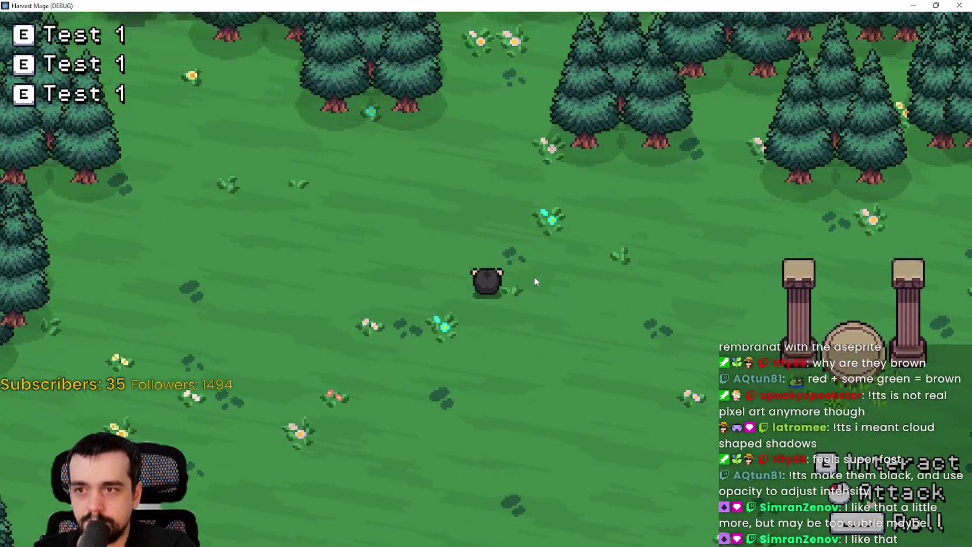
key("s")
key("a")
key("s")
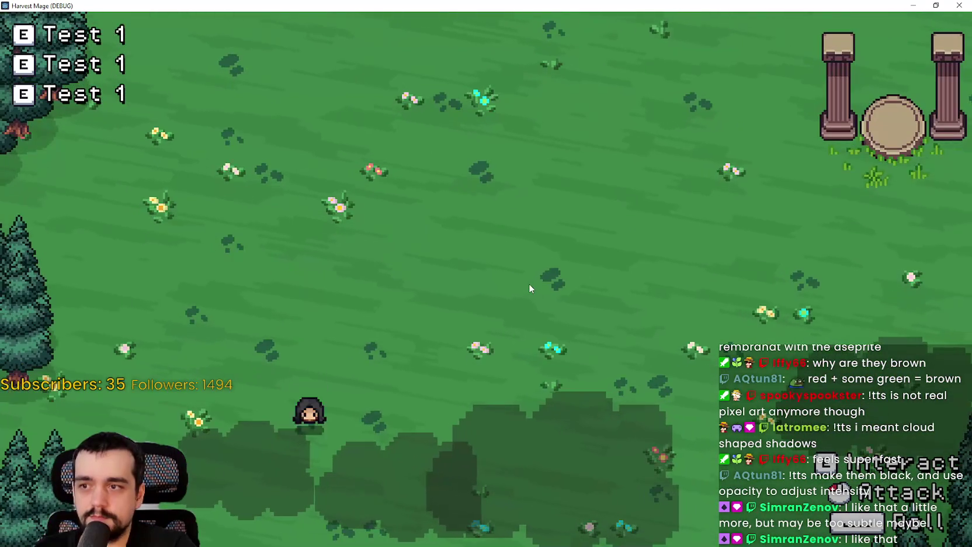
key("d")
key("w")
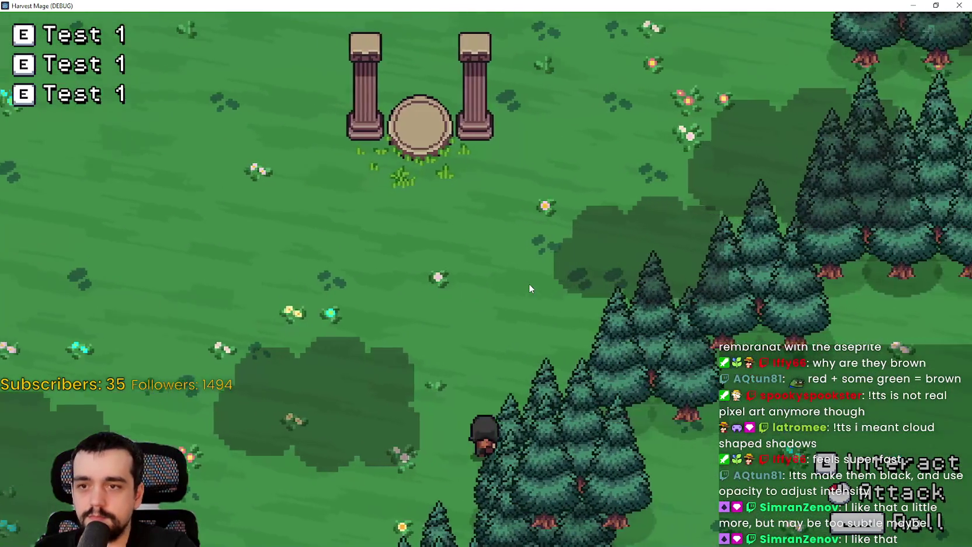
key("a")
key("a")
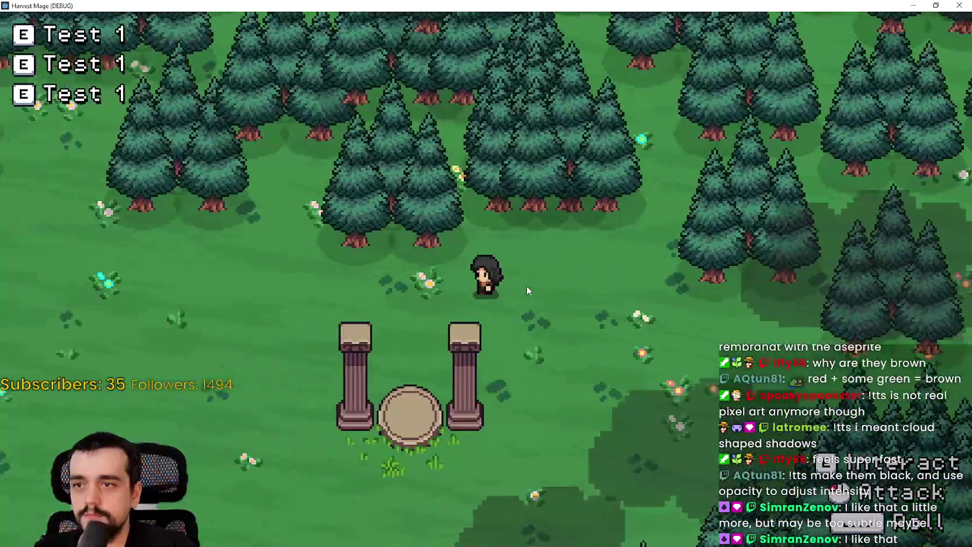
key("s")
key("d")
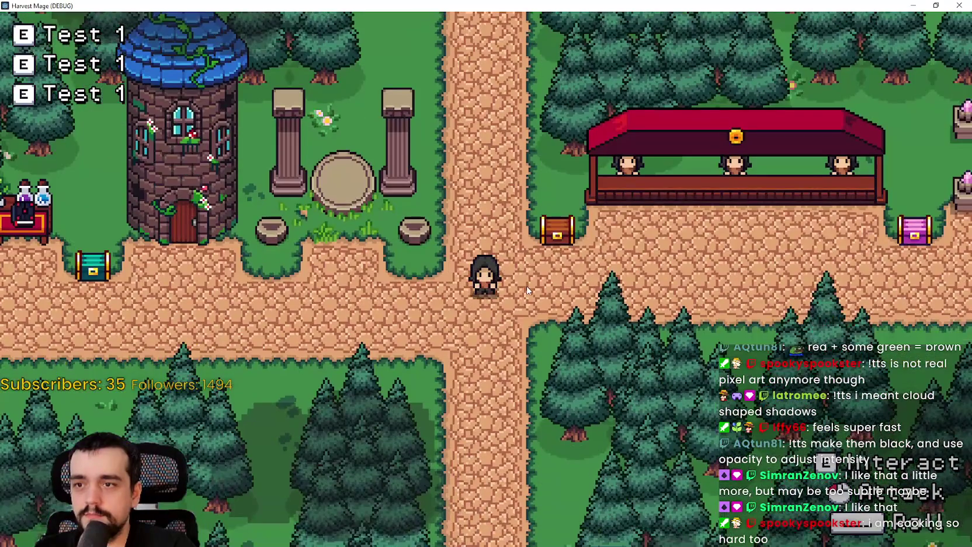
key("F8")
scroll(684, 338, "down", 8)
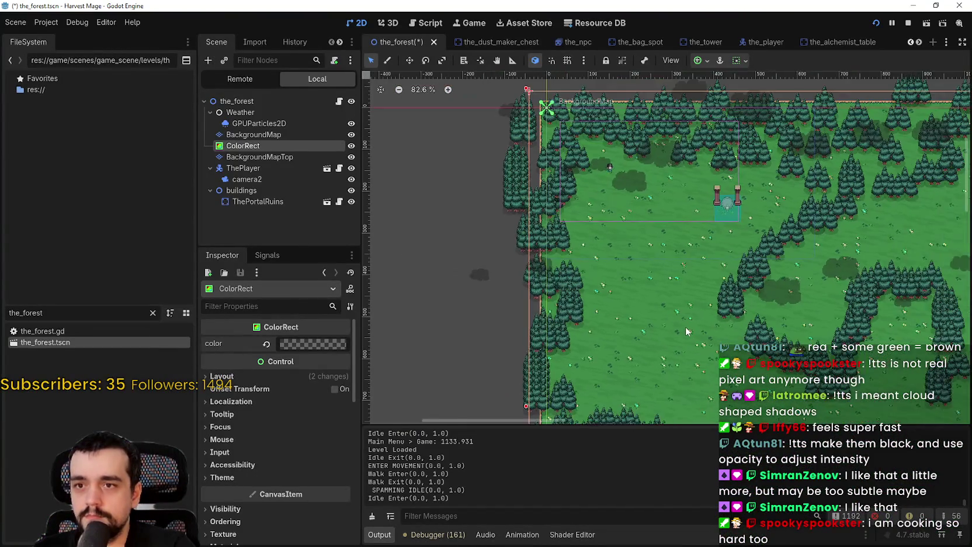
Centre the forest map and its top-left area in the viewport, saving the scene.
mouse_move(830, 351)
left_mouse_down()
mouse_move(619, 233)
mouse_move(614, 215)
left_mouse_up()
scroll(617, 218, "up", 2)
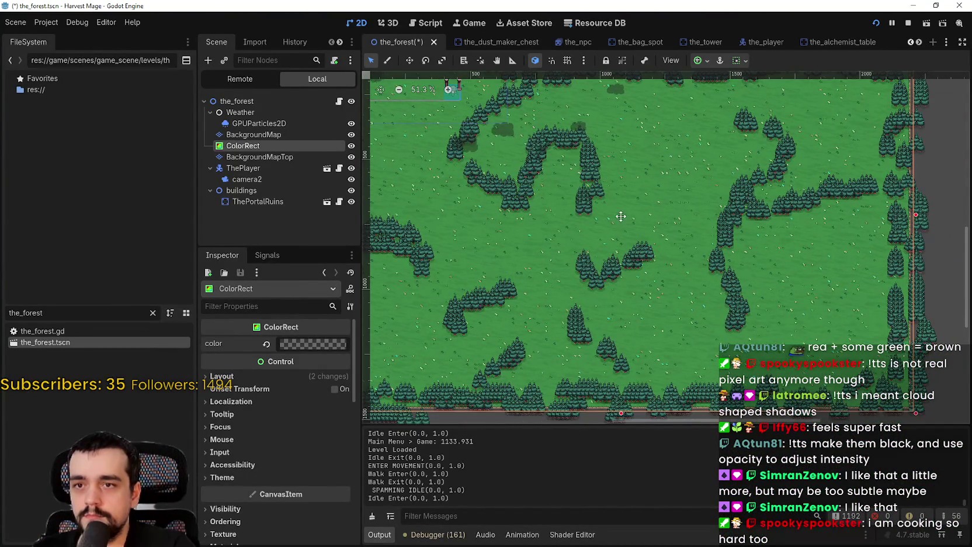
scroll(622, 235, "up", 5)
key("ctrl+s")
scroll(549, 262, "left", 2)
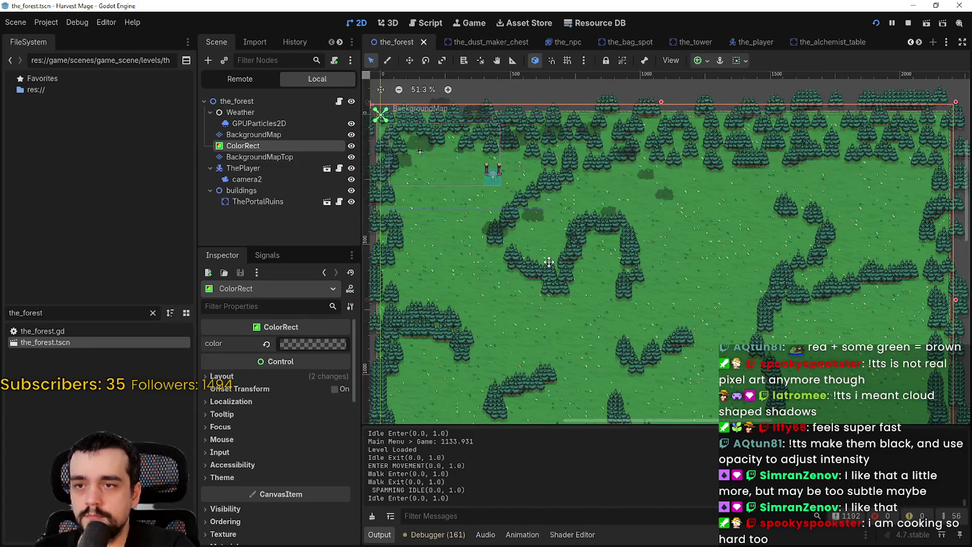
left_click_drag(548, 262, 508, 186)
scroll(545, 237, "down", 1)
key("ctrl+s")
Inspect the map's top-left corner and full border, saving the_forest scene again.
scroll(545, 230, "down", 1)
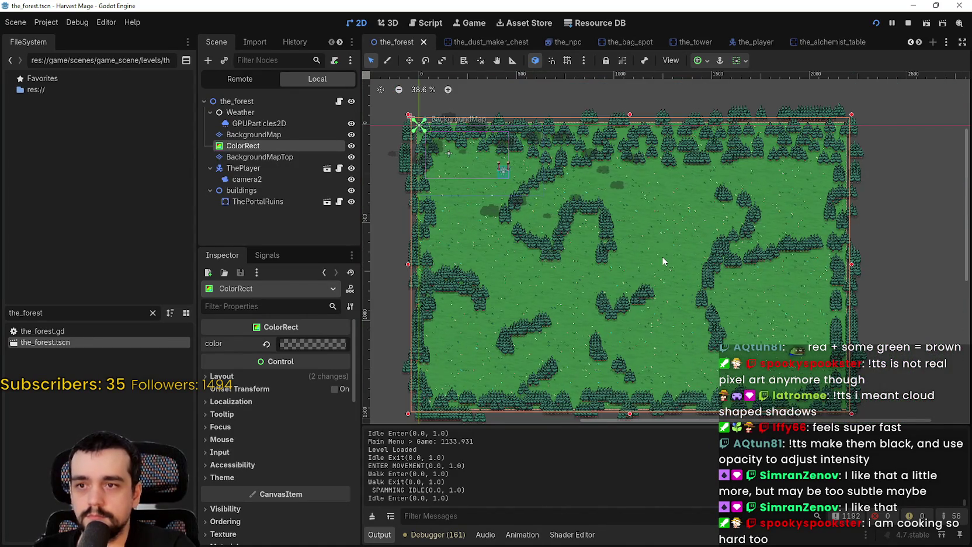
scroll(662, 256, "up", 1)
left_click_drag(663, 253, 787, 343)
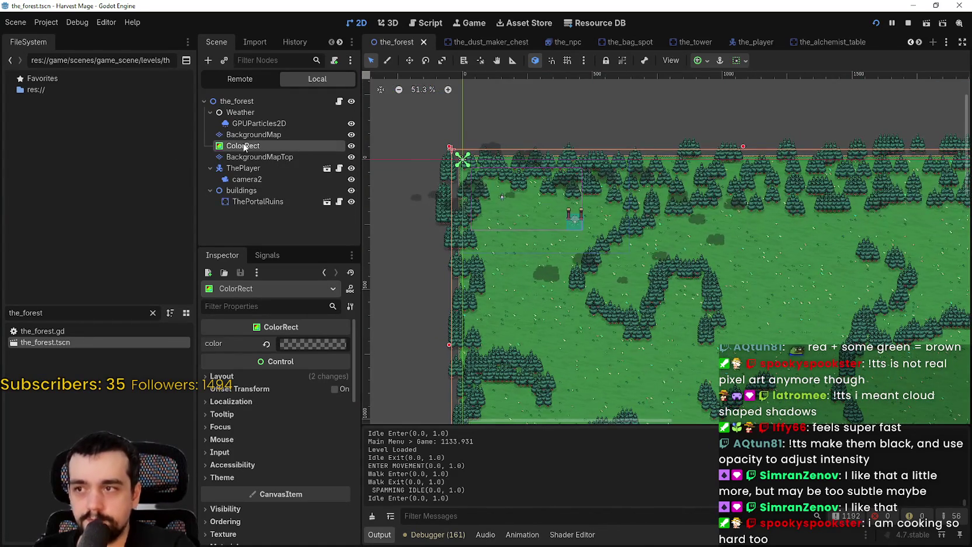
scroll(682, 275, "down", 2)
left_click_drag(782, 288, 702, 249)
key("ctrl+s")
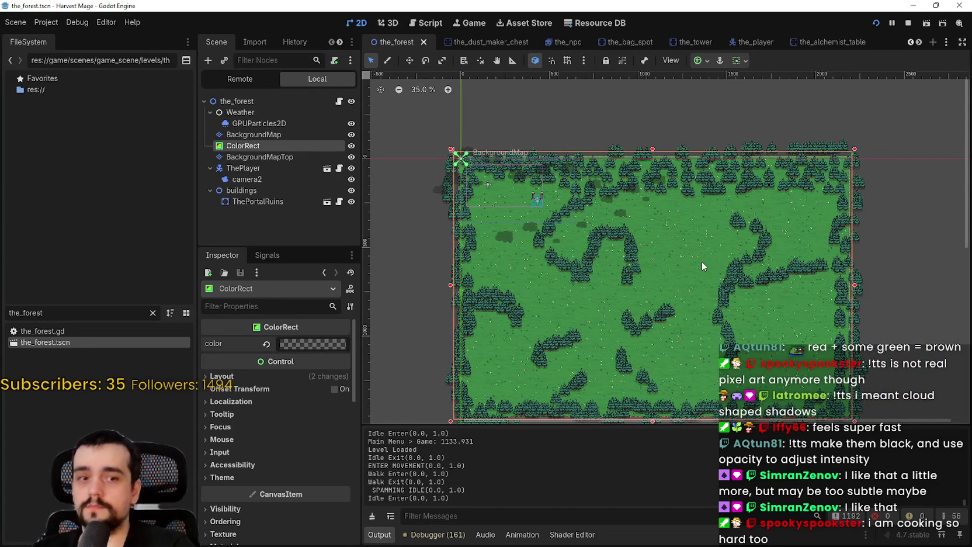
scroll(698, 261, "down", 1)
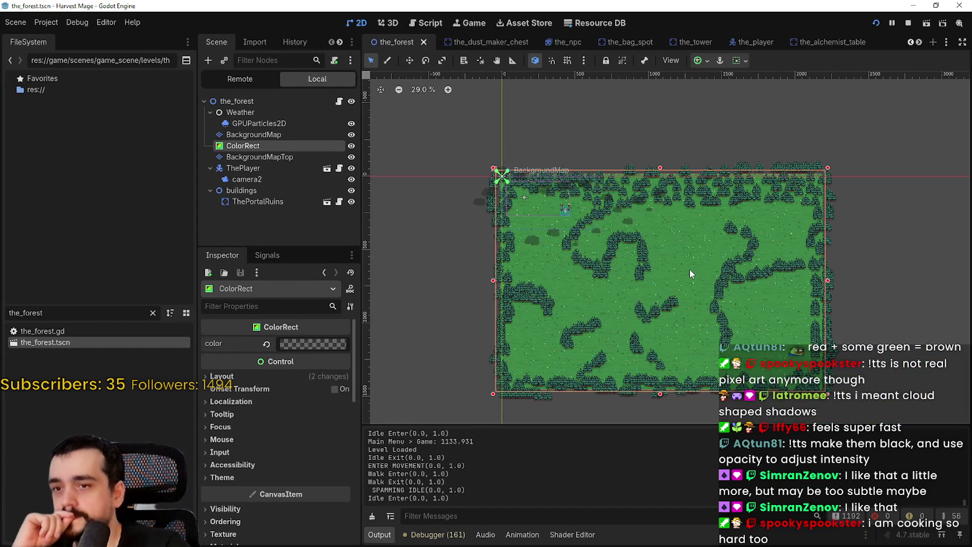
scroll(826, 228, "up", 2)
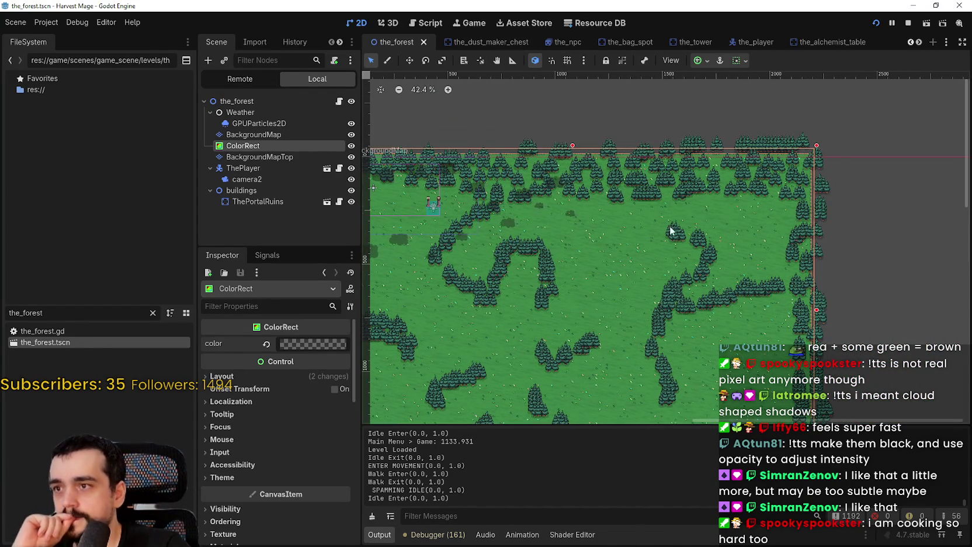
scroll(737, 244, "left", 2)
scroll(684, 230, "down", 1)
scroll(684, 230, "right", 1)
key("ctrl+s")
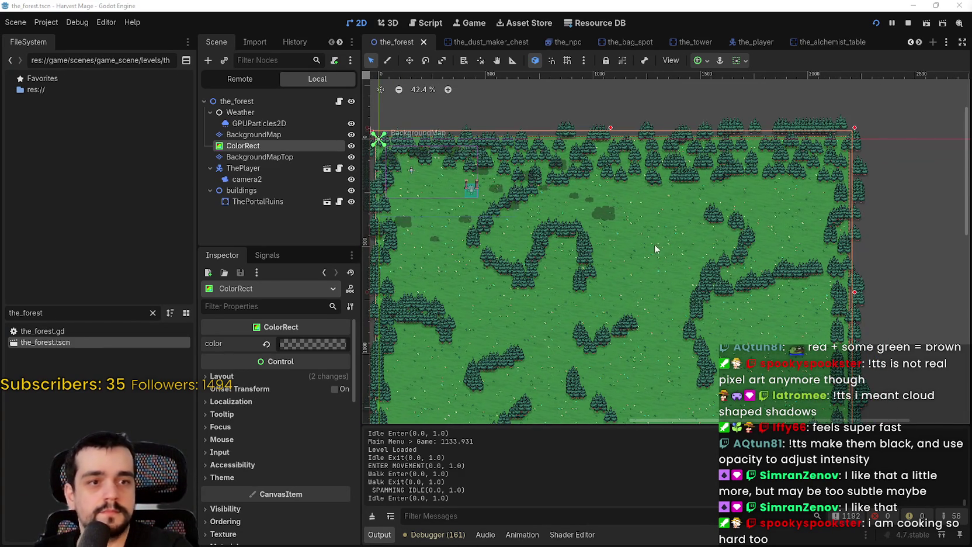
Nudge the map view and select the player's camera2 node.
left_click_drag(655, 244, 717, 227)
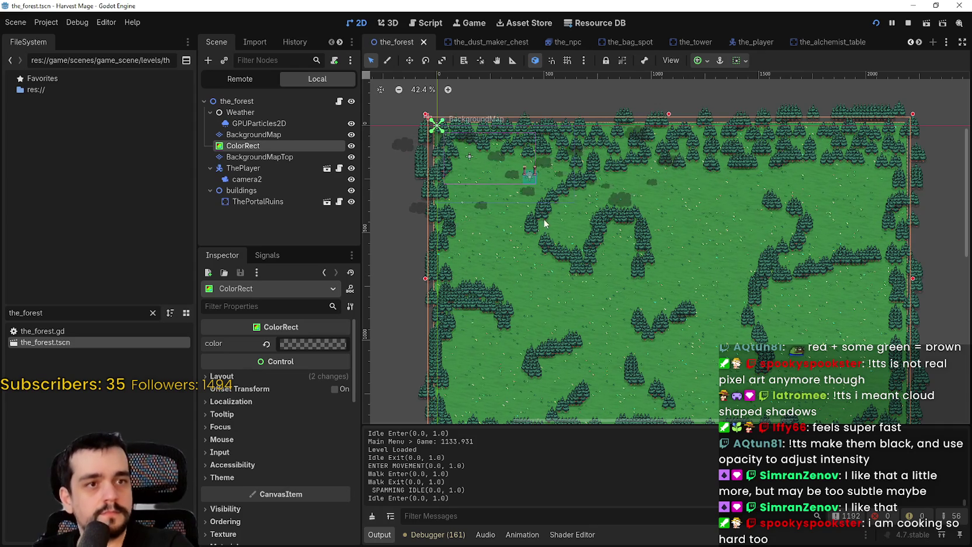
left_click_drag(543, 218, 528, 225)
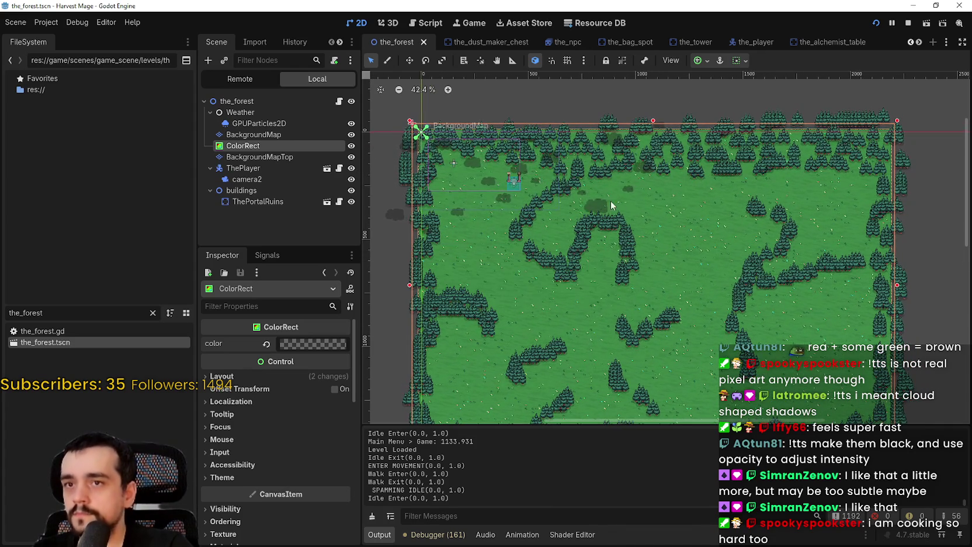
scroll(485, 187, "up", 4)
left_click(279, 177)
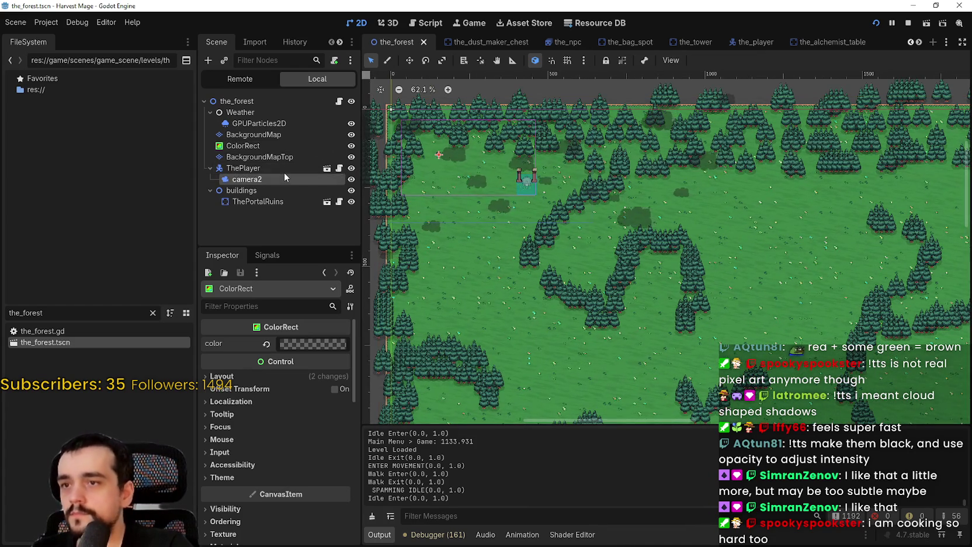
Drag camera2 from ThePlayer onto ThePortalRuins in the Scene dock.
scroll(517, 194, "down", 1)
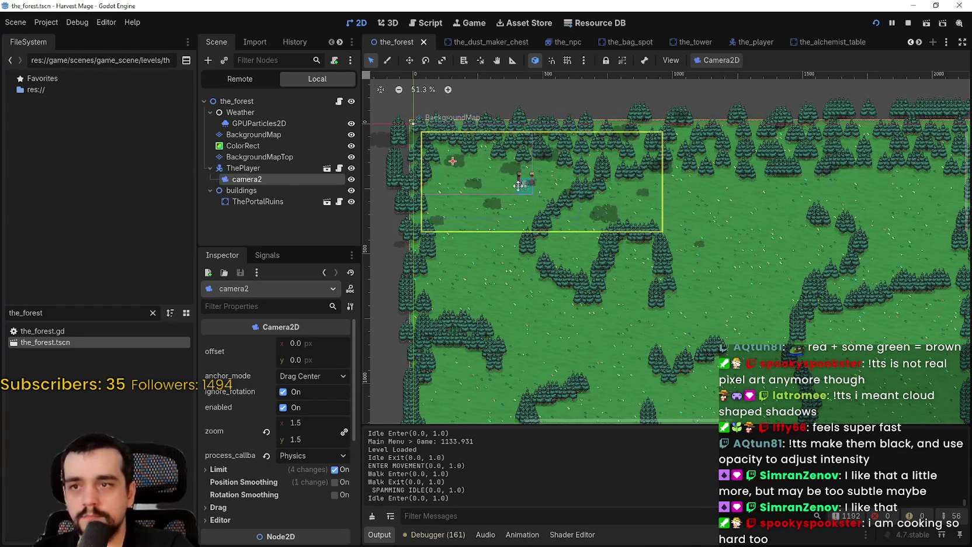
scroll(518, 186, "down", 2)
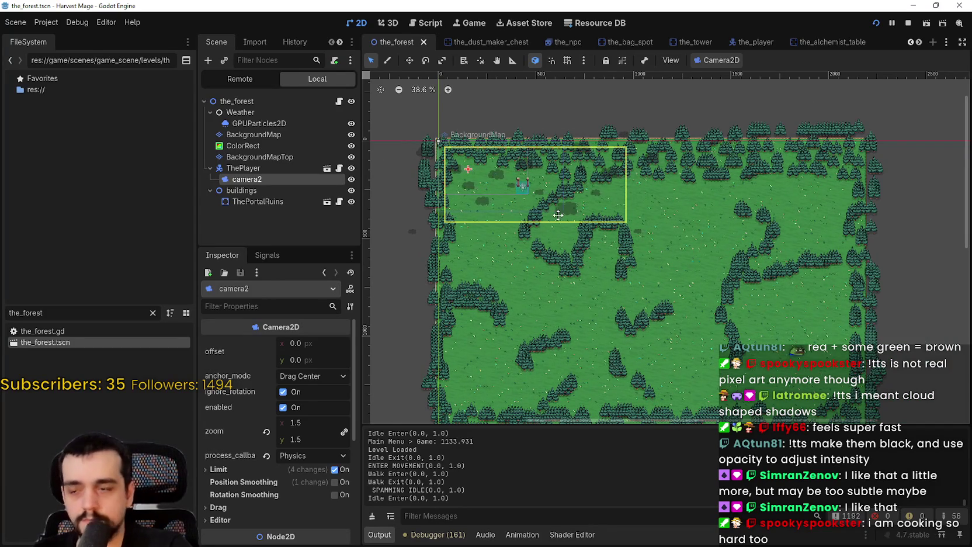
scroll(304, 393, "down", 3)
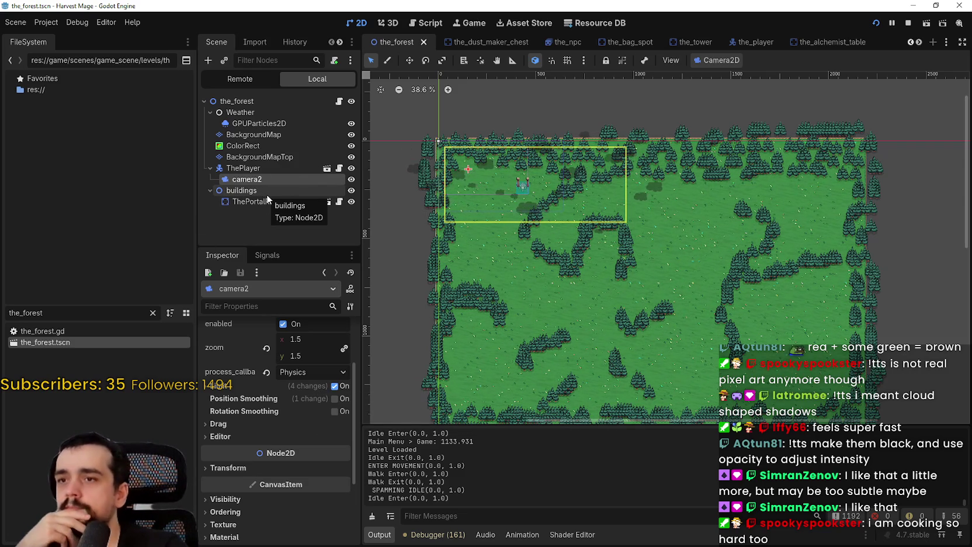
left_click(249, 169)
left_click(255, 181)
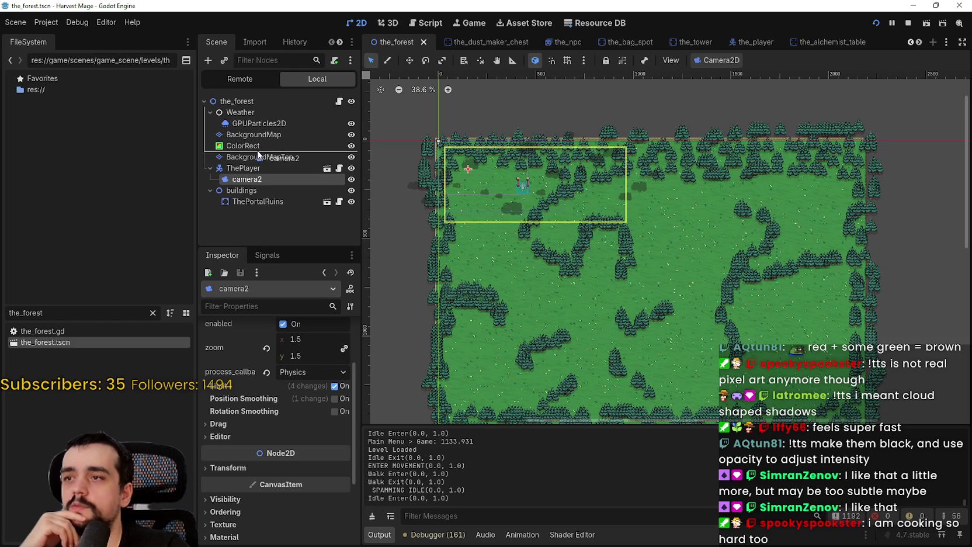
mouse_move(262, 201)
left_mouse_down()
mouse_move(266, 172)
mouse_move(261, 182)
mouse_move(270, 204)
mouse_move(276, 200)
left_mouse_up()
left_click(259, 202)
Check the new hierarchy by selecting ThePortalRuins and then camera2 beneath it.
scroll(525, 193, "up", 5)
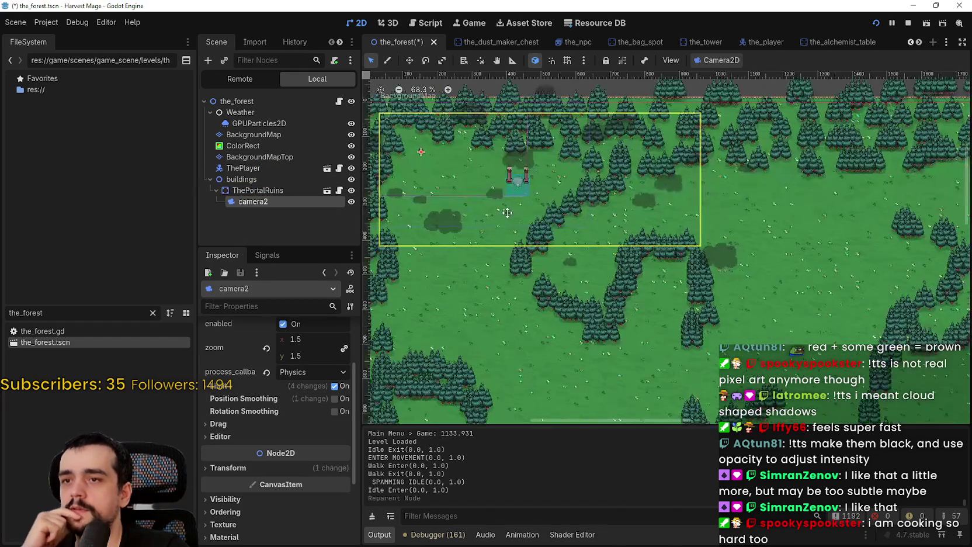
scroll(548, 229, "down", 3)
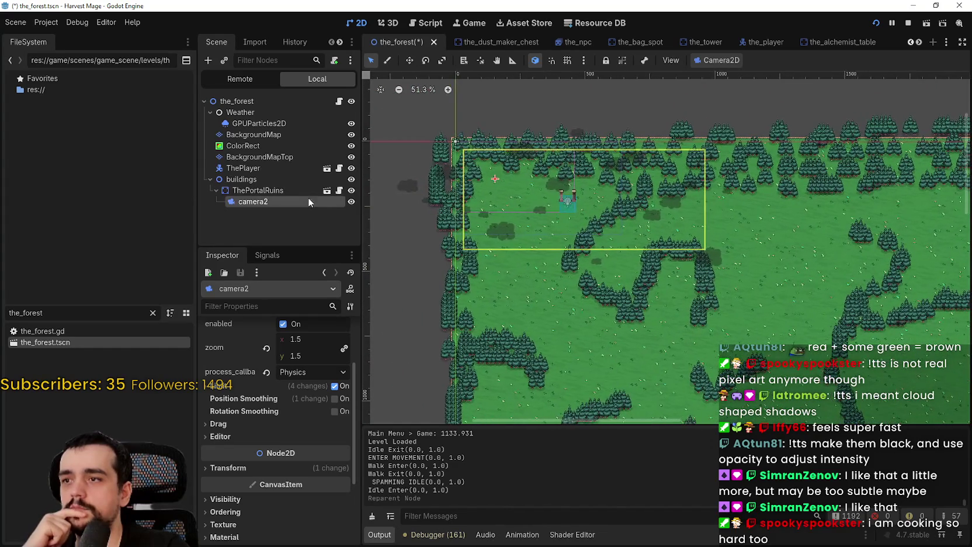
left_click(292, 191)
scroll(552, 202, "down", 1)
scroll(567, 199, "up", 3)
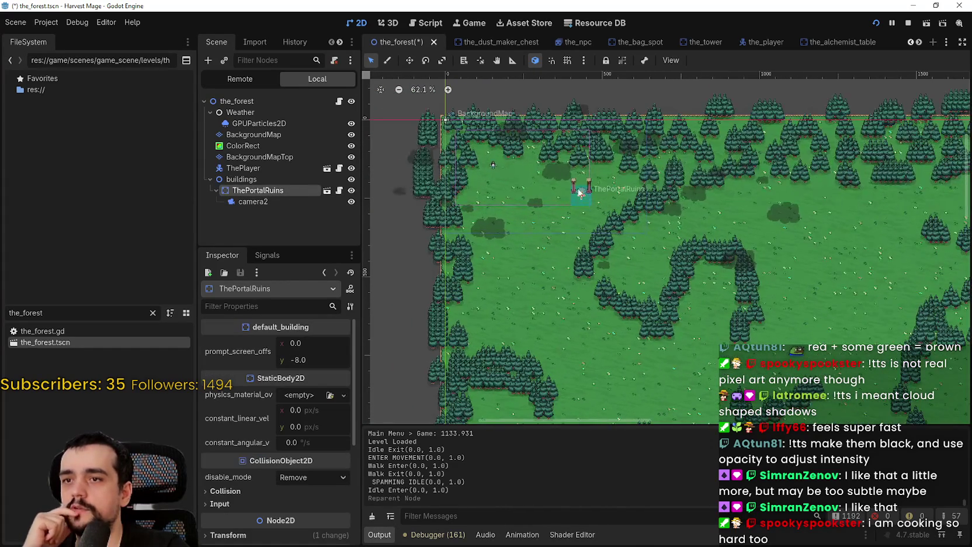
left_click(249, 201)
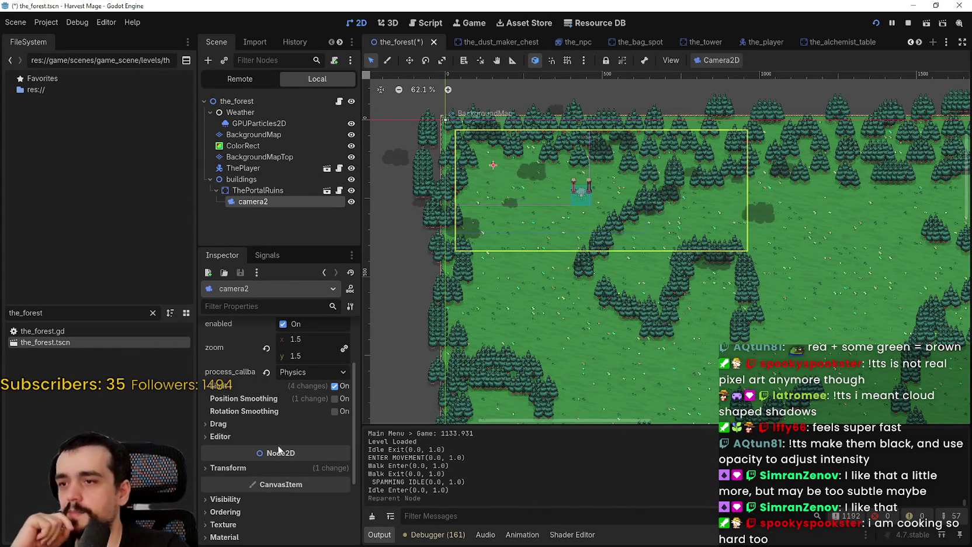
Expand camera2's Transform and Limit sections and confirm a bottom limit of 960.
left_click(278, 466)
scroll(279, 466, "down", 2)
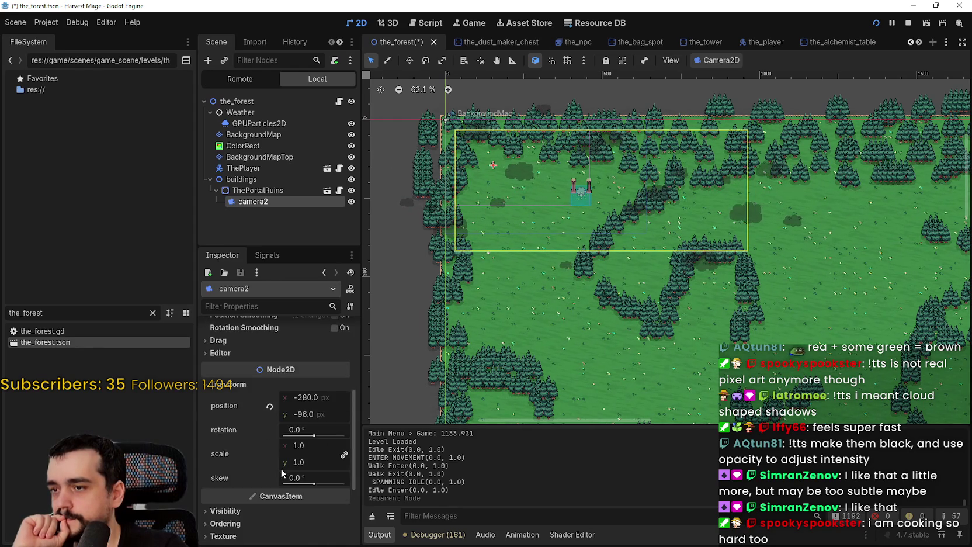
scroll(269, 444, "up", 2)
left_click(237, 388)
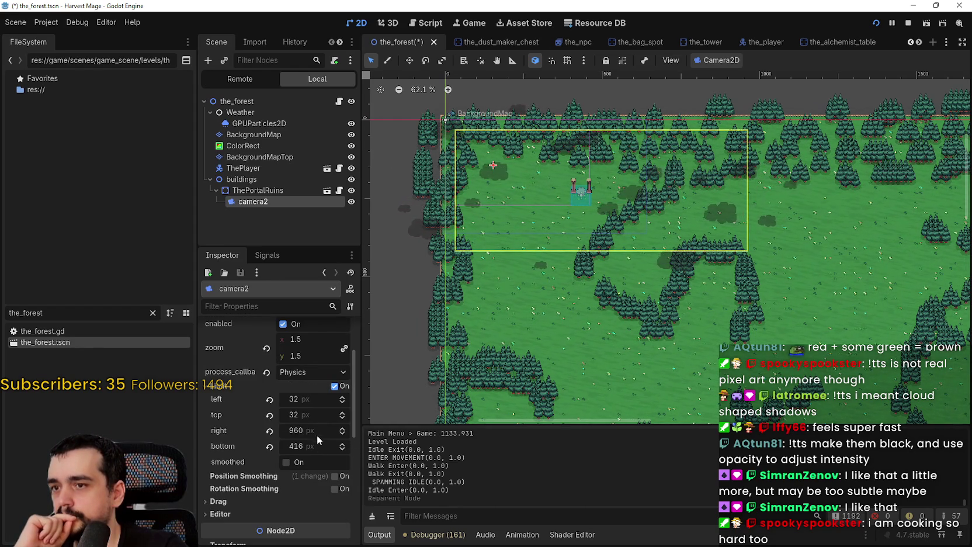
left_click(313, 430)
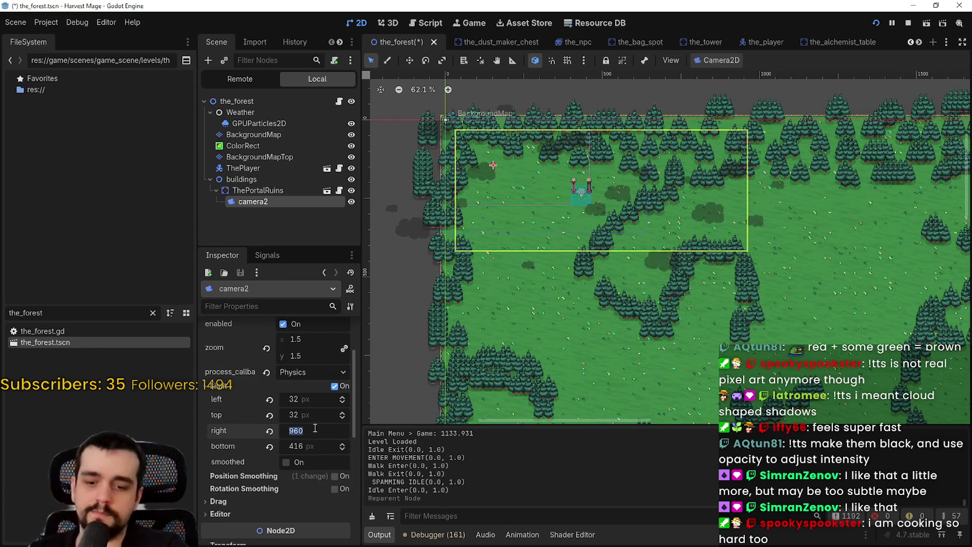
left_click(313, 447)
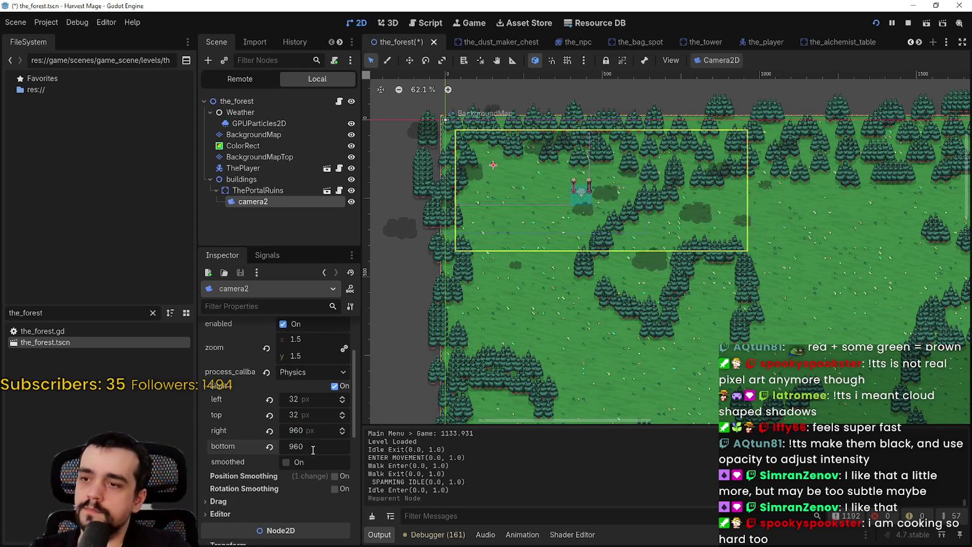
key("Return")
scroll(655, 216, "down", 3)
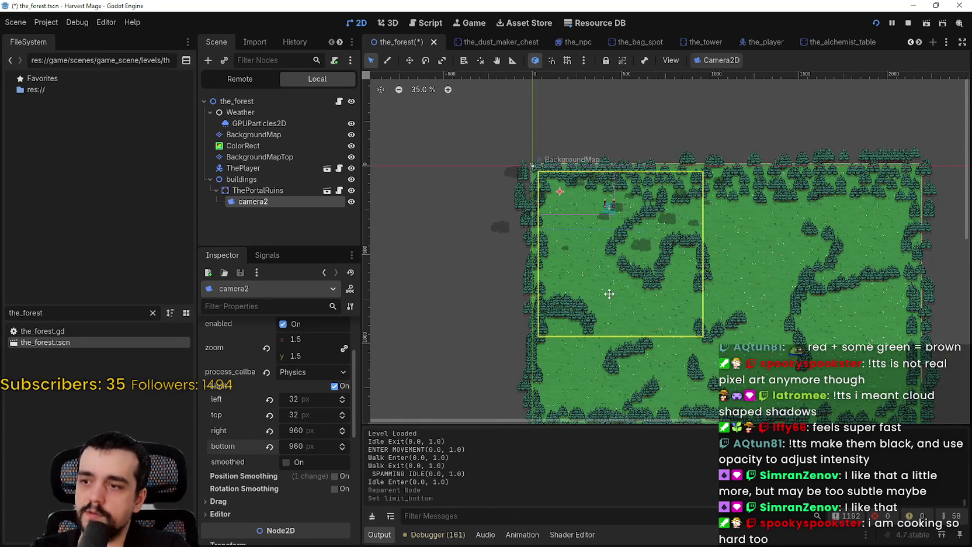
scroll(610, 294, "up", 2)
scroll(613, 294, "up", 1)
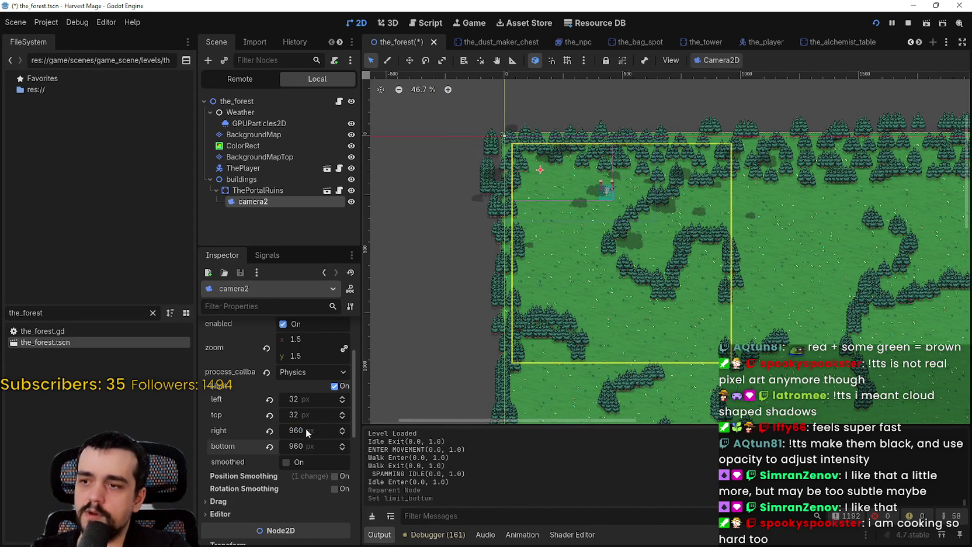
Set camera2's limits to left 0, top 0 and right 200.
left_click(270, 399)
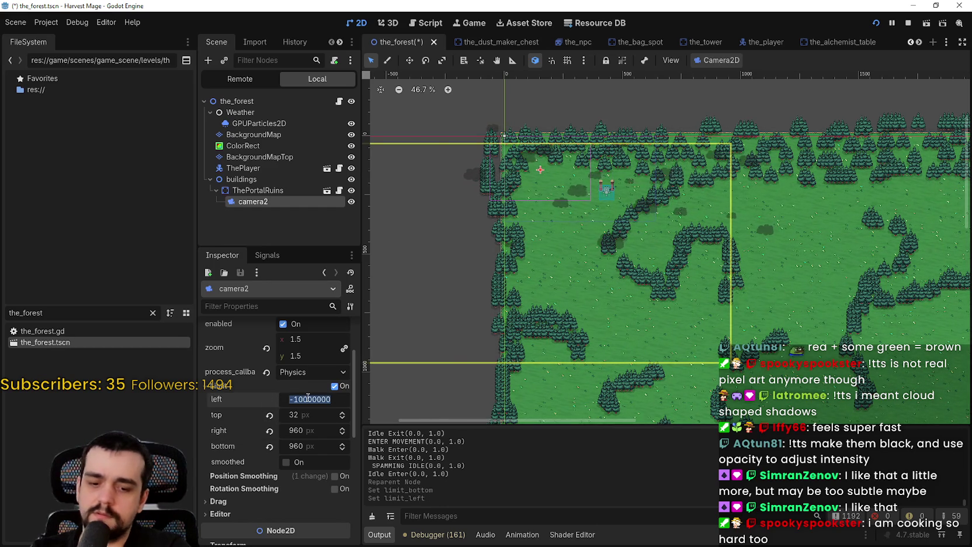
type("0")
key("Return")
left_click(315, 415)
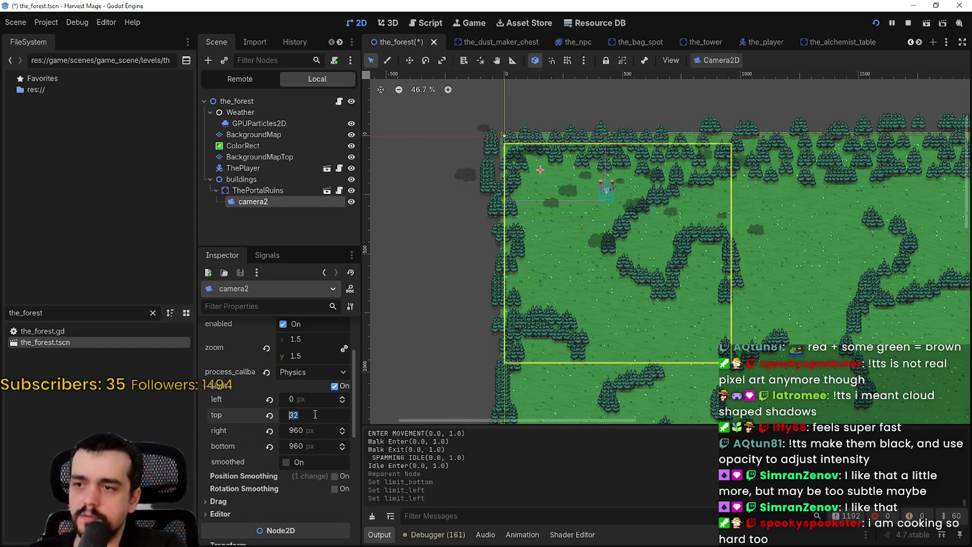
type("0")
key("Return")
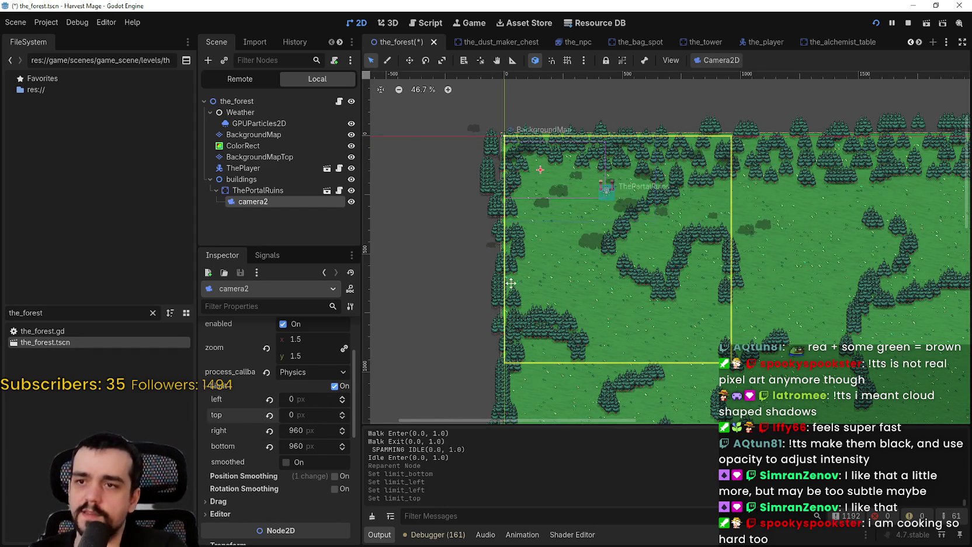
left_click(303, 432)
type("200")
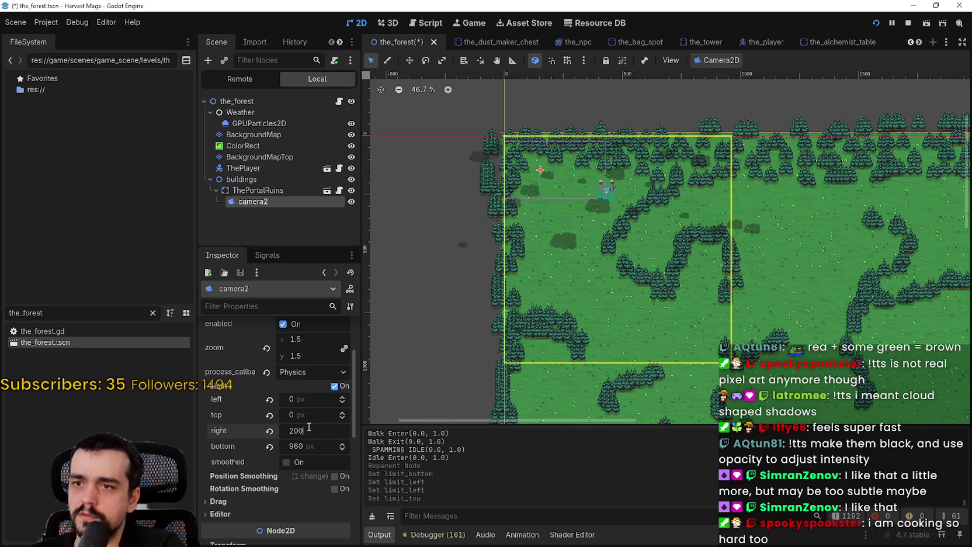
key("Return")
scroll(245, 482, "down", 5)
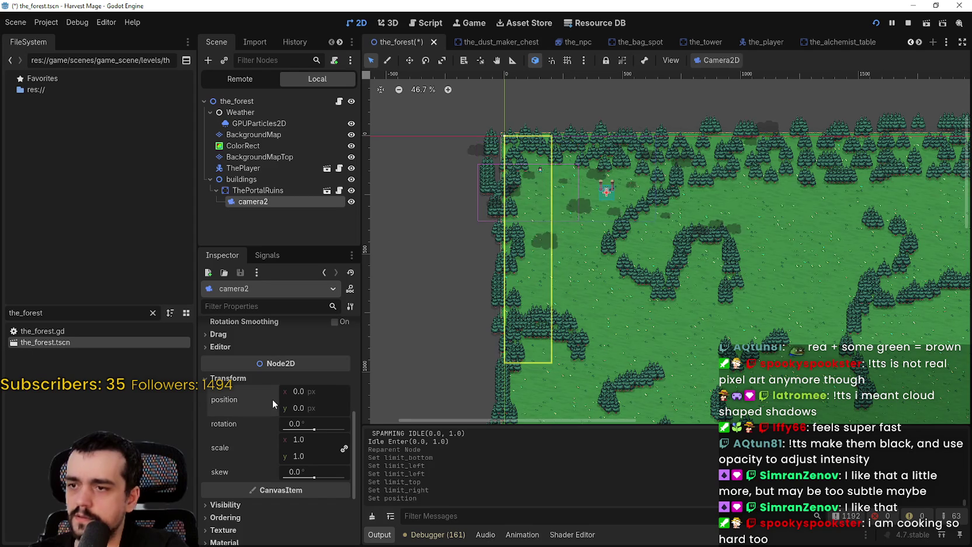
Reselect camera2 and drag its right limit back to 960.
scroll(556, 179, "up", 2)
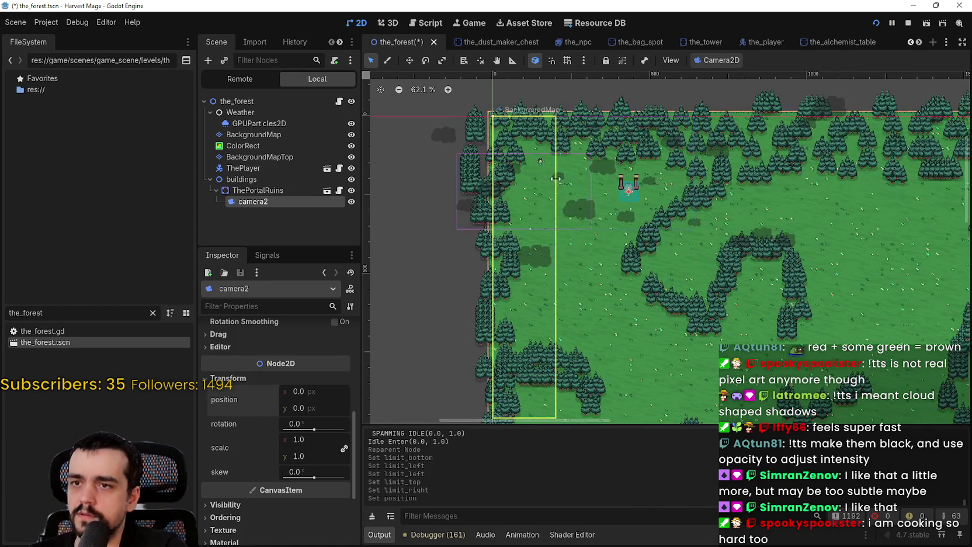
left_click(252, 191)
left_click(252, 203)
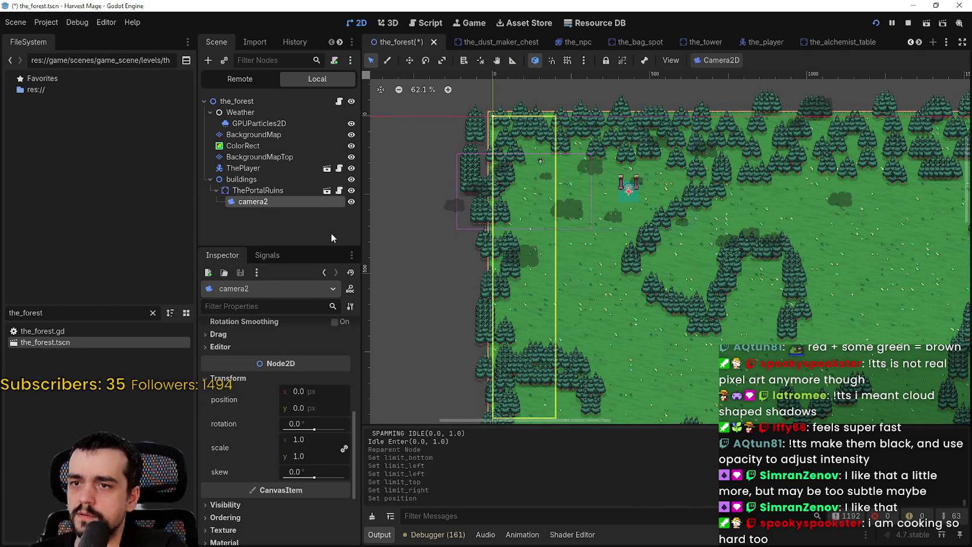
scroll(323, 456, "up", 5)
scroll(307, 471, "down", 1)
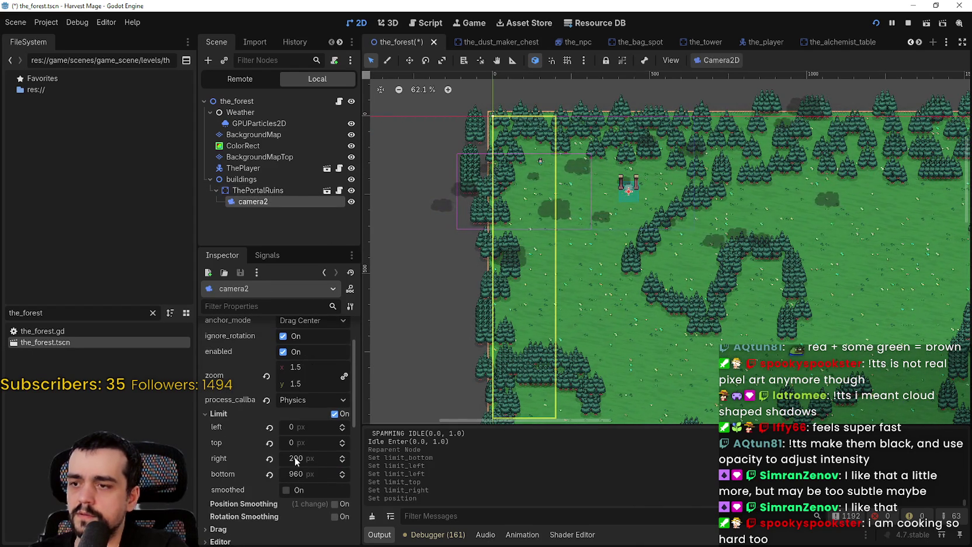
mouse_move(297, 458)
left_mouse_down()
mouse_move(352, 459)
mouse_move(307, 472)
left_mouse_up()
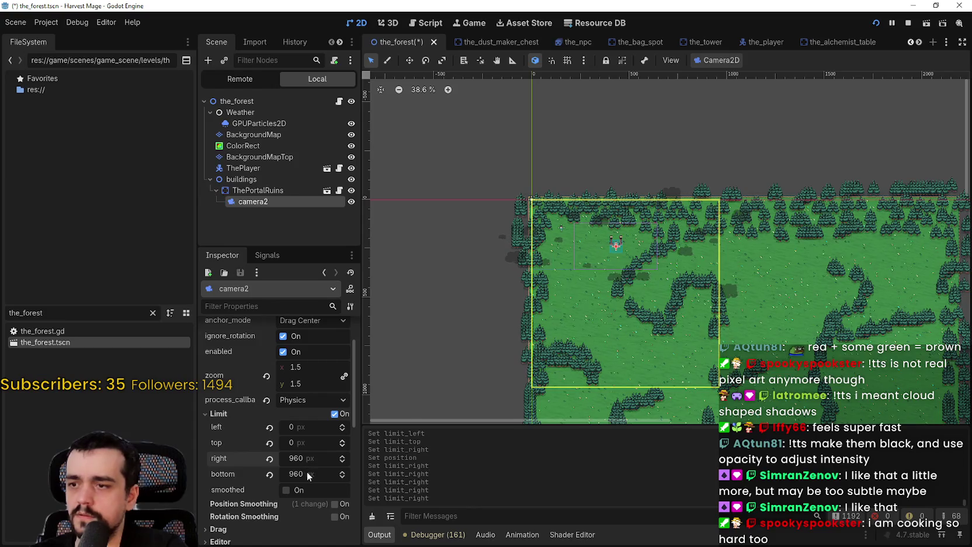
Review camera2's properties, then select its parent ThePortalRuins.
scroll(609, 279, "down", 1)
scroll(502, 310, "down", 2)
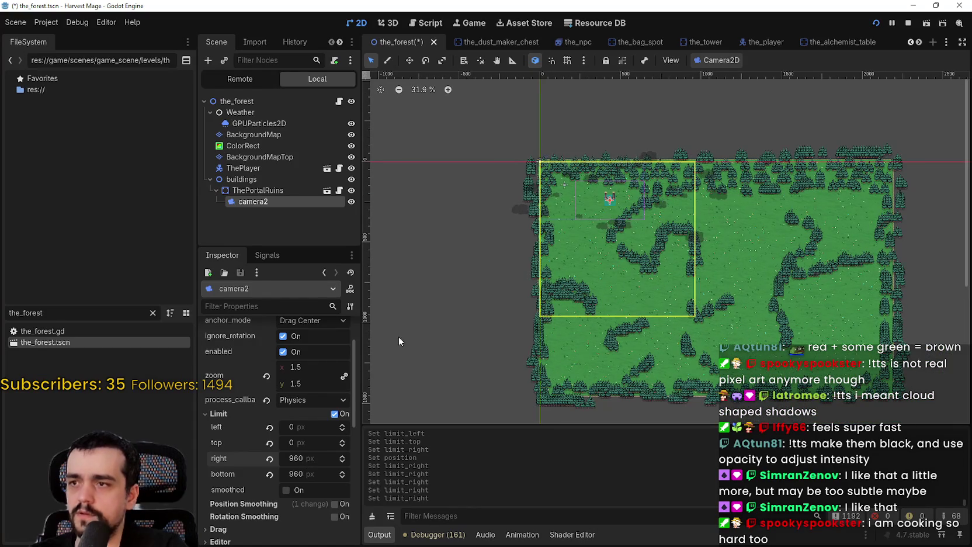
scroll(309, 420, "up", 2)
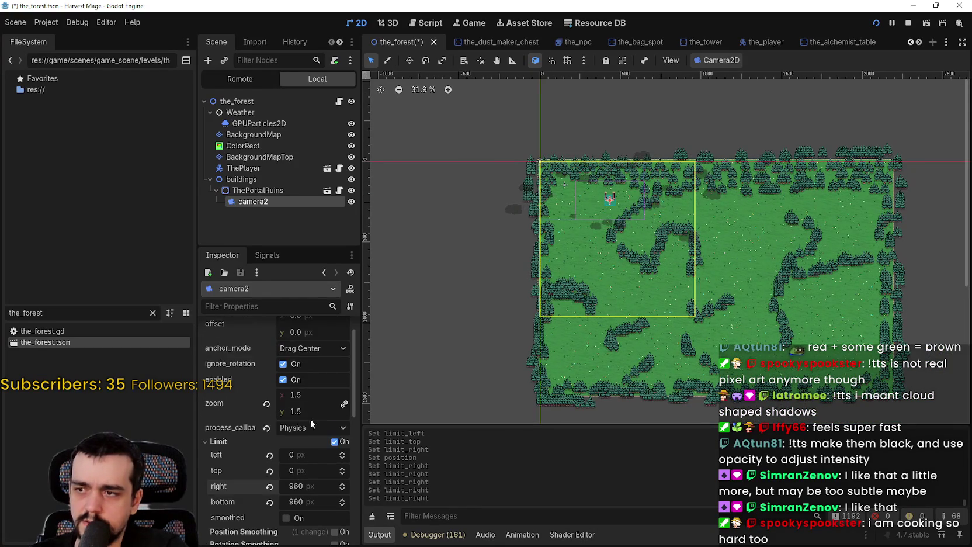
scroll(318, 436, "down", 1)
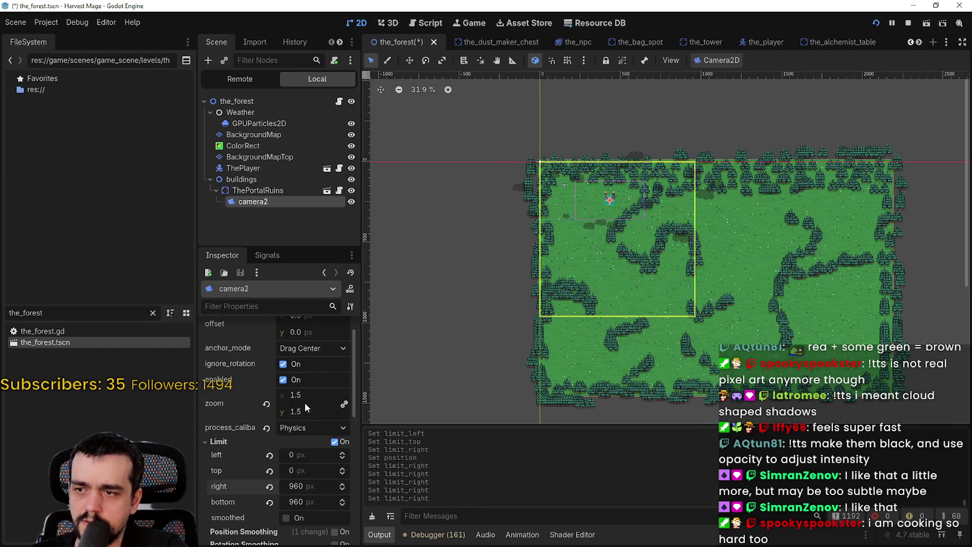
scroll(304, 403, "down", 4)
scroll(291, 425, "down", 4)
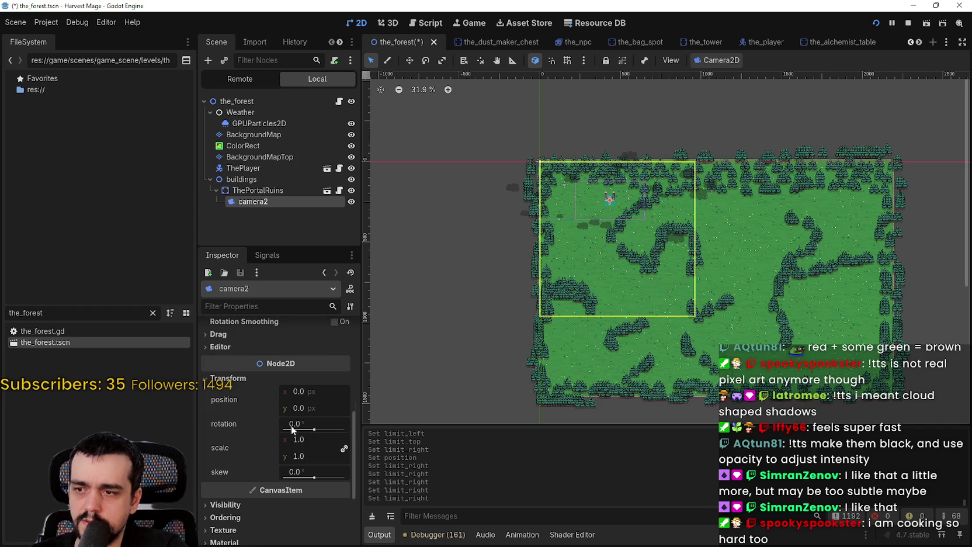
scroll(613, 153, "up", 2)
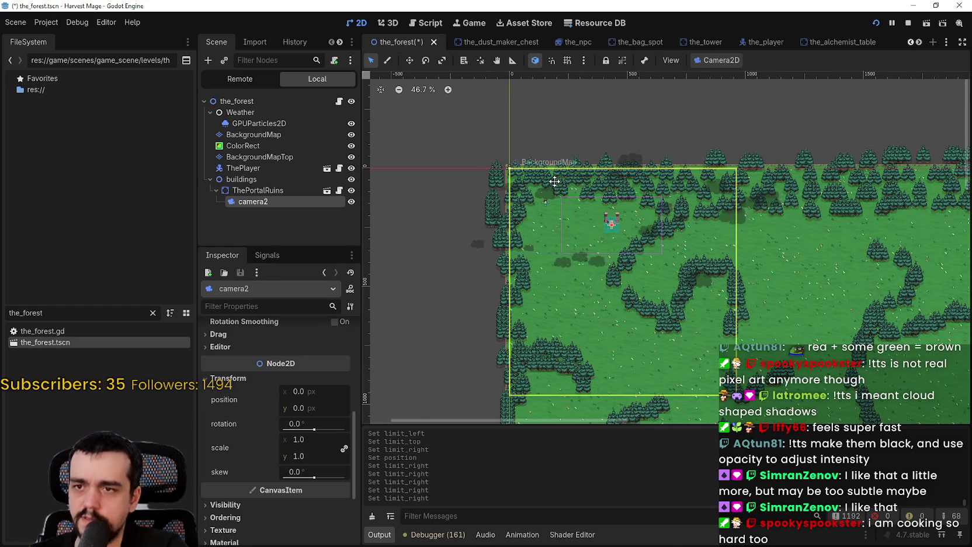
scroll(547, 184, "up", 1)
double_click(260, 190)
Try Fixed Top Left anchoring on camera2, then return anchor mode to Drag Center.
left_click(274, 201)
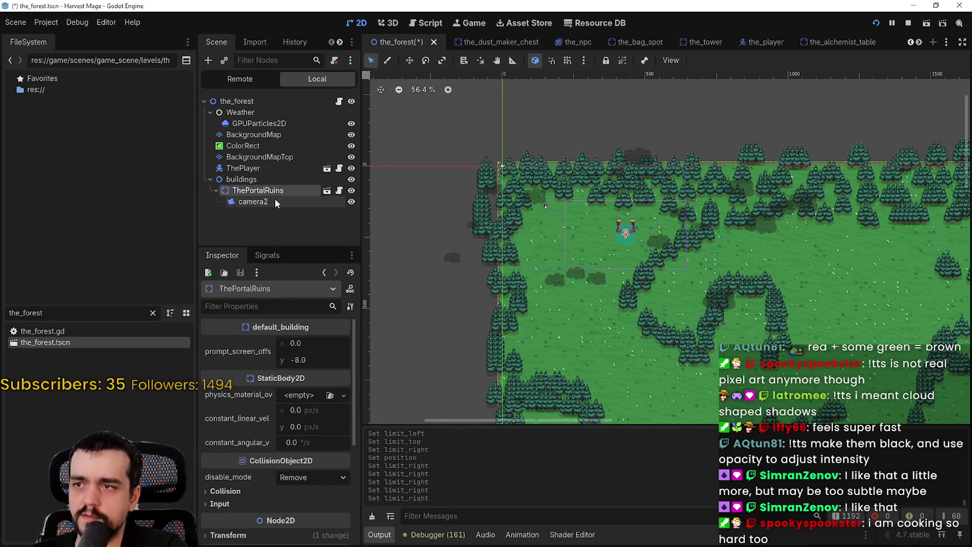
scroll(292, 514, "up", 3)
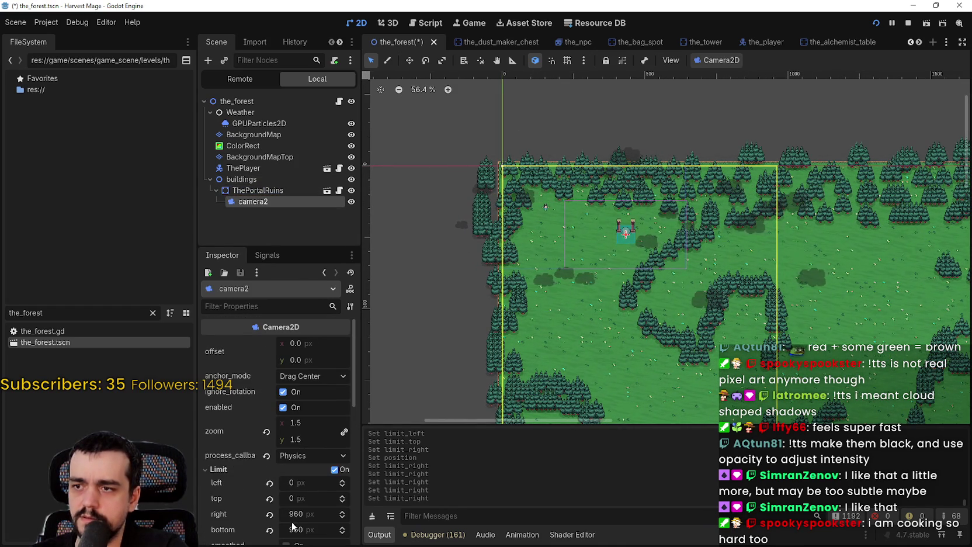
left_click(323, 376)
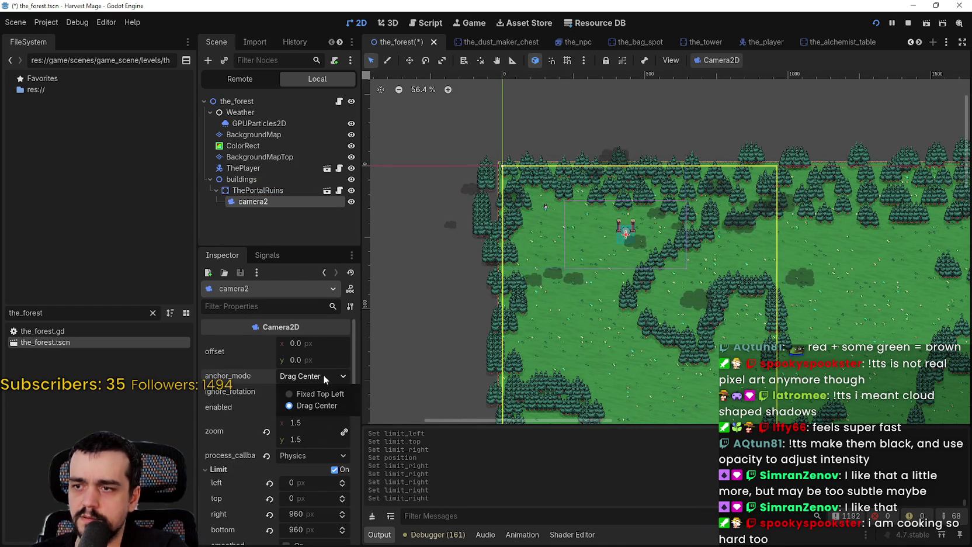
left_click(323, 375)
left_click(322, 374)
left_click(317, 391)
left_click(314, 374)
left_click(298, 401)
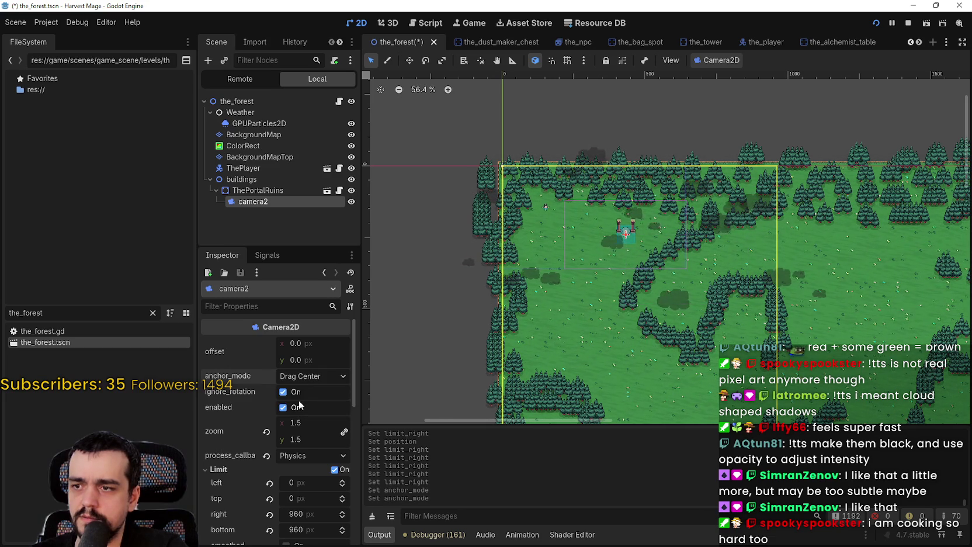
Toggle limit smoothing, test a left limit of -200, then reset left limit to 0.
scroll(304, 458, "down", 3)
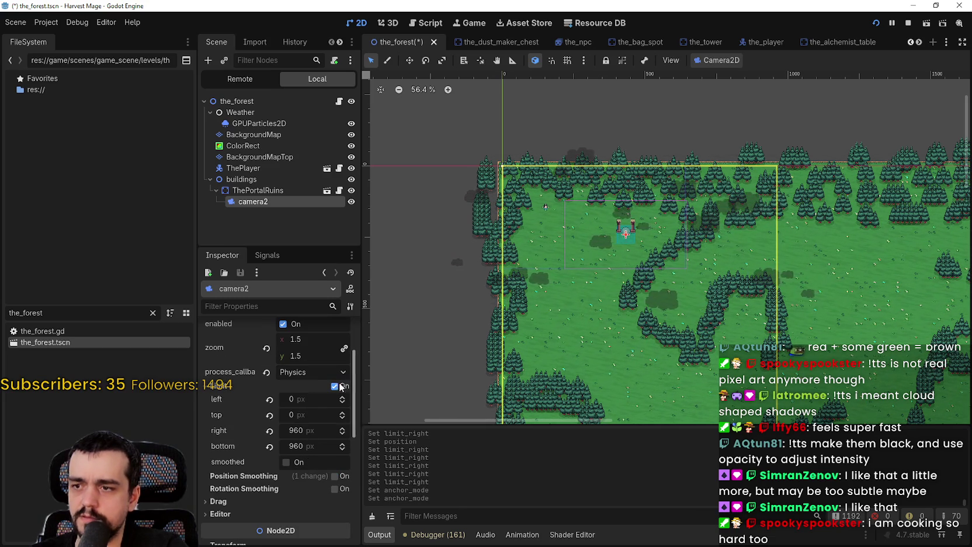
left_click(292, 463)
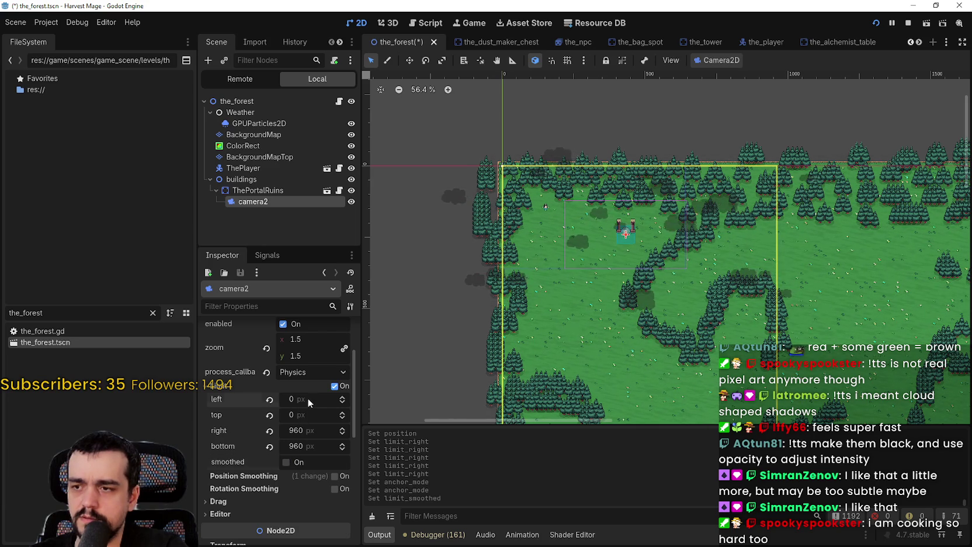
type("-200")
key("Return")
scroll(677, 129, "down", 2)
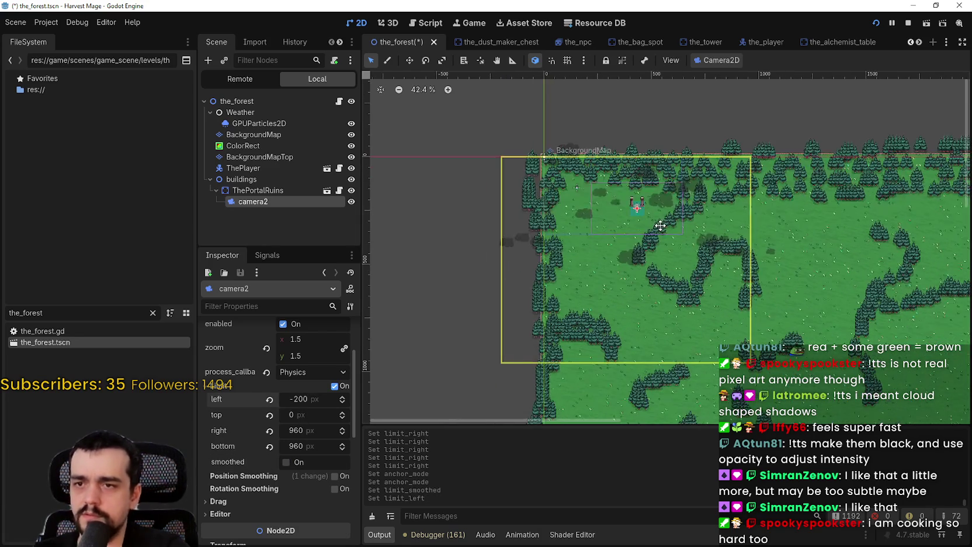
left_click(269, 399)
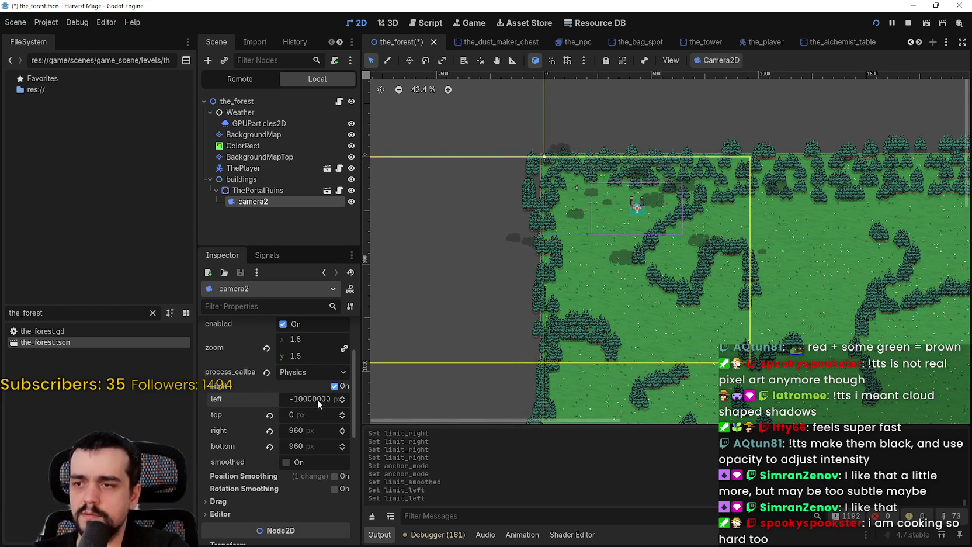
type("0")
key("Return")
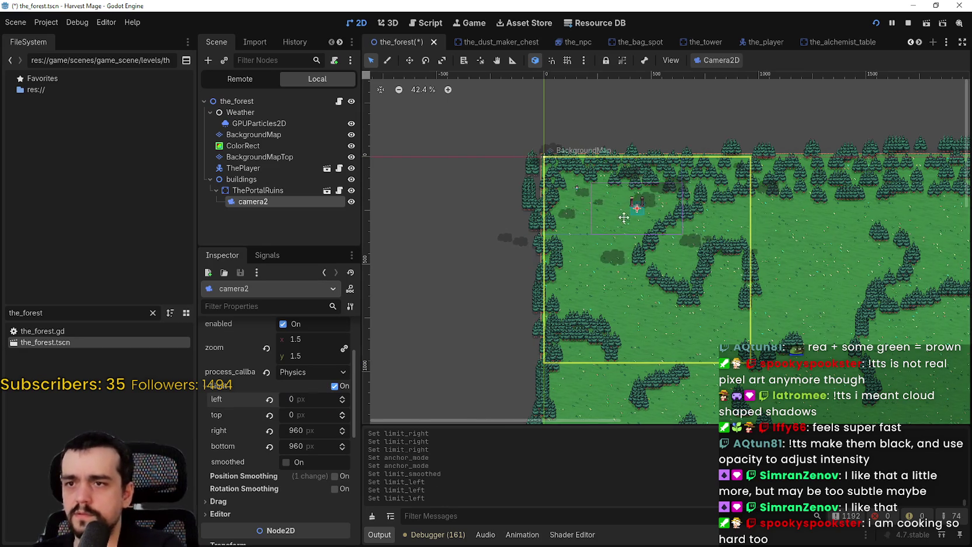
Save the_forest scene with the updated camera2 settings.
left_click_drag(623, 215, 585, 212)
key("ctrl+s")
scroll(584, 212, "up", 2)
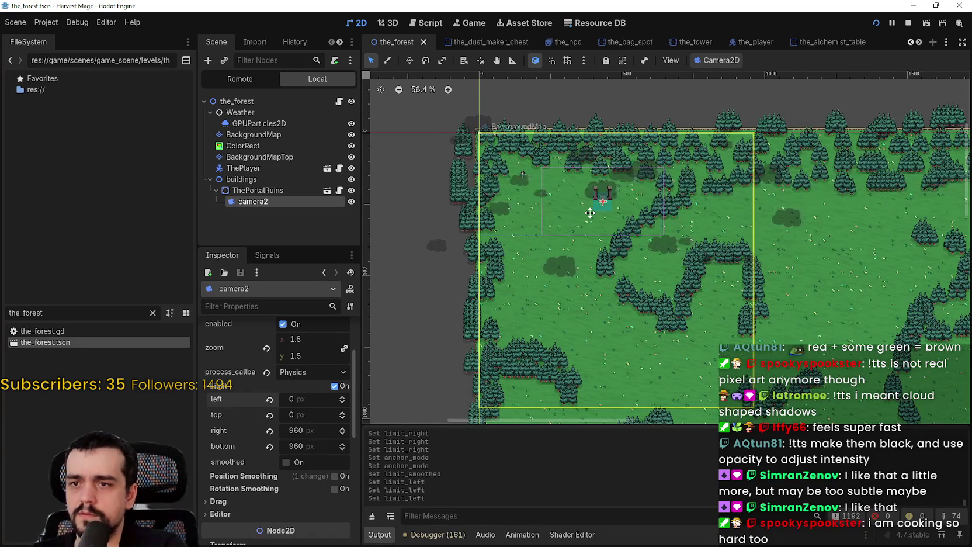
scroll(550, 228, "down", 4)
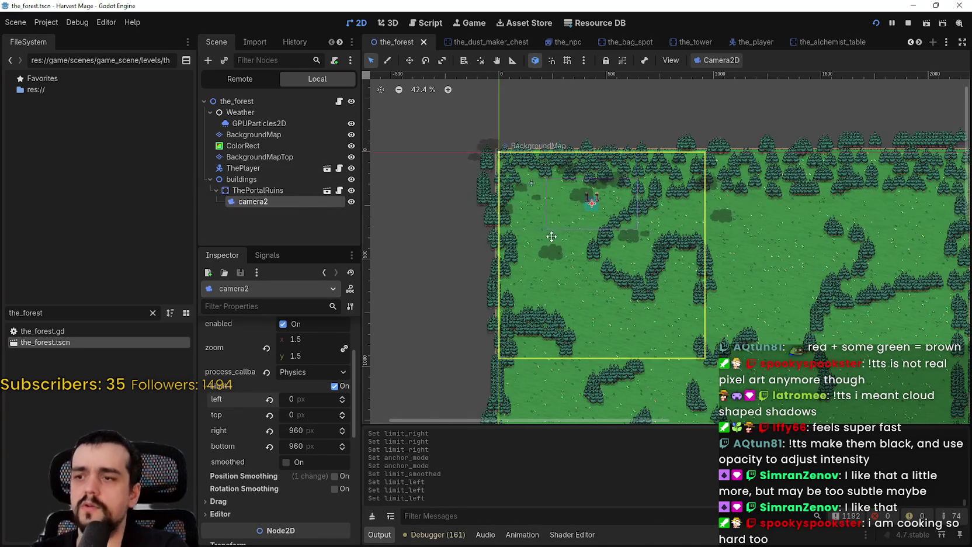
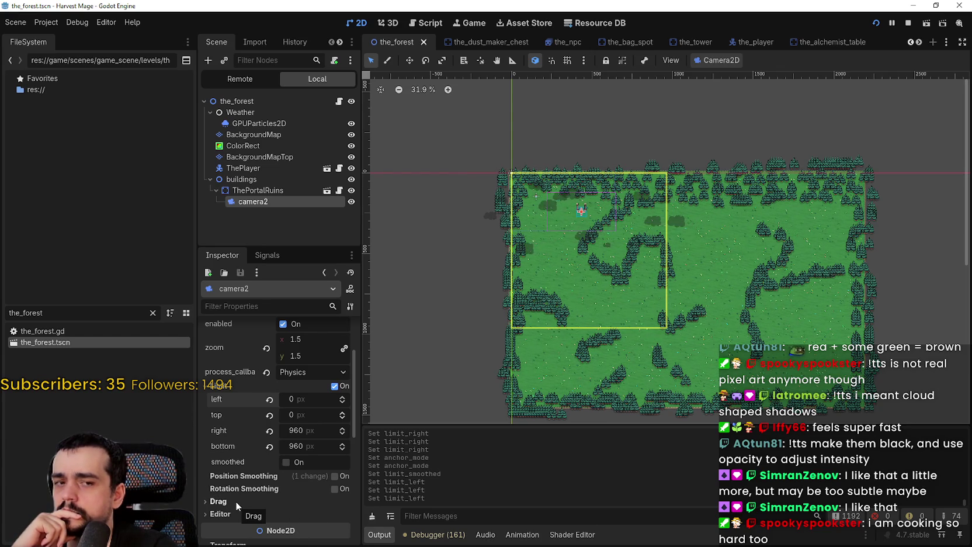
Set camera2's right limit to 739 px and return its left limit to 0.
mouse_move(289, 432)
left_mouse_down()
mouse_move(327, 432)
mouse_move(229, 432)
mouse_move(416, 432)
mouse_move(194, 432)
mouse_move(421, 432)
mouse_move(247, 433)
mouse_move(387, 432)
mouse_move(251, 433)
mouse_move(275, 432)
left_mouse_up()
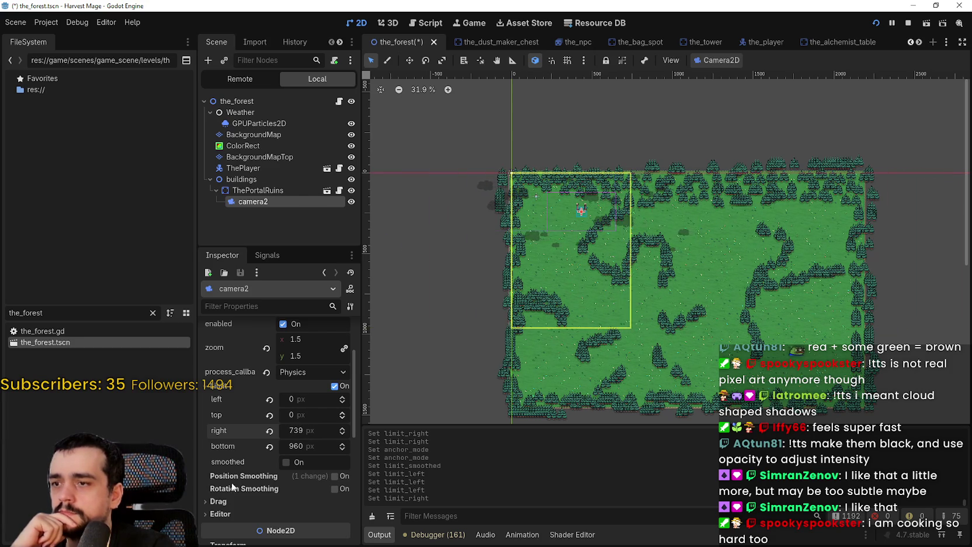
scroll(623, 205, "up", 6)
scroll(623, 205, "down", 4)
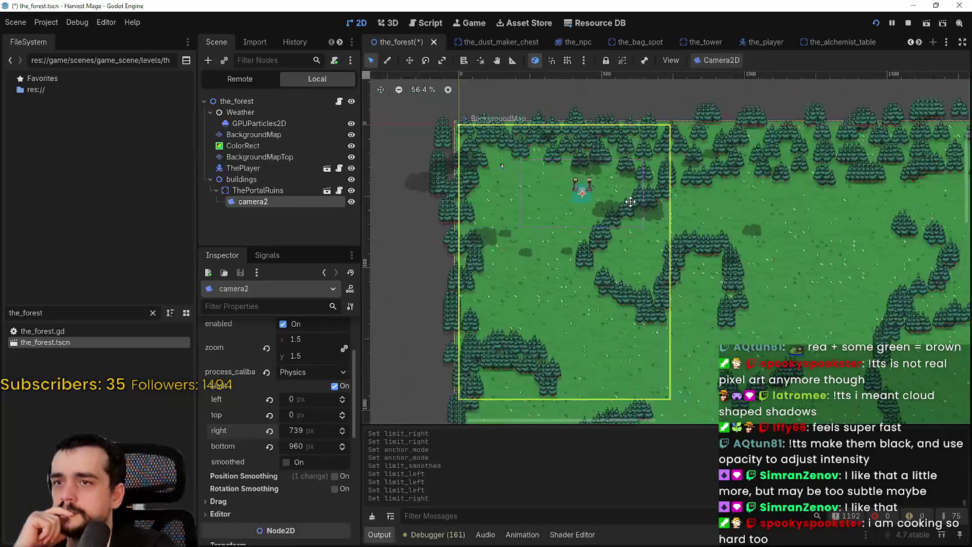
scroll(613, 212, "down", 3)
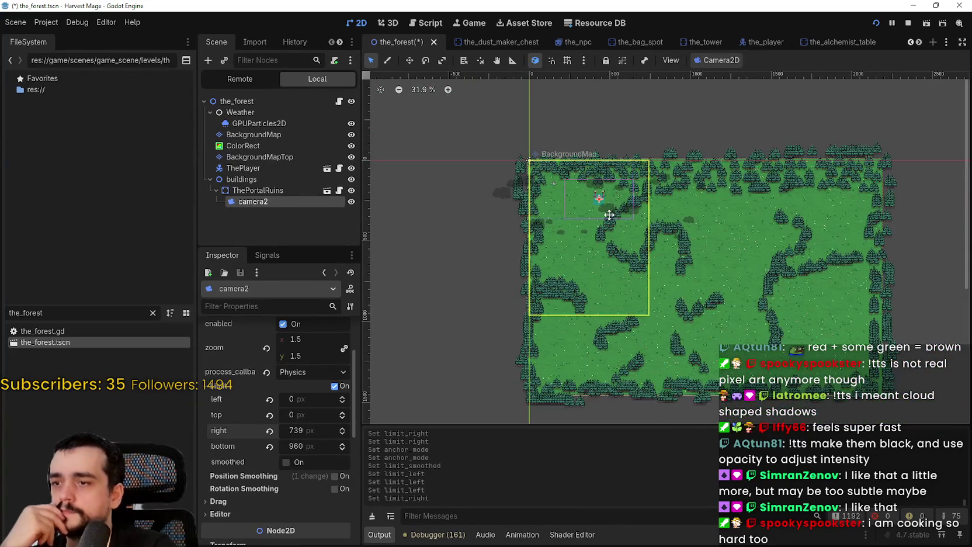
scroll(609, 215, "up", 2)
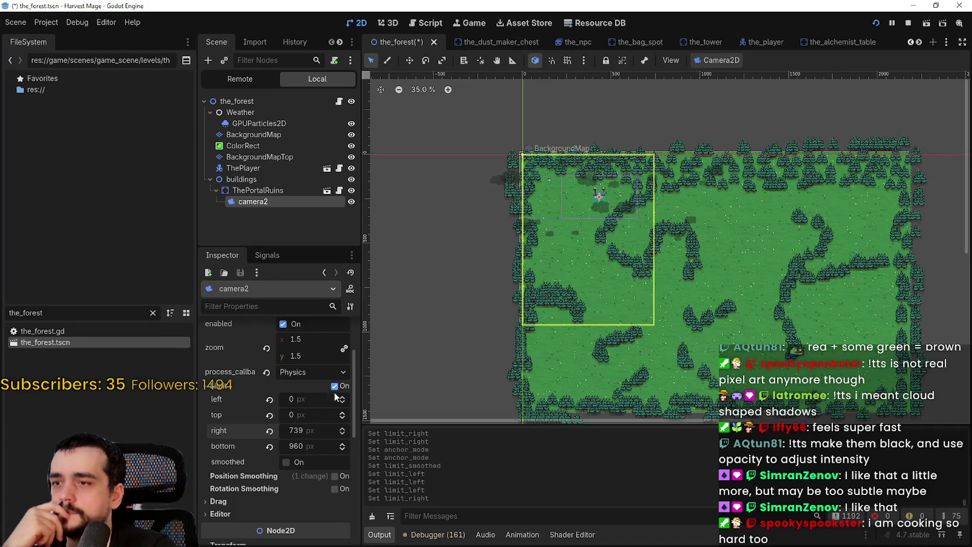
mouse_move(285, 401)
left_mouse_down()
mouse_move(362, 401)
mouse_move(257, 402)
left_mouse_up()
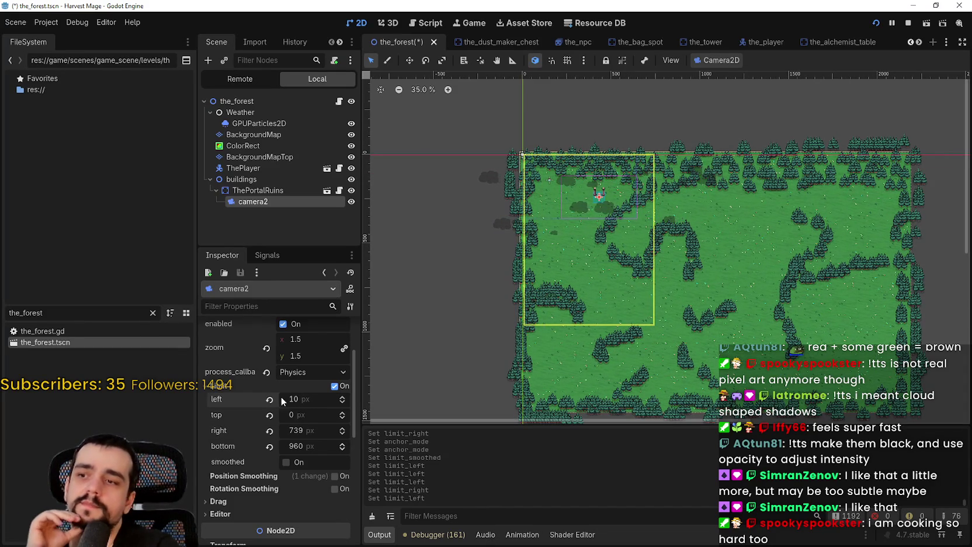
type("0")
key("Return")
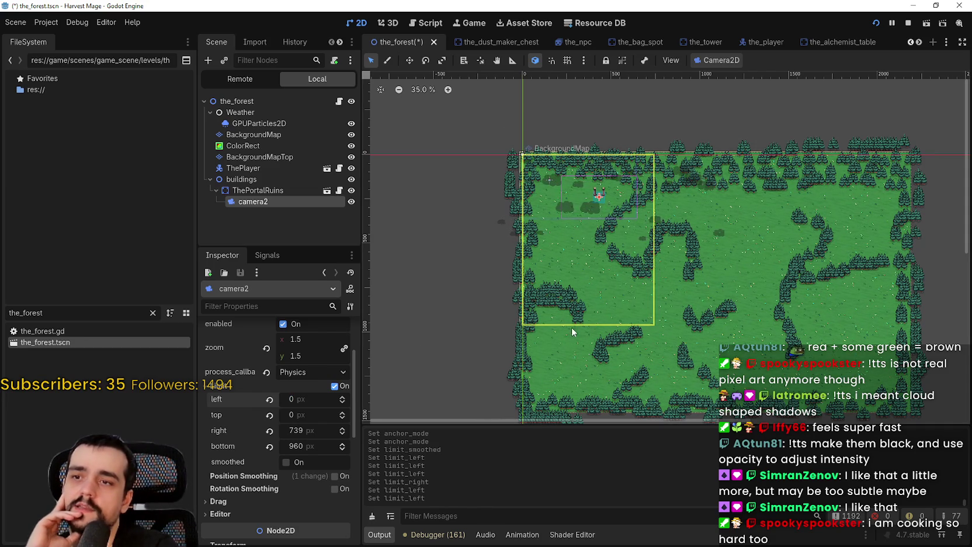
scroll(572, 157, "up", 2)
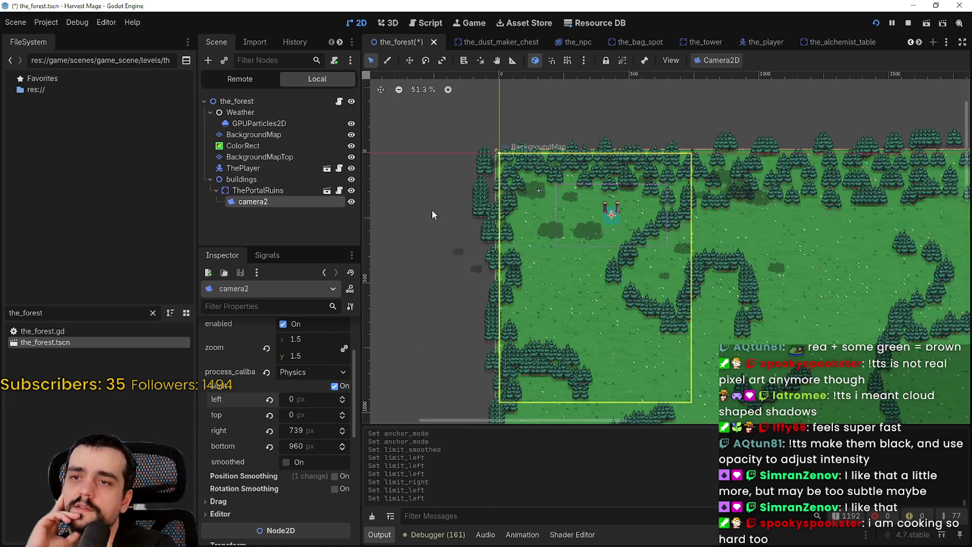
left_click(282, 193)
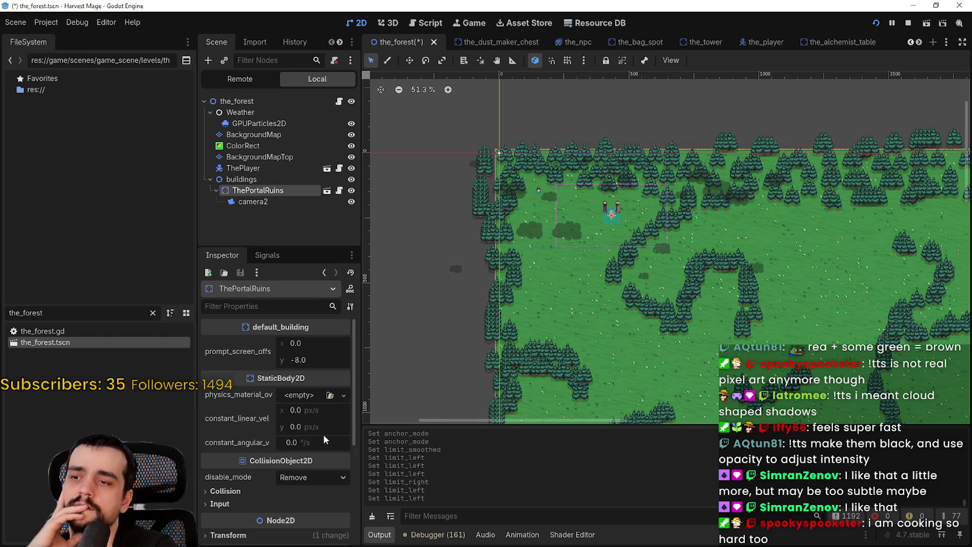
scroll(298, 414, "down", 2)
left_click(279, 395)
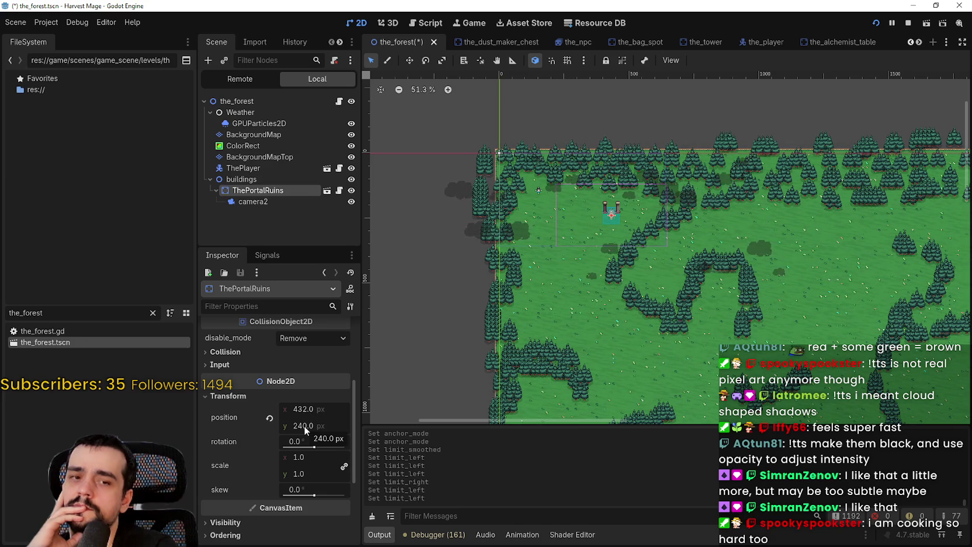
left_click(280, 205)
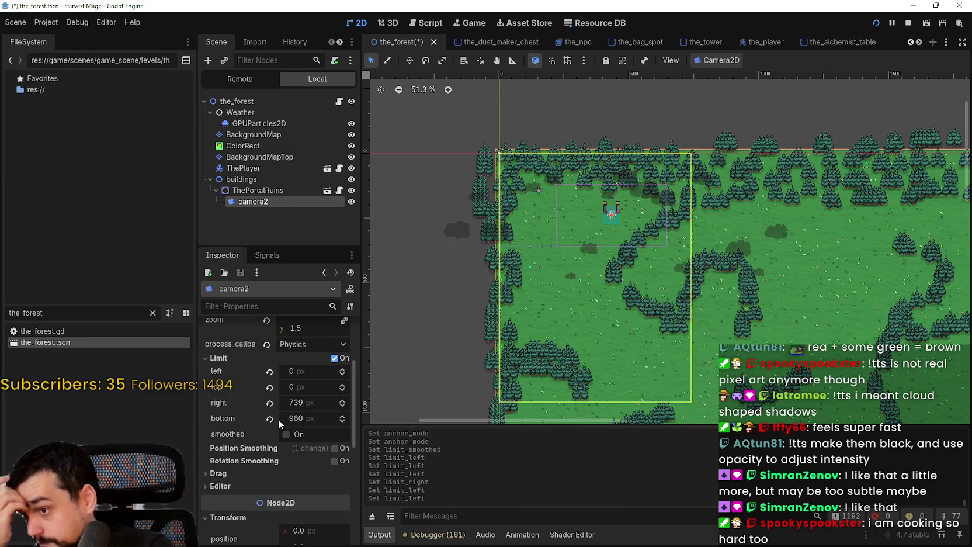
scroll(276, 433, "up", 2)
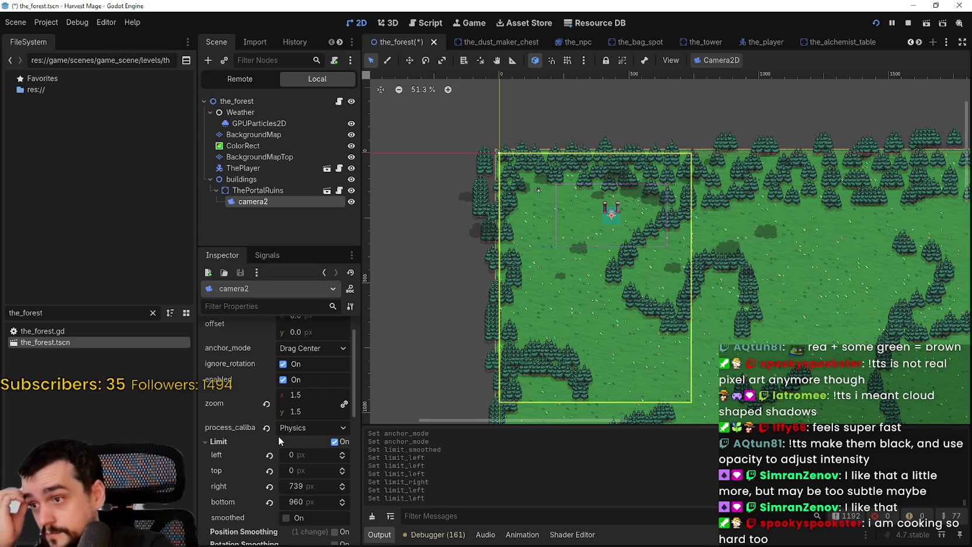
scroll(277, 435, "up", 1)
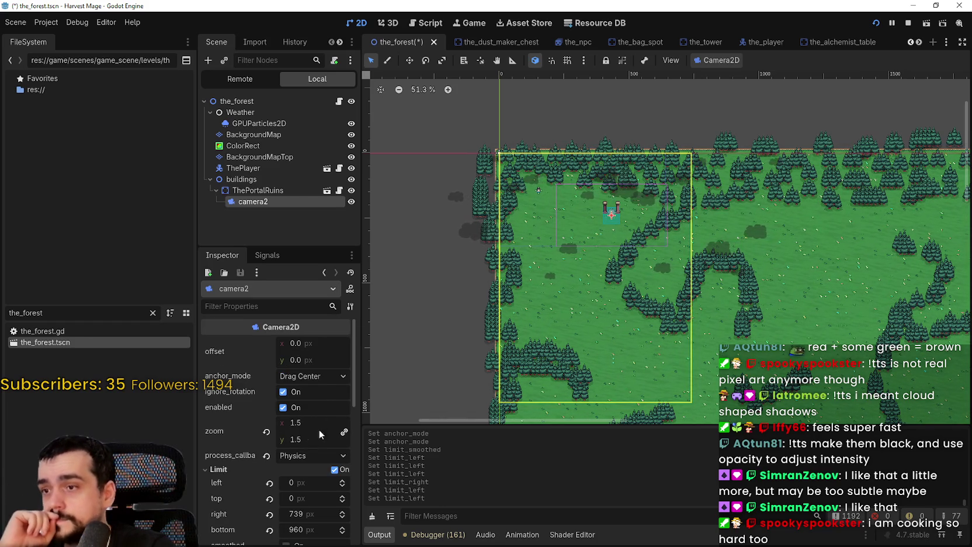
left_click_drag(296, 345, 302, 344)
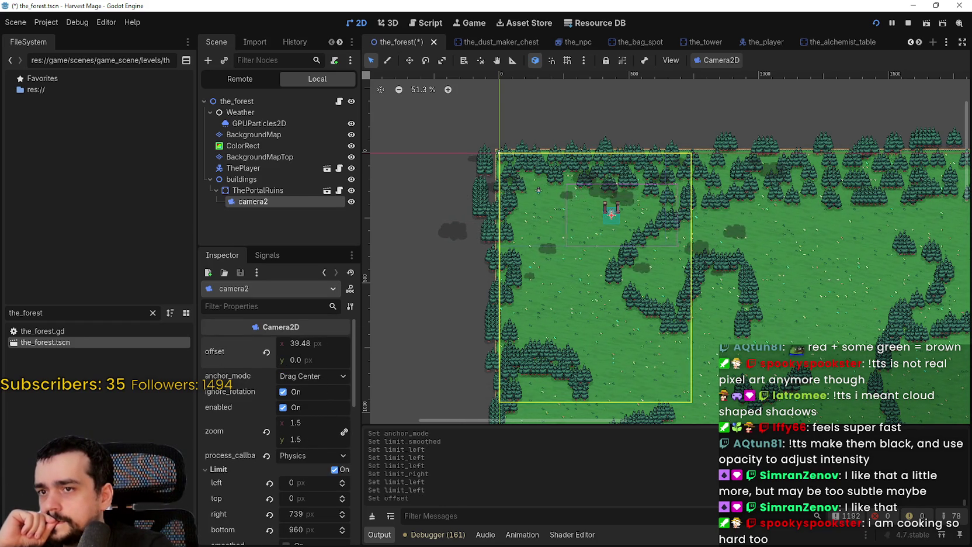
left_click(266, 352)
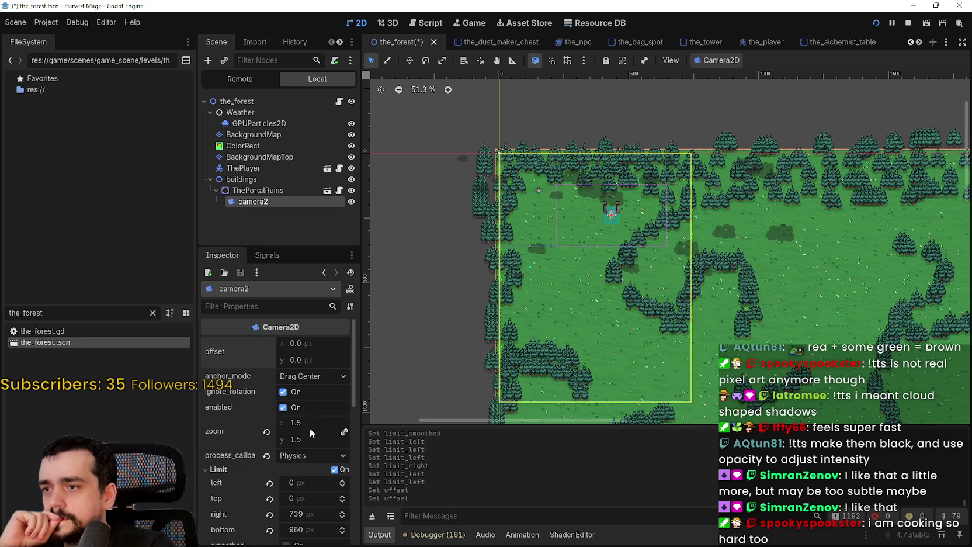
scroll(309, 431, "down", 3)
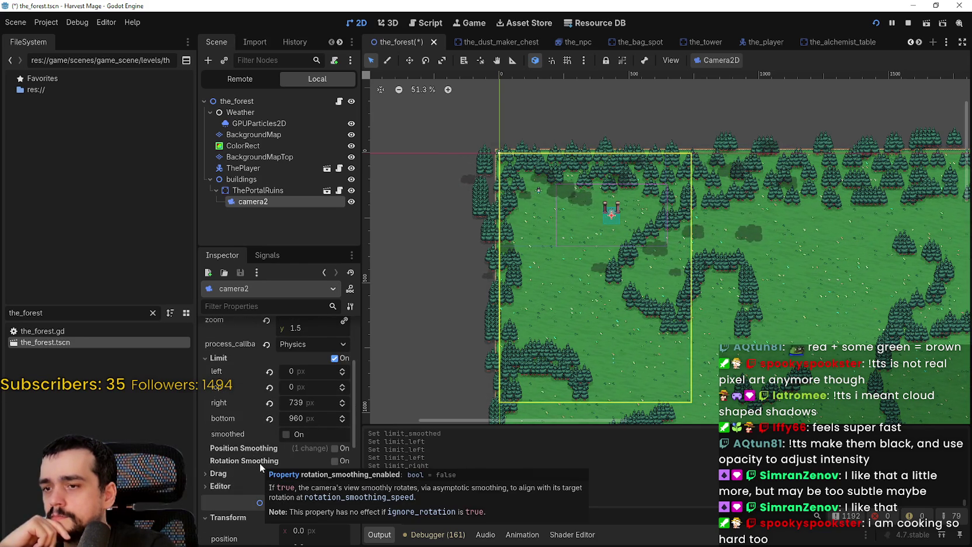
scroll(281, 412, "down", 2)
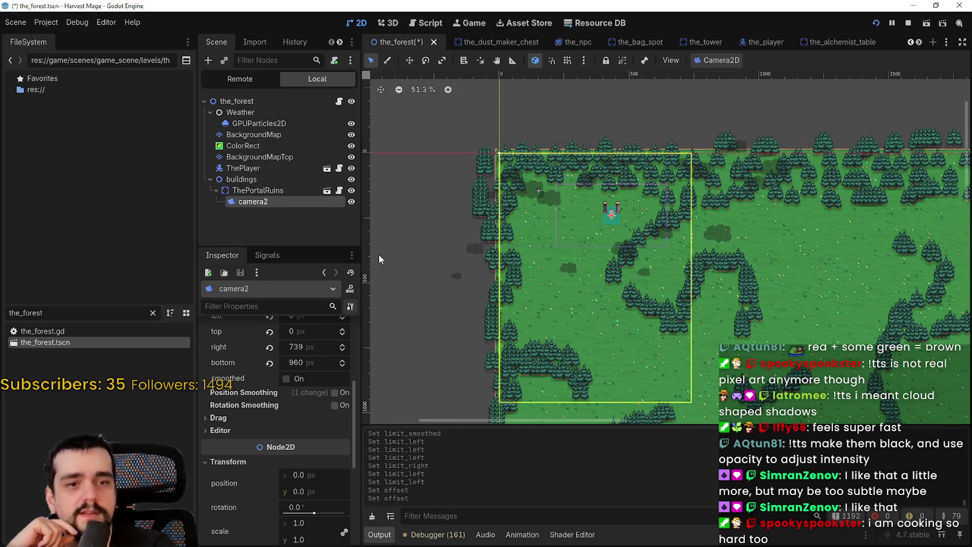
scroll(666, 221, "down", 1)
scroll(643, 213, "up", 1)
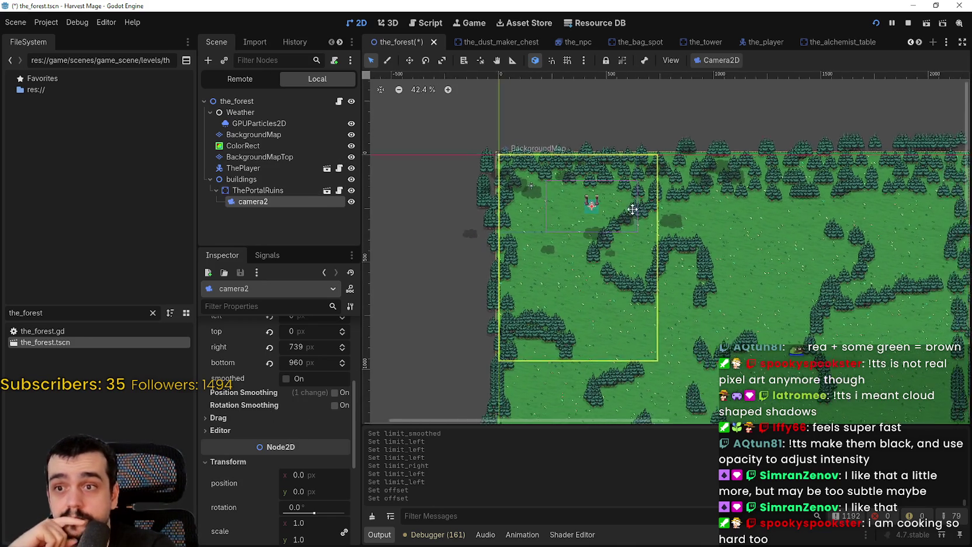
scroll(609, 215, "down", 2)
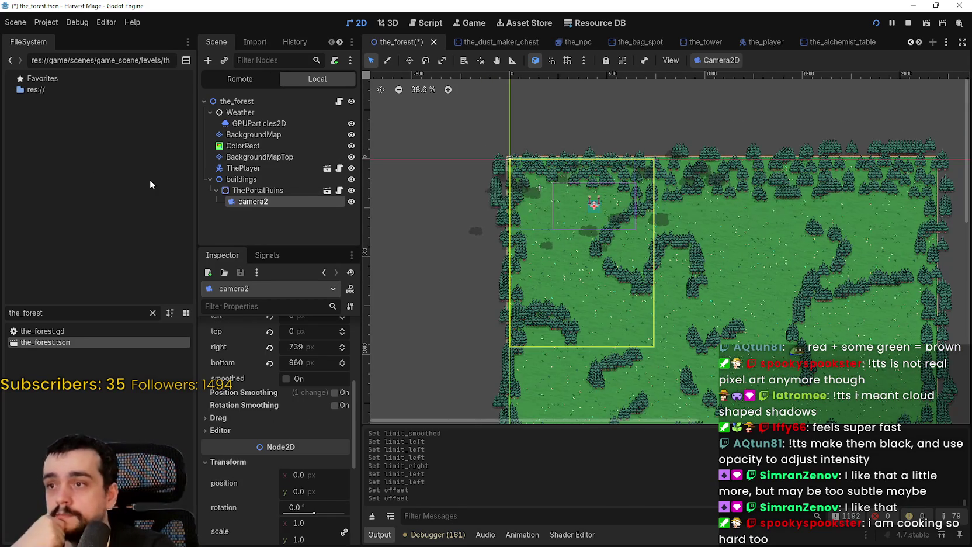
left_click_drag(253, 204, 261, 169)
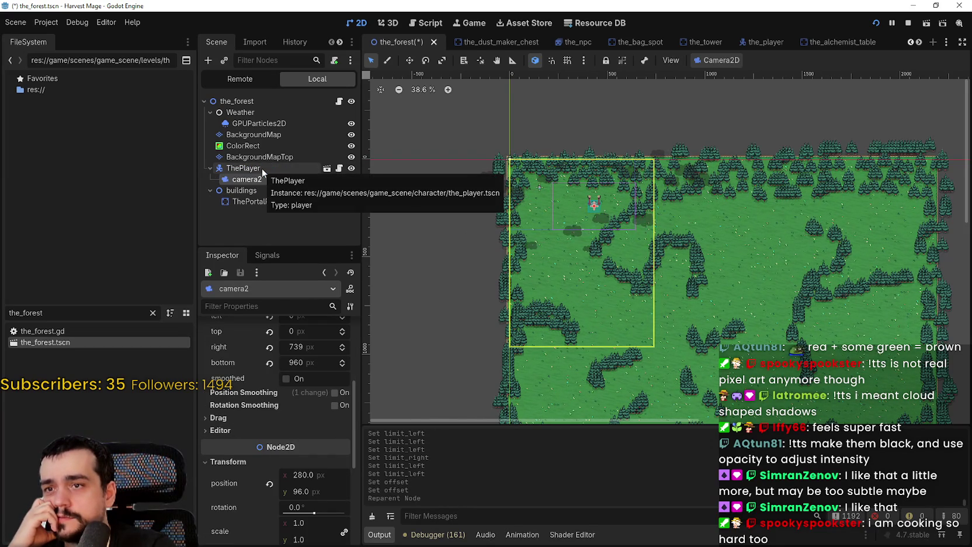
Inspect ThePlayer's properties and save the_forest scene.
scroll(573, 196, "up", 8)
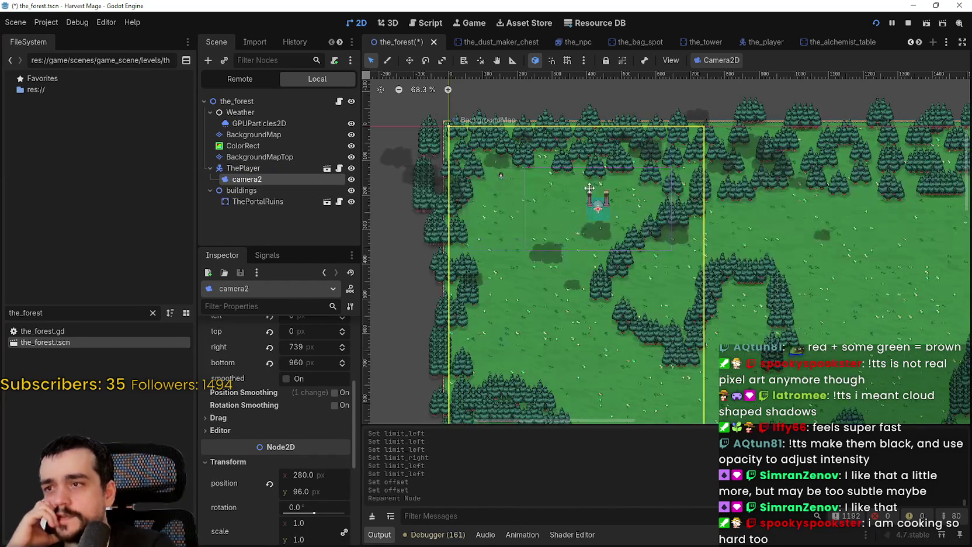
scroll(616, 198, "up", 4)
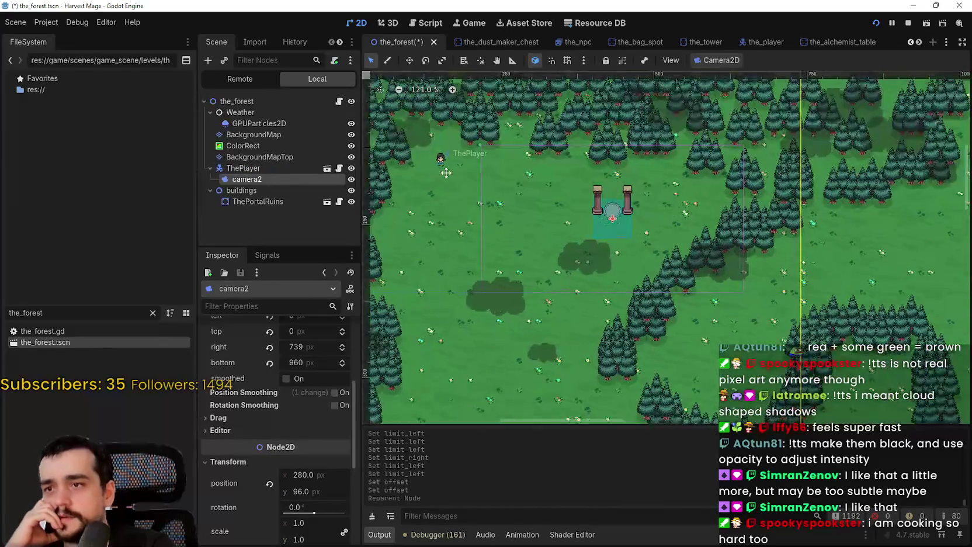
left_click(240, 169)
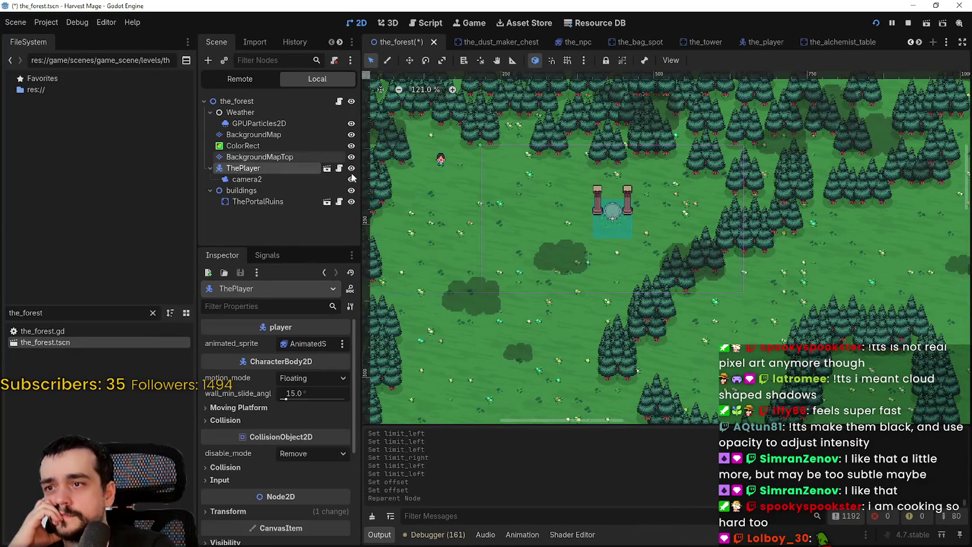
scroll(509, 229, "down", 3)
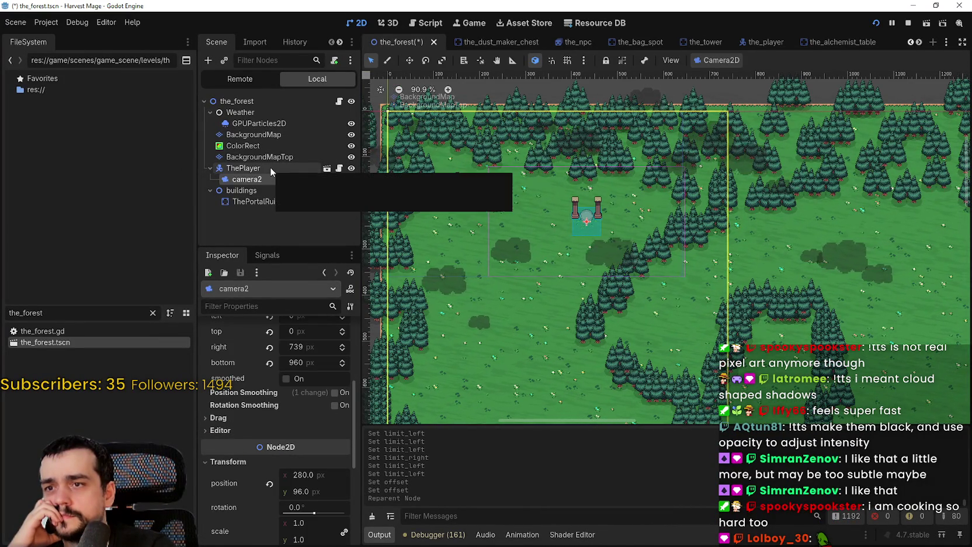
scroll(542, 233, "down", 2)
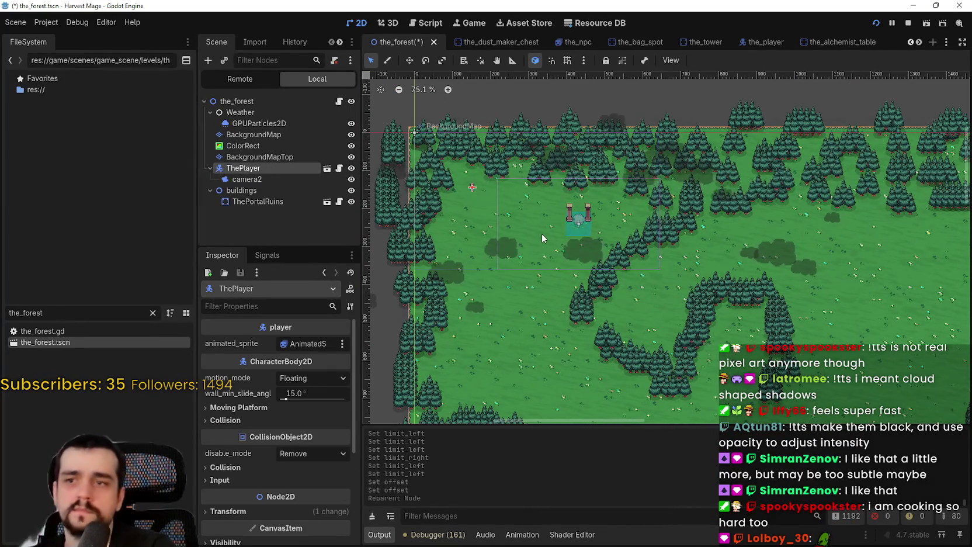
key("ctrl+s")
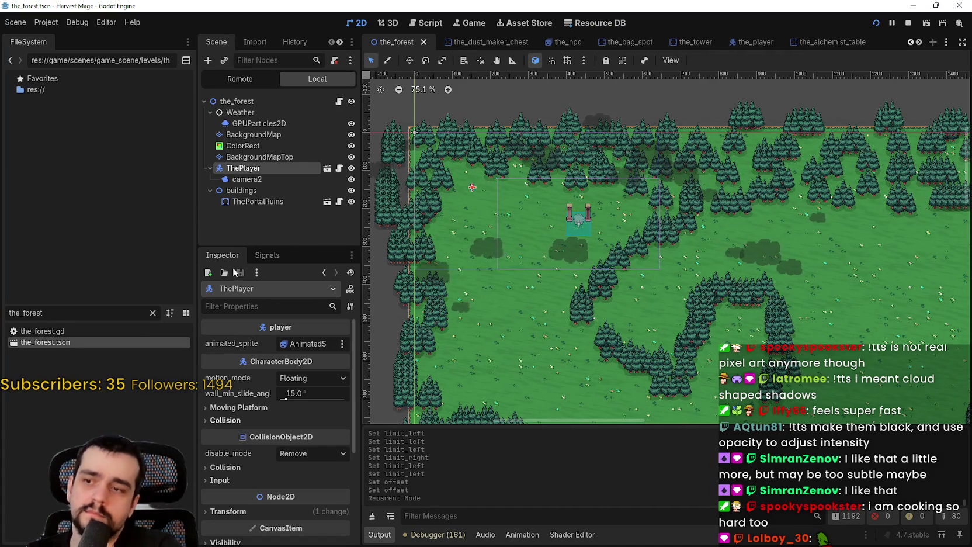
Move ThePlayer's spawn point to about (155, 165) and save the scene.
left_click(247, 179)
scroll(283, 458, "up", 2)
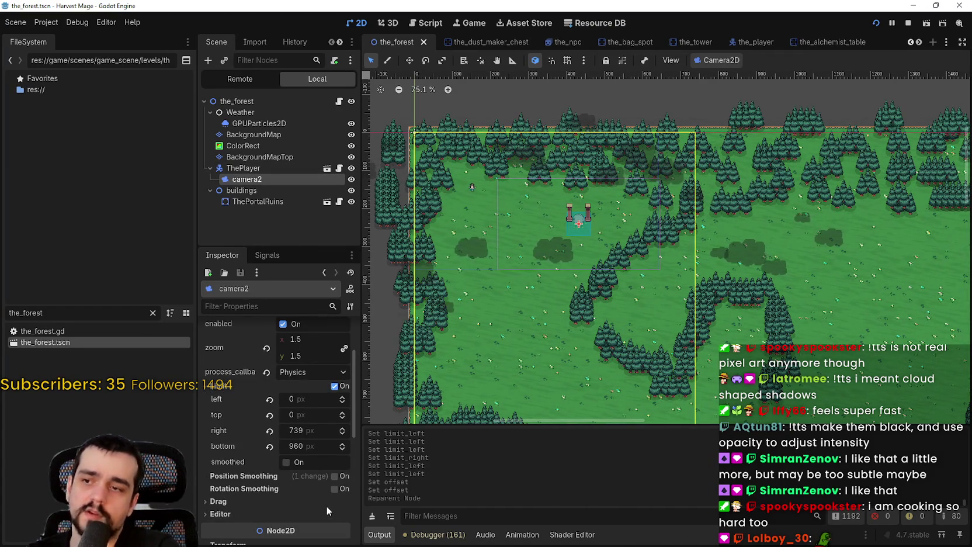
scroll(310, 506, "up", 2)
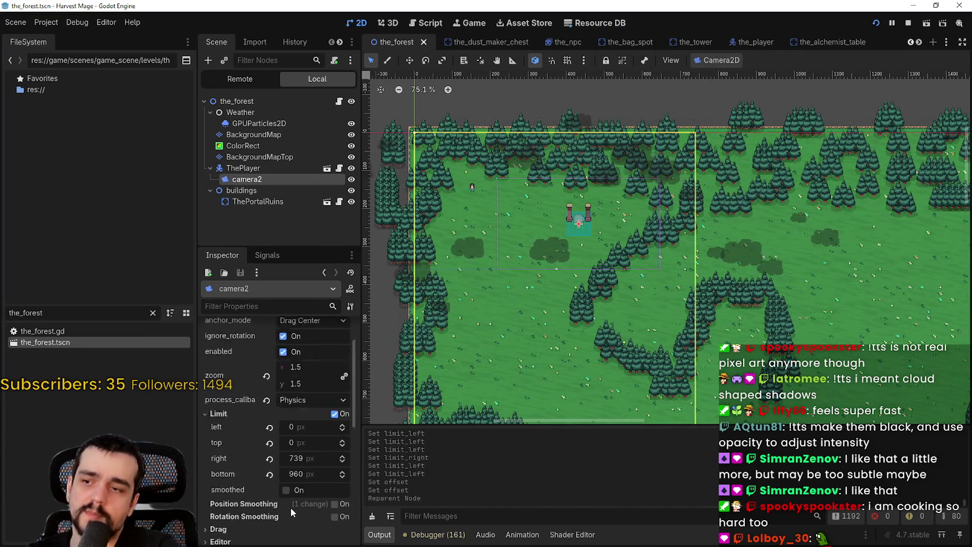
left_click(260, 167)
left_click(410, 61)
left_click_drag(475, 197, 476, 205)
key("ctrl+s")
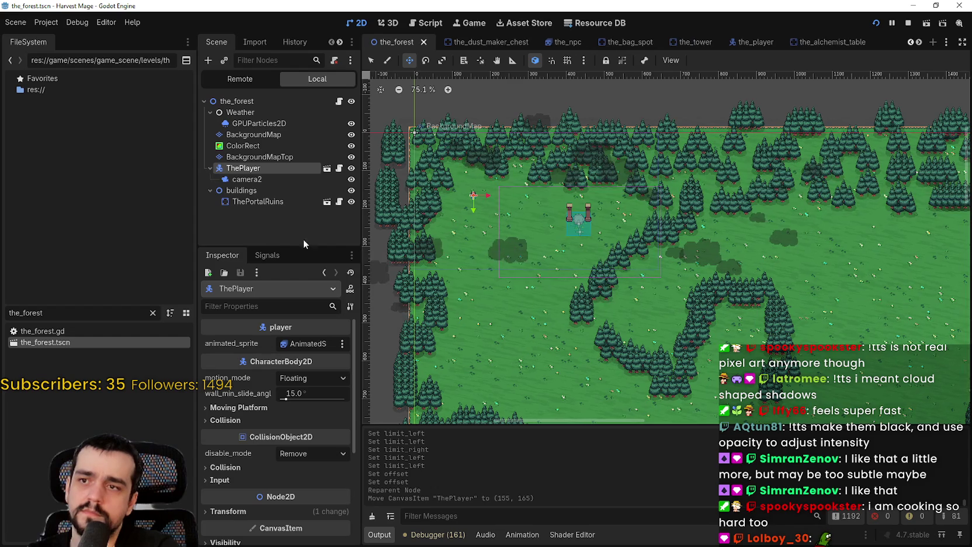
Revert camera2's Transform position to 0, 0 and save the scene.
left_click(281, 178)
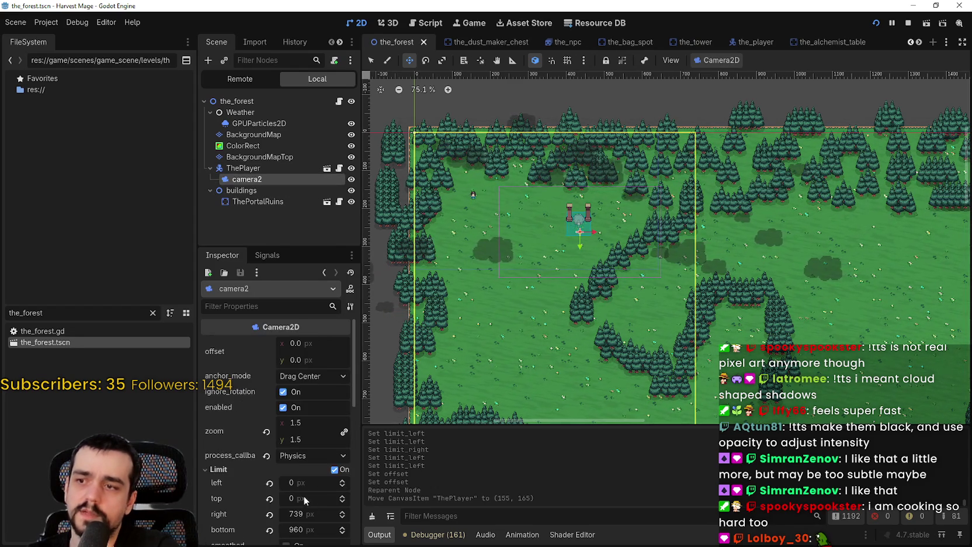
scroll(303, 495, "down", 5)
left_click(270, 456)
key("ctrl+s")
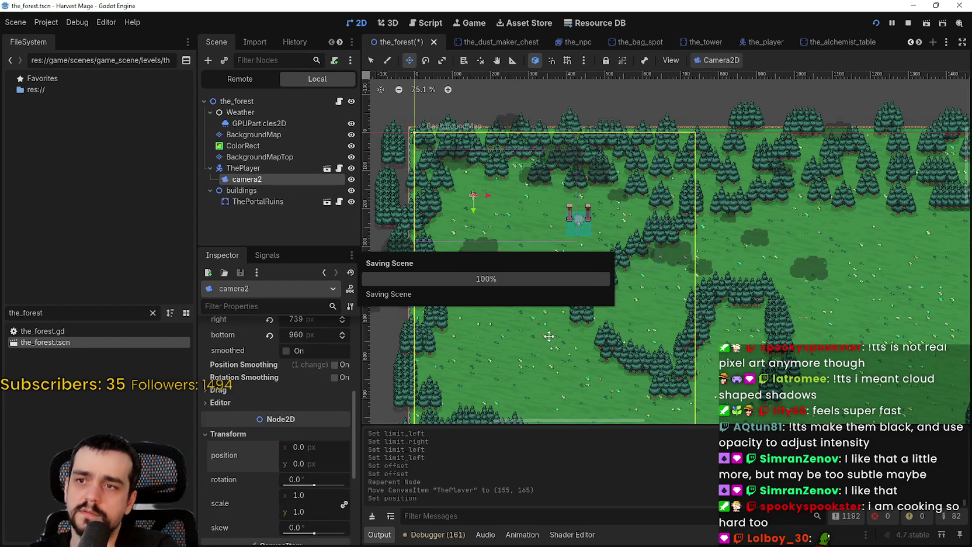
left_click(257, 168)
Set camera2's right limit to 960 px and save the scene.
double_click(246, 179)
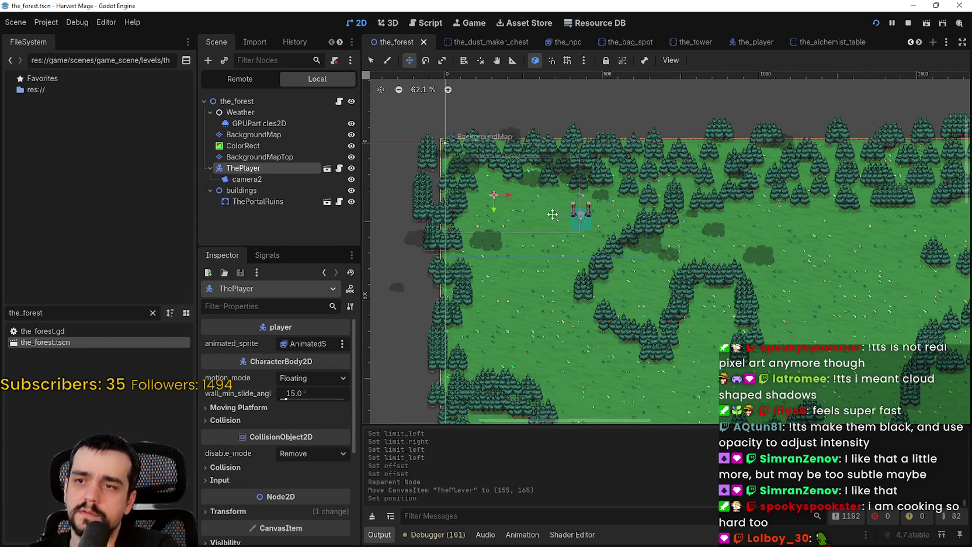
scroll(558, 246, "down", 2)
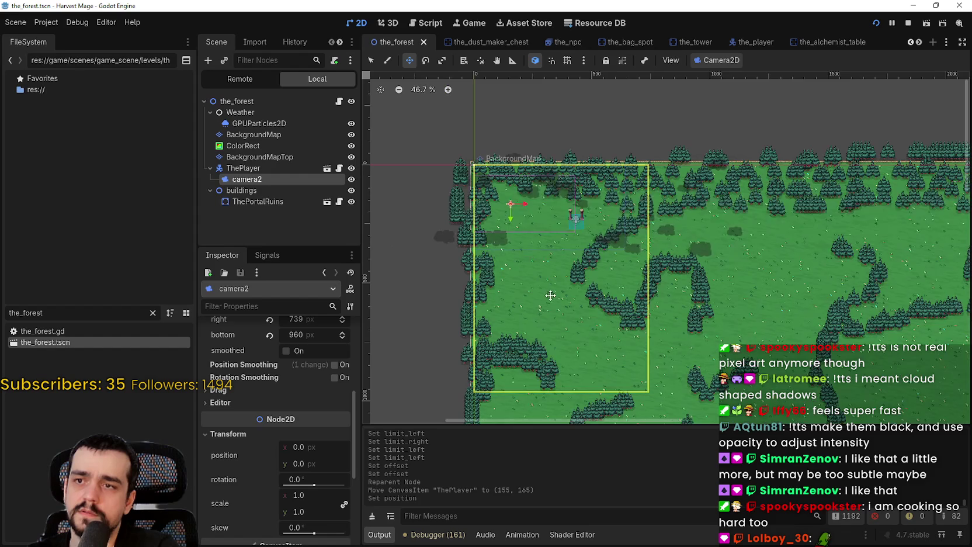
scroll(552, 294, "up", 1)
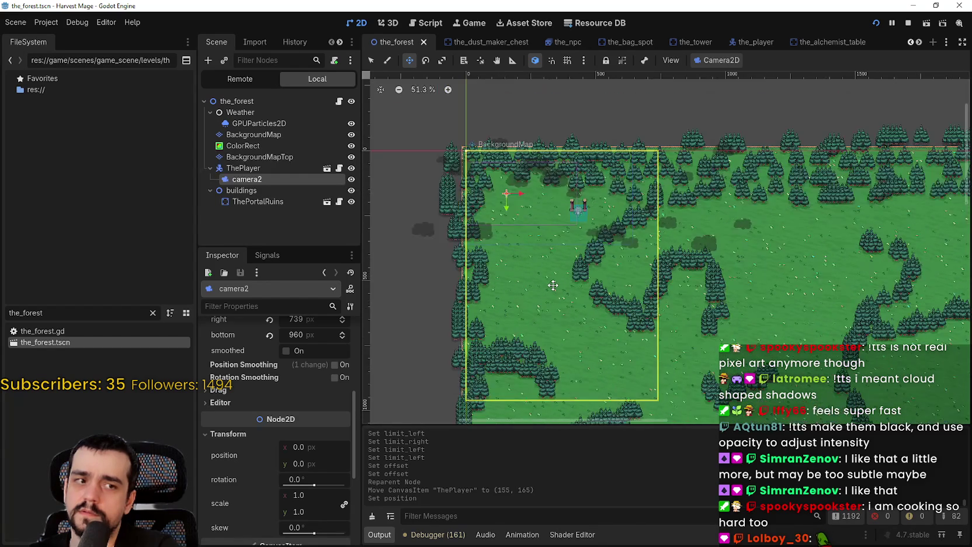
scroll(541, 263, "down", 2)
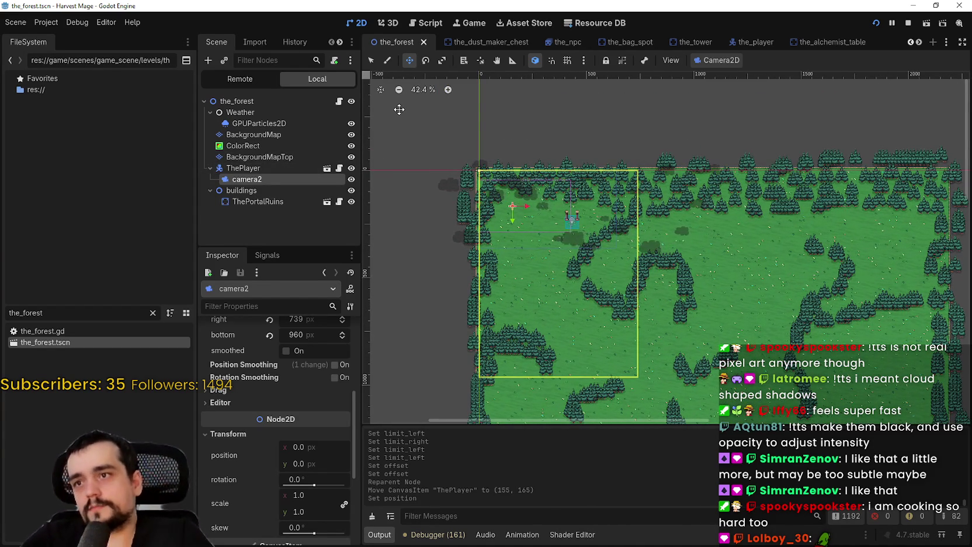
scroll(575, 288, "up", 3)
scroll(635, 264, "up", 2)
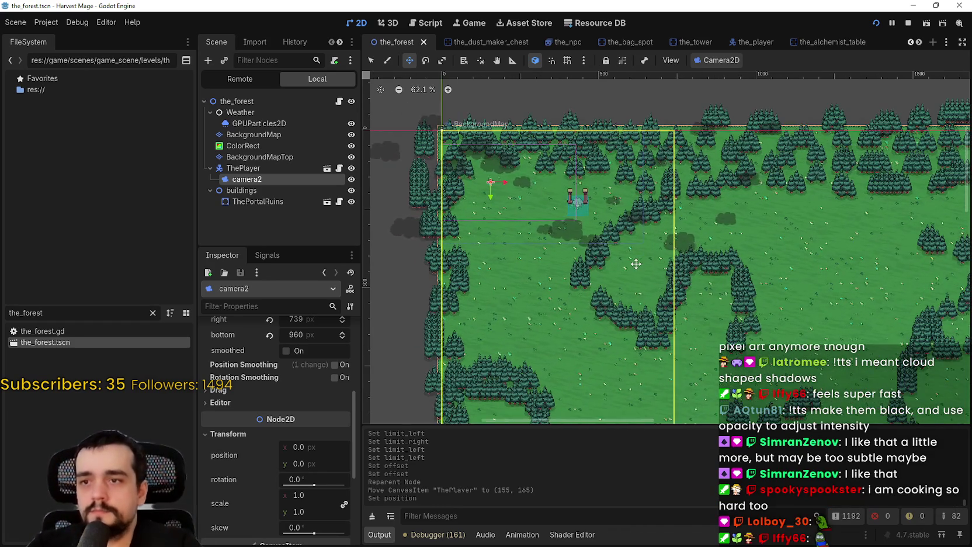
scroll(310, 514, "up", 4)
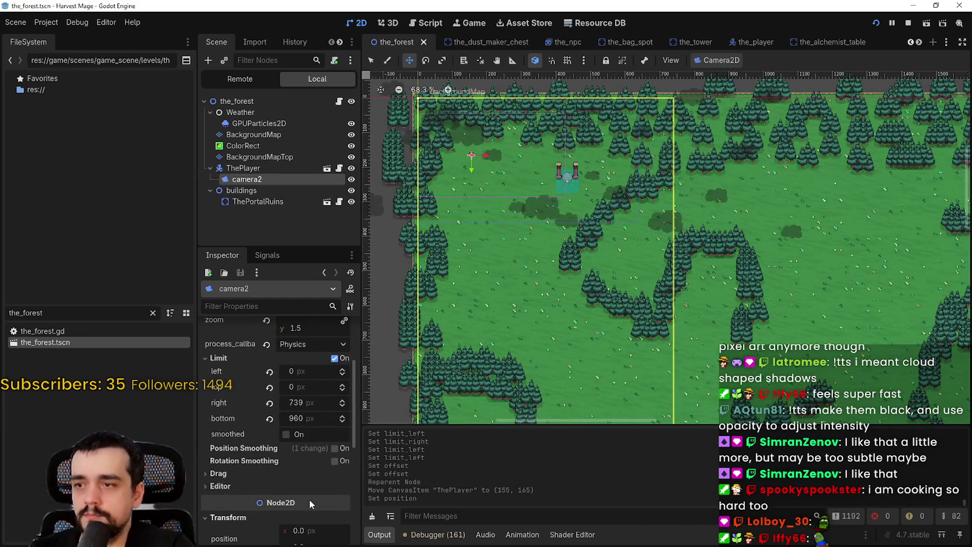
left_click(314, 408)
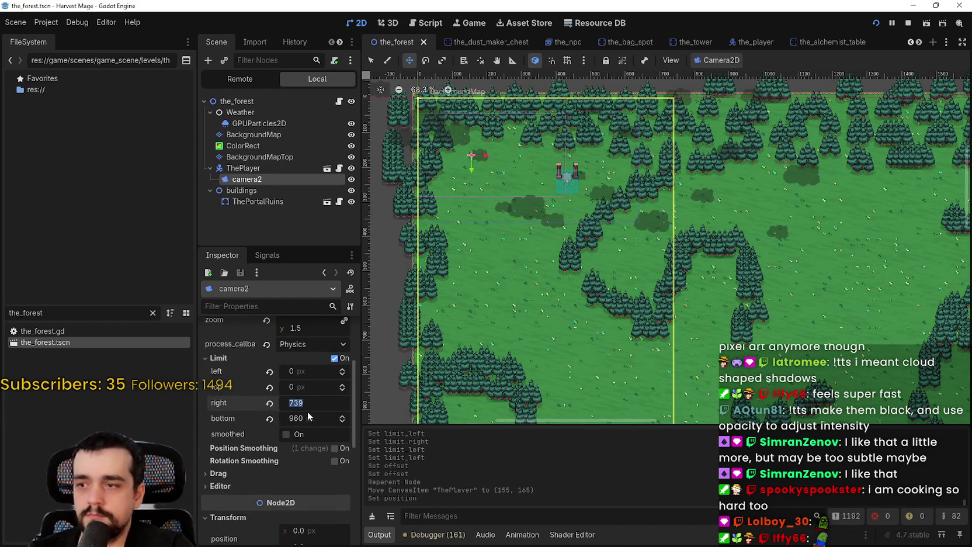
type("960")
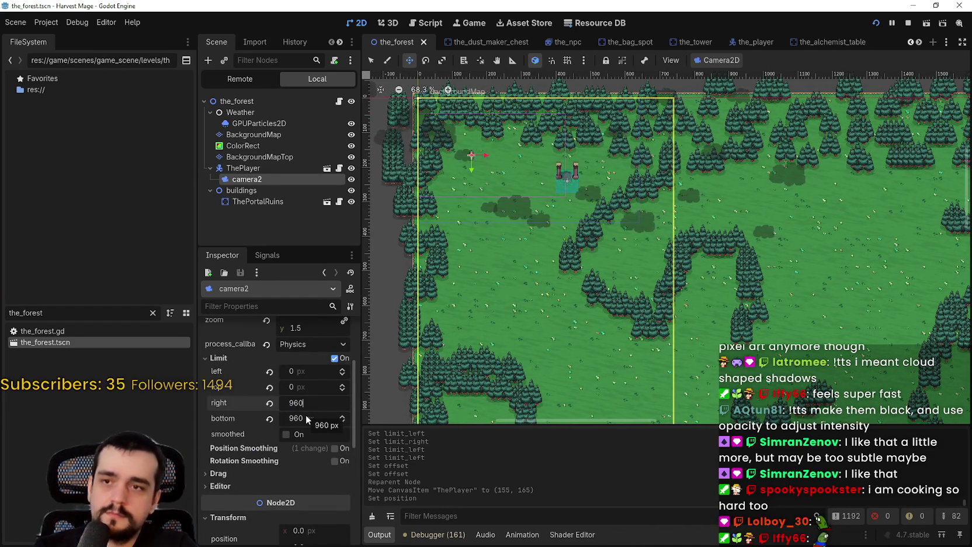
key("Return")
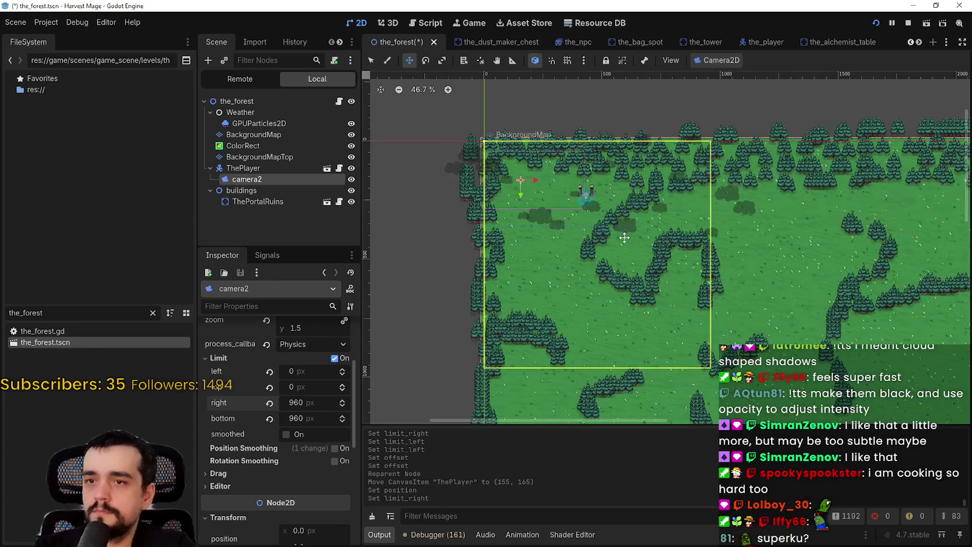
scroll(634, 217, "down", 2)
key("ctrl+s")
Change camera2's right and bottom limits to 640 px and save.
scroll(634, 217, "up", 1)
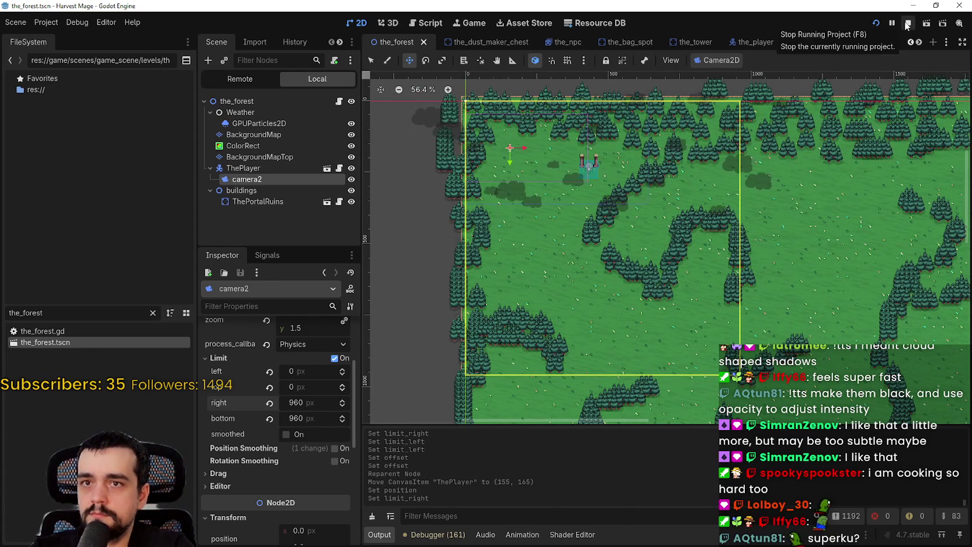
left_click(303, 403)
type("640")
key("Return")
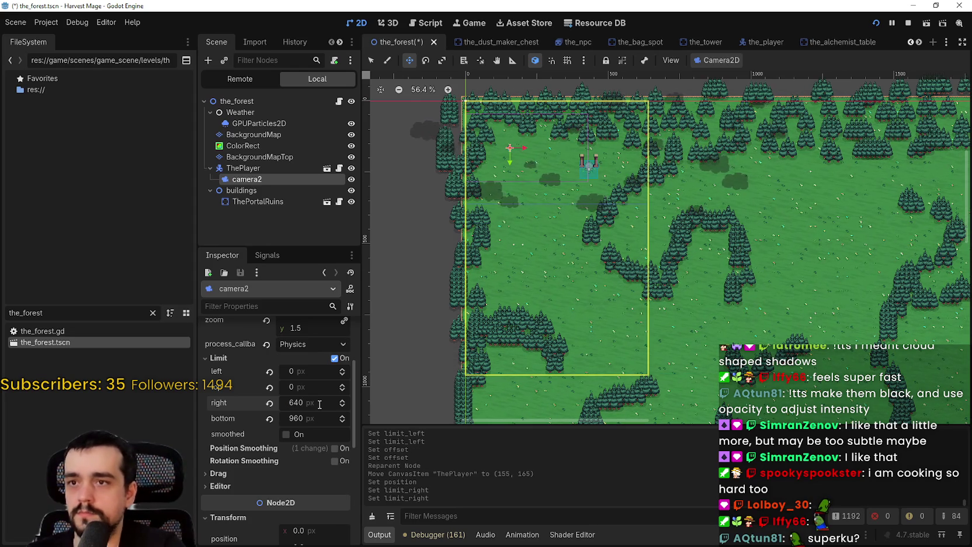
left_click(301, 419)
type("0")
key("Return")
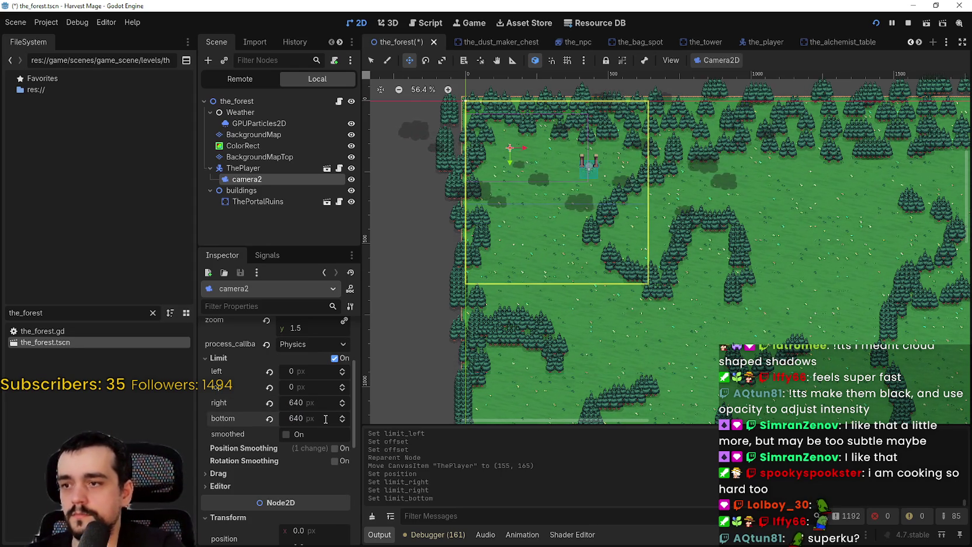
key("ctrl+s")
scroll(552, 187, "up", 3)
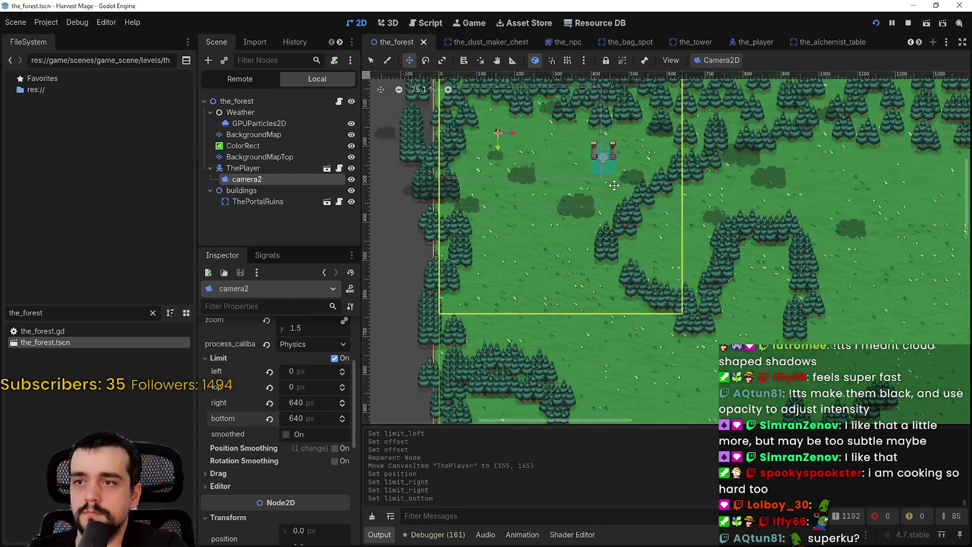
scroll(604, 220, "up", 2)
key("ctrl+s")
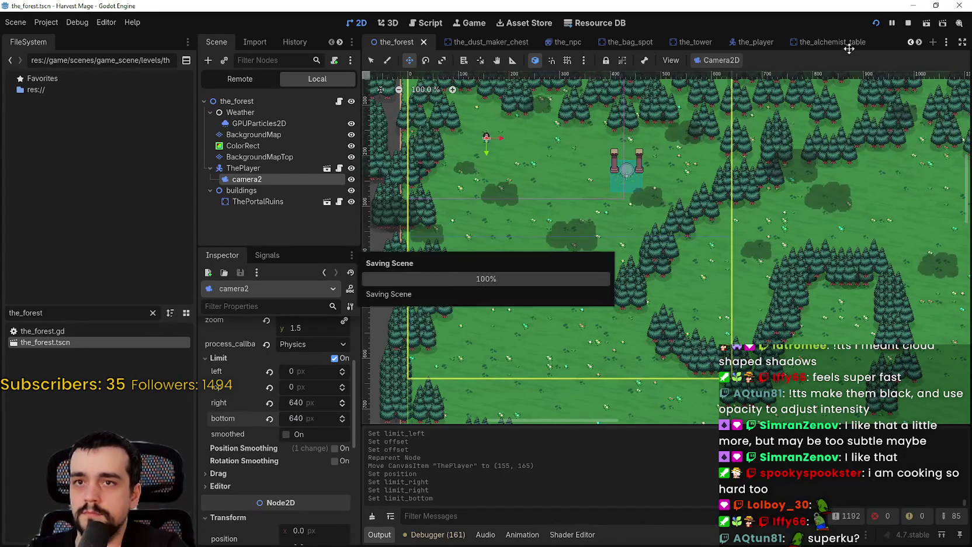
Run the project and choose Continue to load the saved game.
left_click(876, 22)
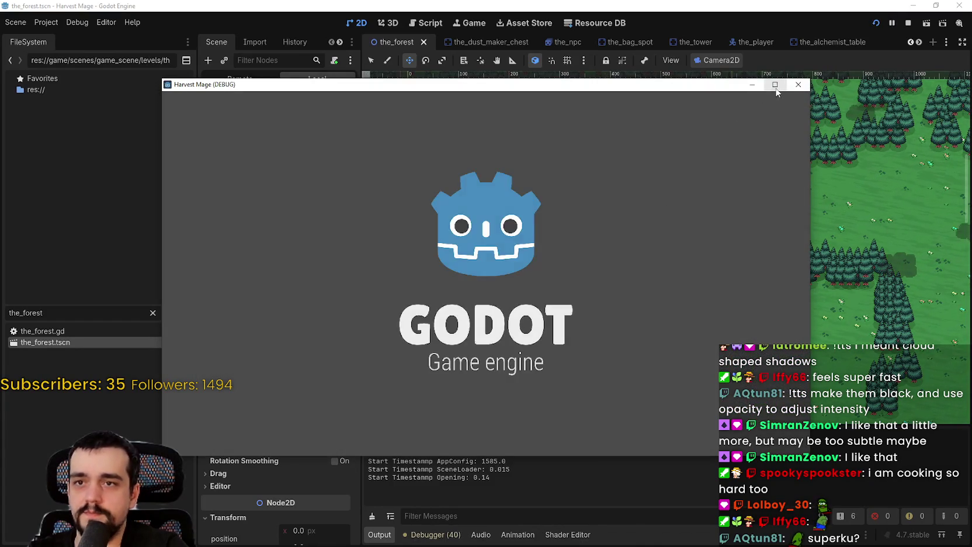
key("Down")
key("Return")
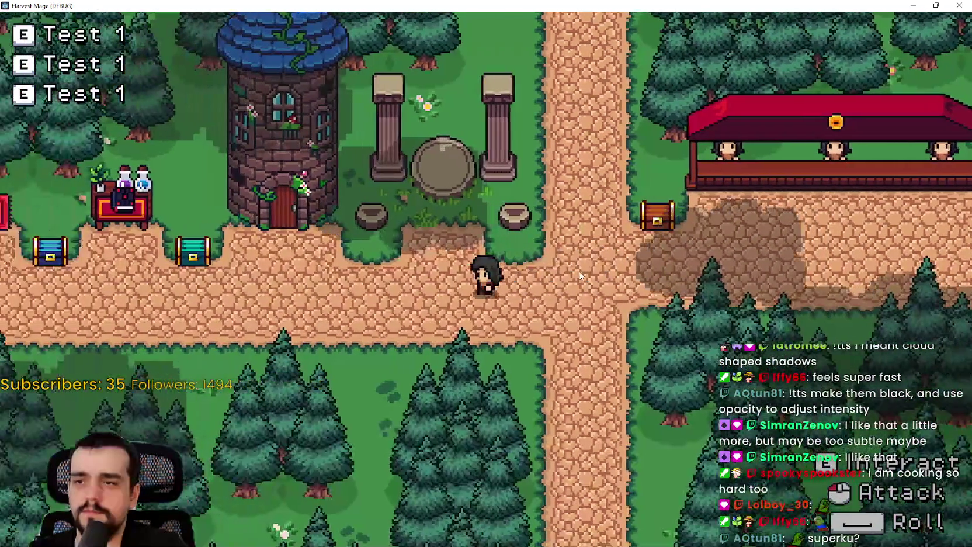
Walk the player around the clearing, up into the pine forest and back out.
key("d")
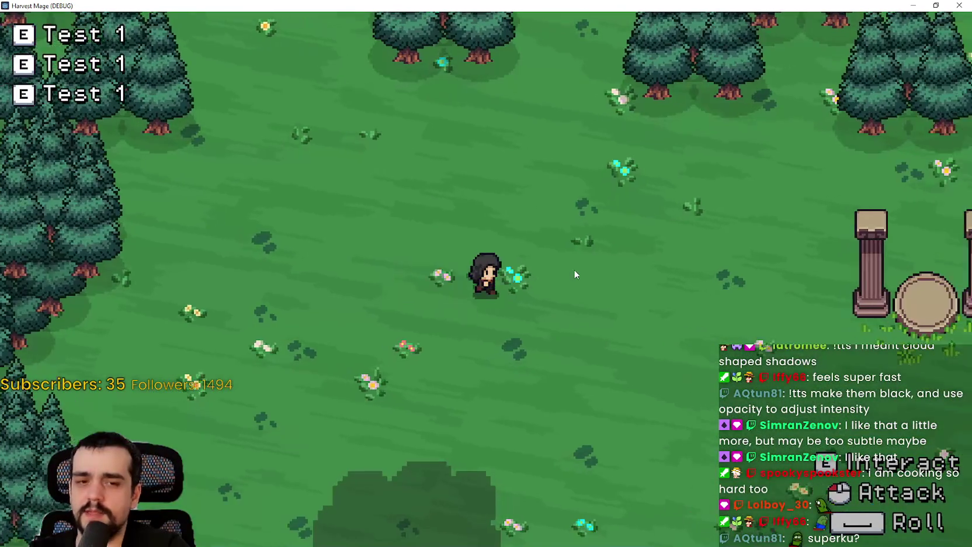
key("w")
key("d")
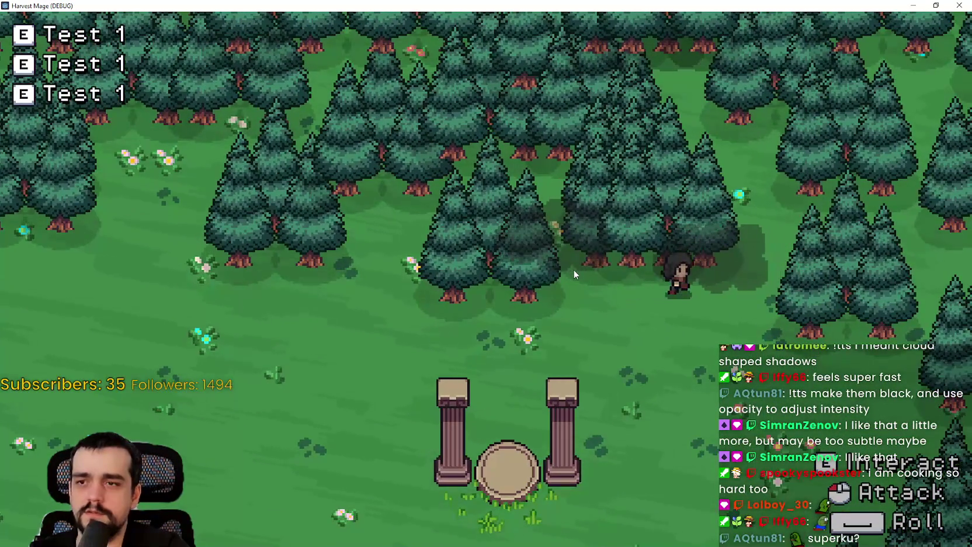
key("s")
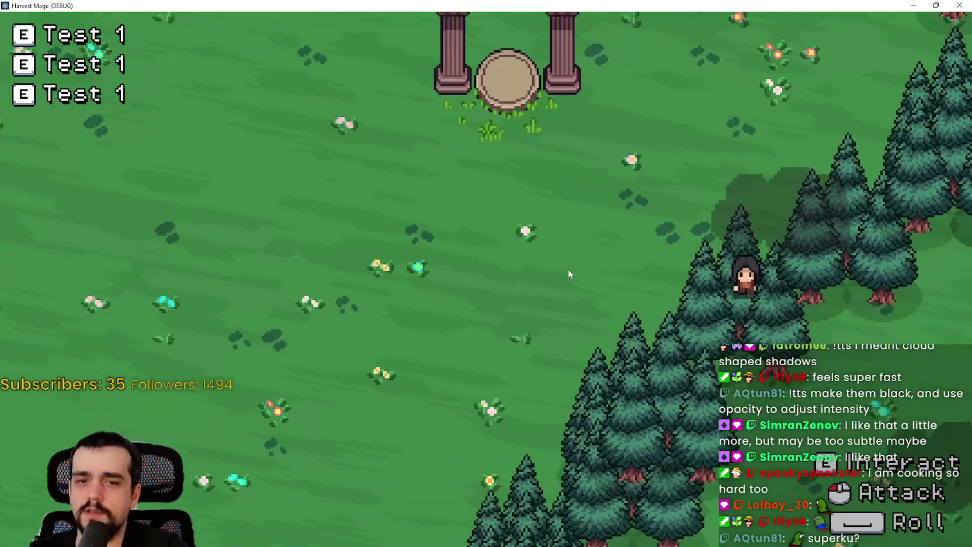
key("a")
key("s")
key("a")
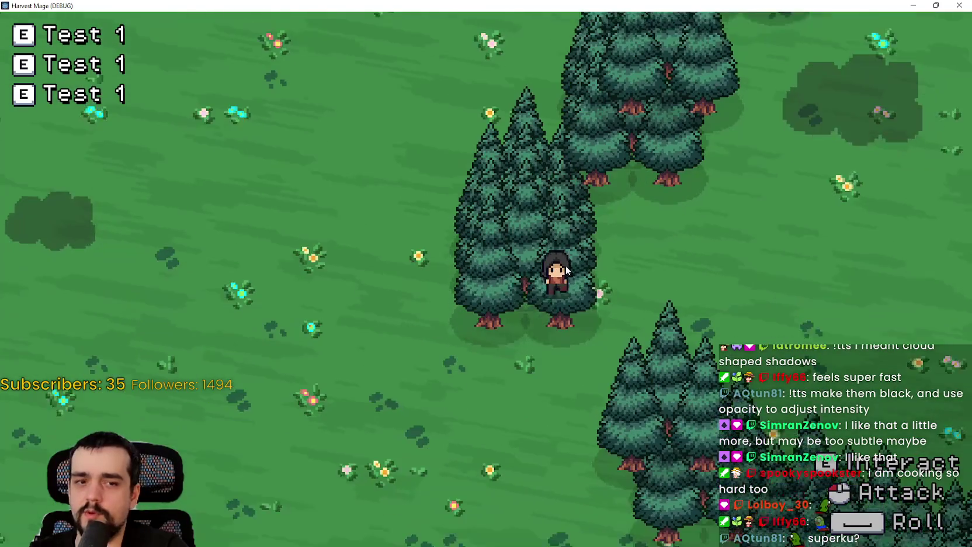
key("a")
key("w")
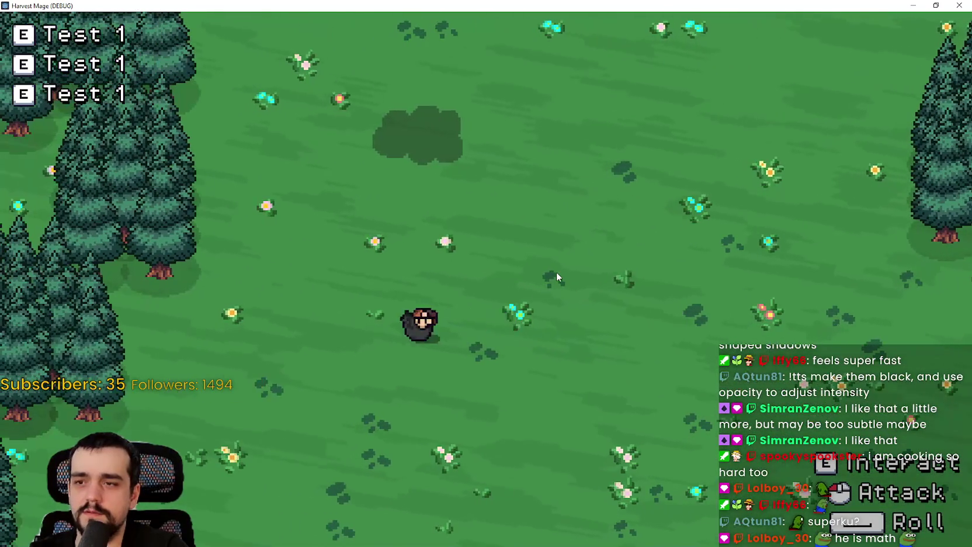
key("w")
key("d")
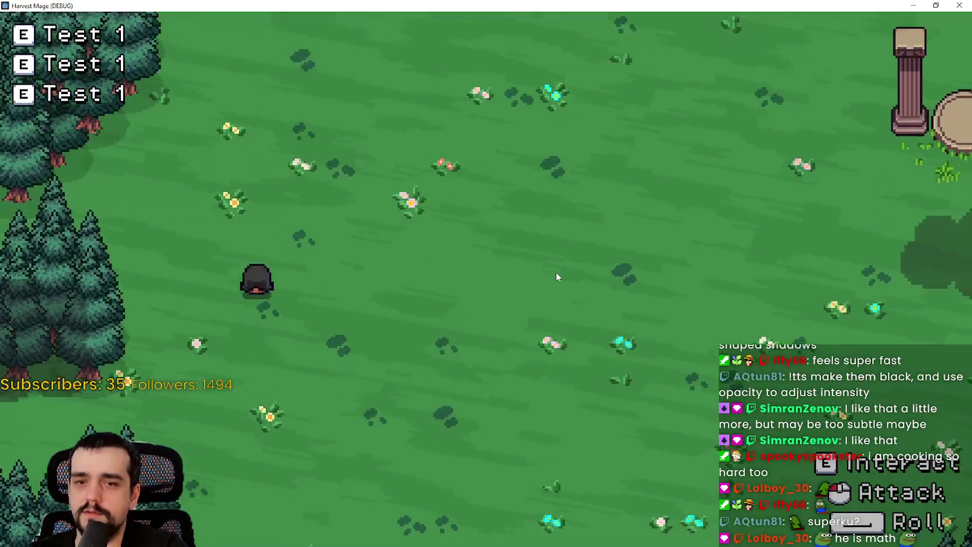
key("w")
key("d")
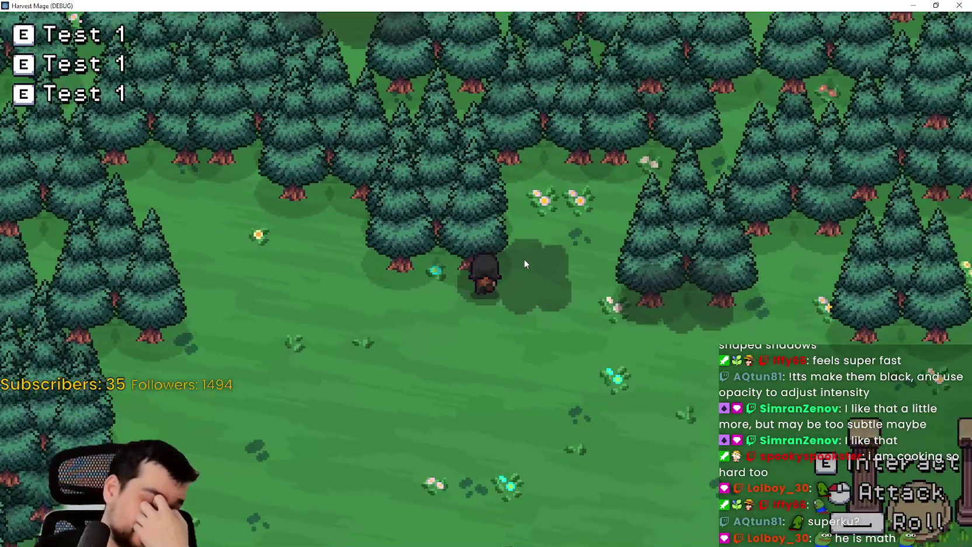
key("w")
key("d")
key("s+d")
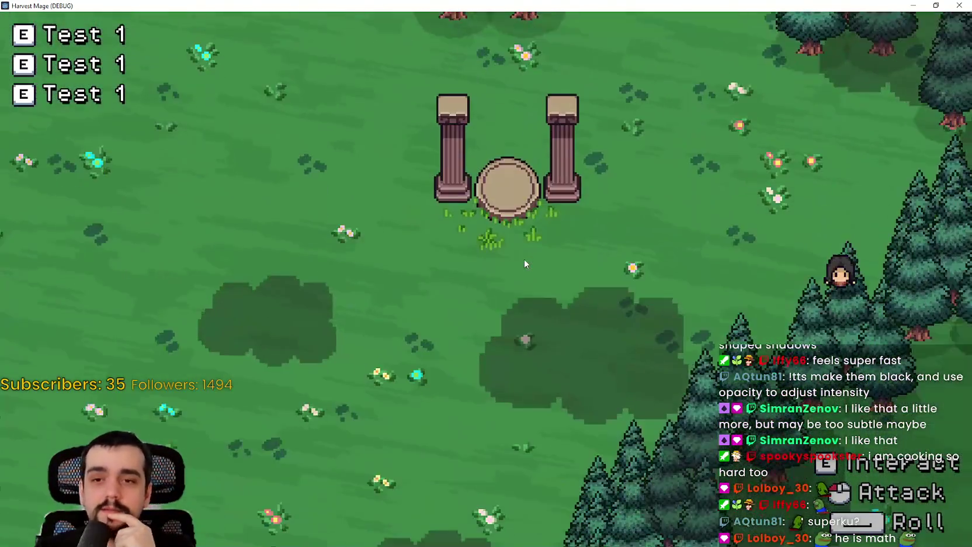
key("s+d")
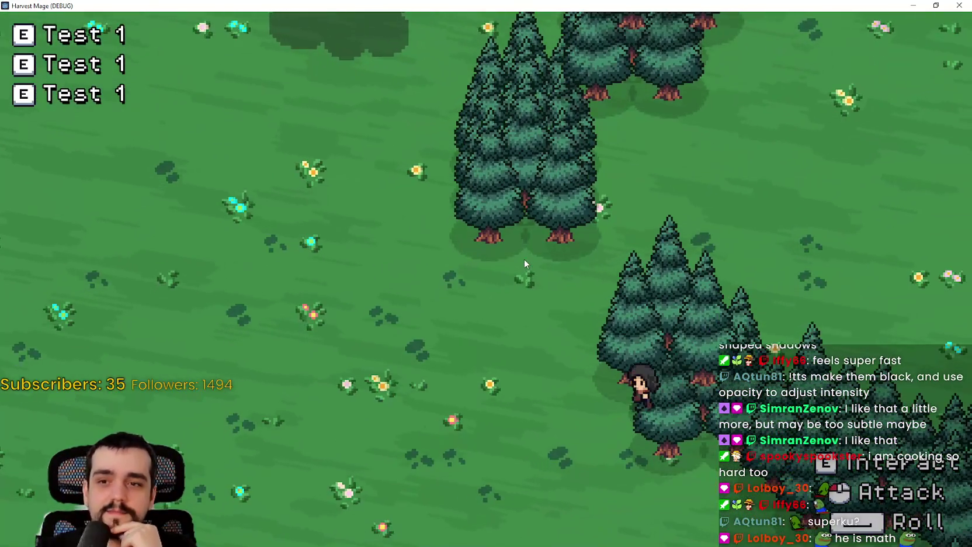
Walk past the pillars and portal ruins into town, then stop the game.
key("a")
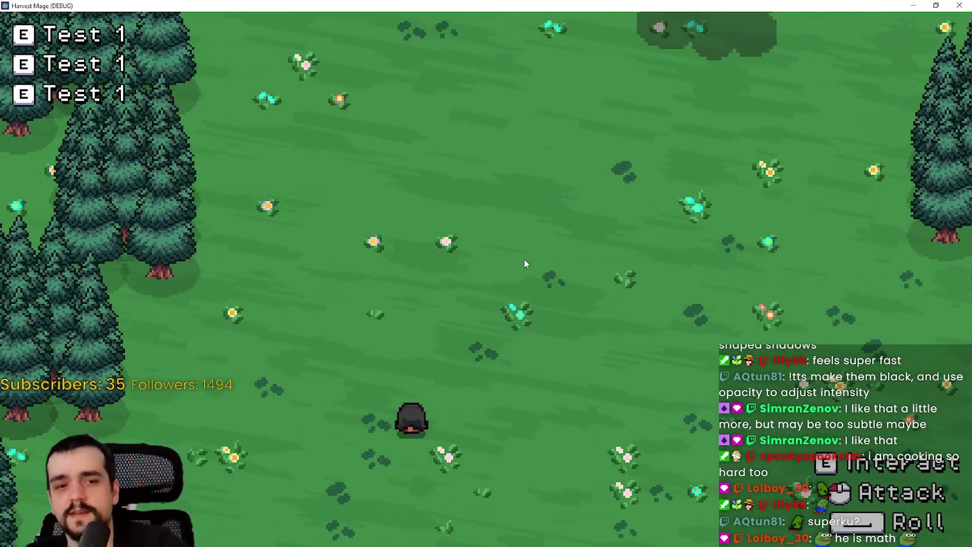
key("w+a")
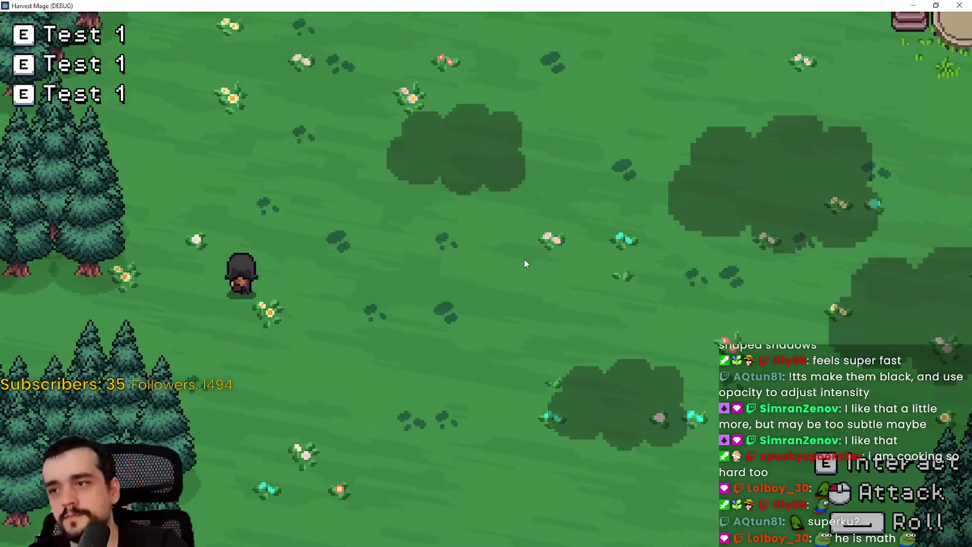
key("w+d")
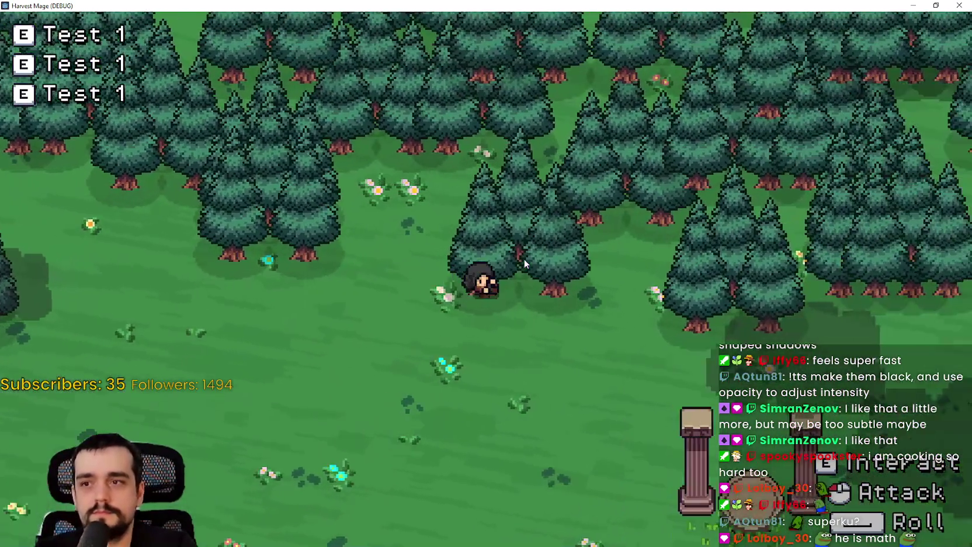
key("s+d")
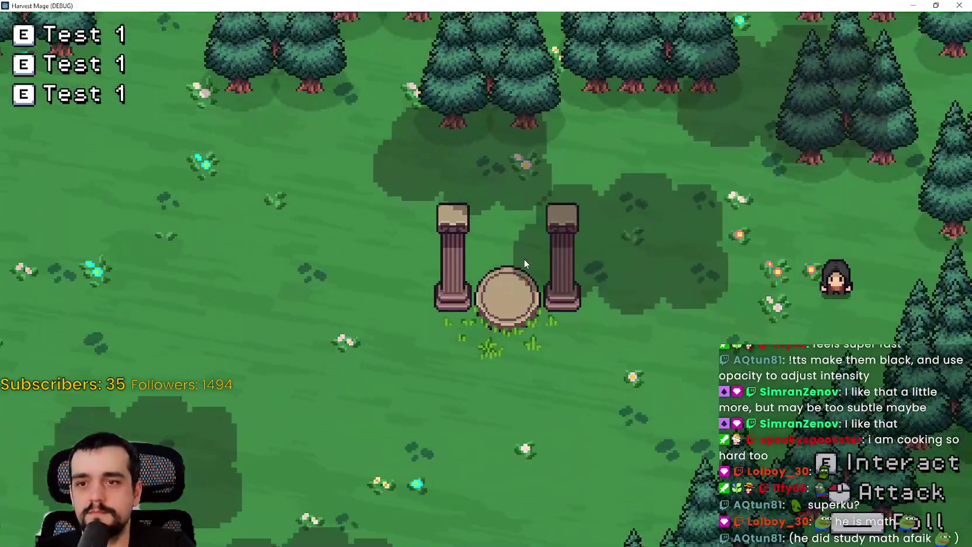
key("s")
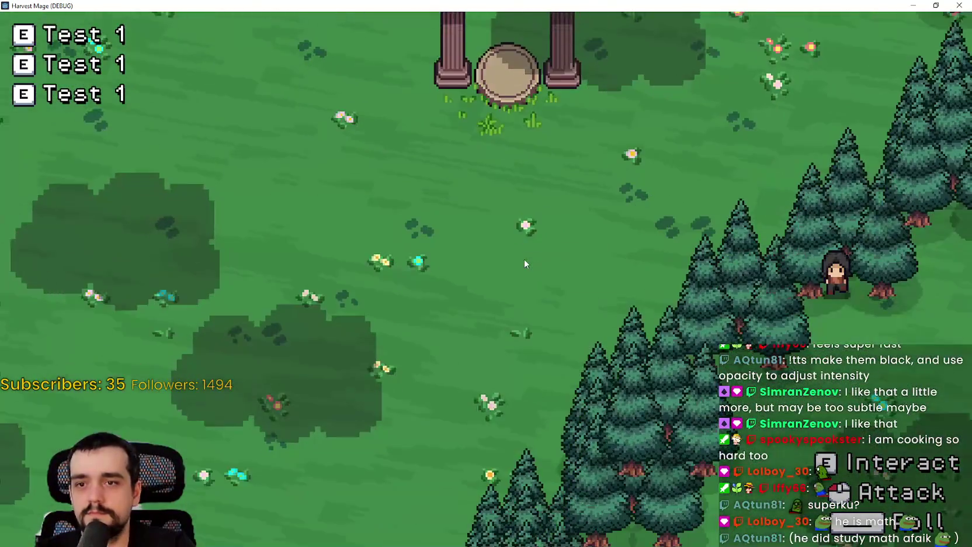
key("s+a")
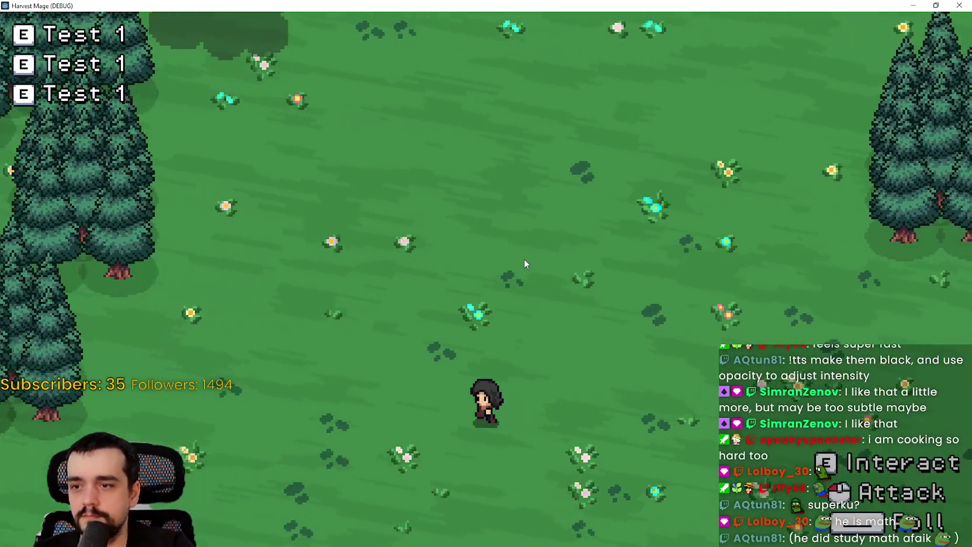
key("w+a")
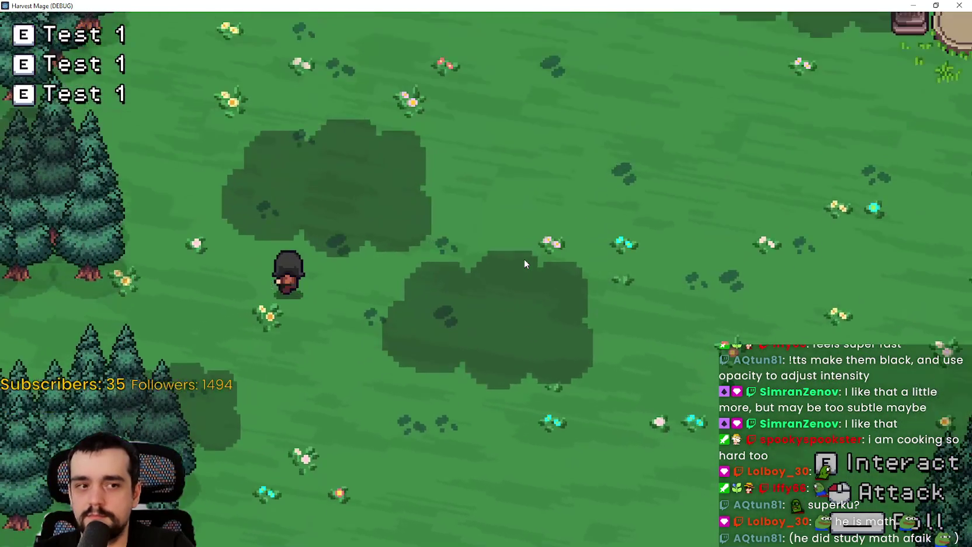
key("w+d")
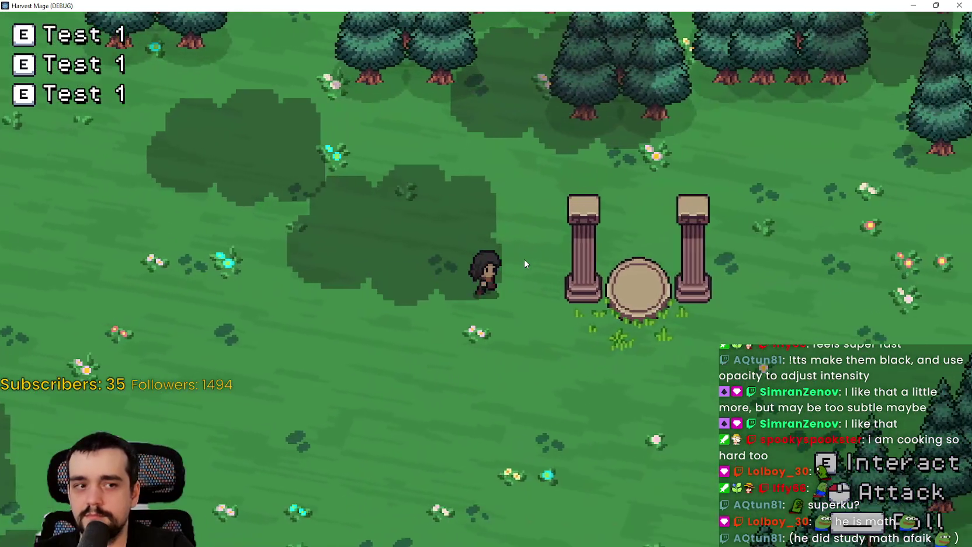
key("d")
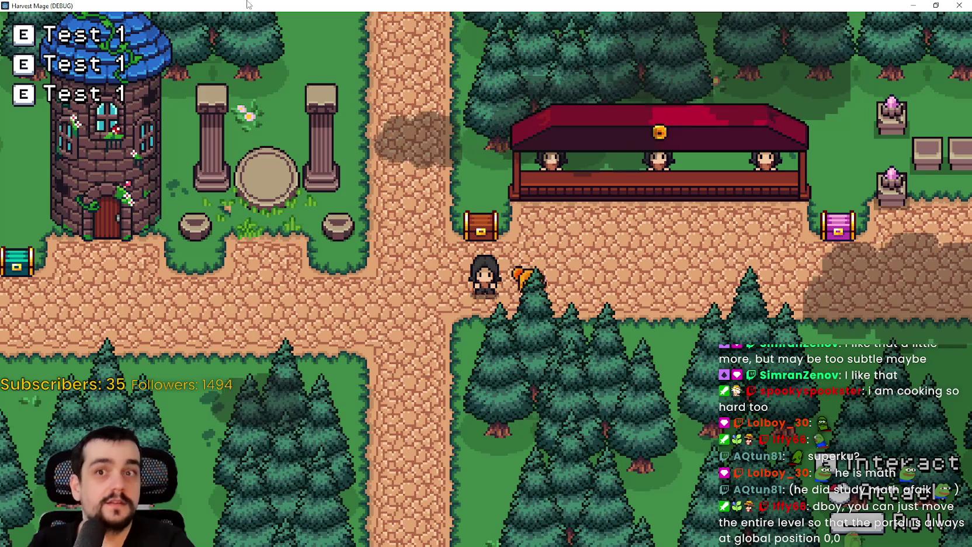
left_click(936, 6)
left_click(798, 84)
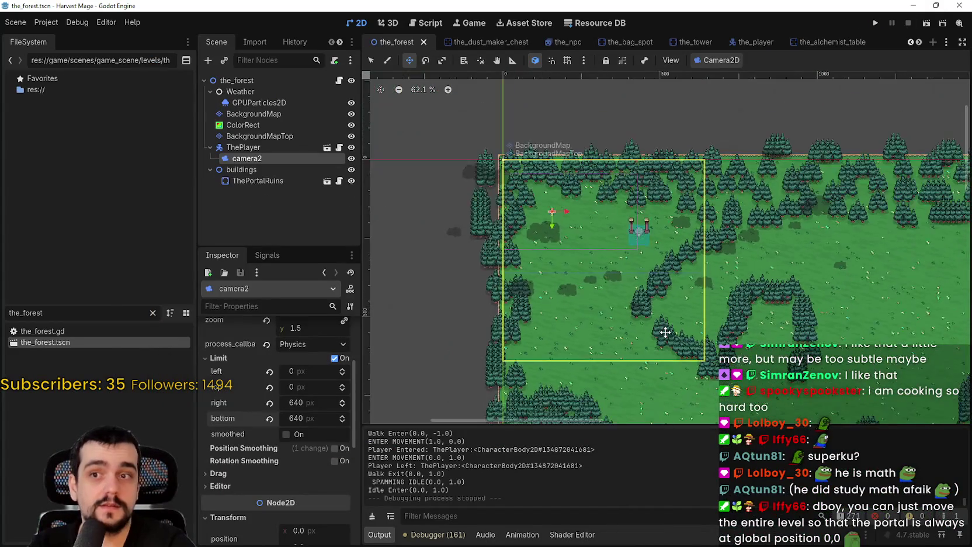
Select BackgroundMap, ColorRect and BackgroundMapTop together and switch to the Move tool.
left_click(258, 115)
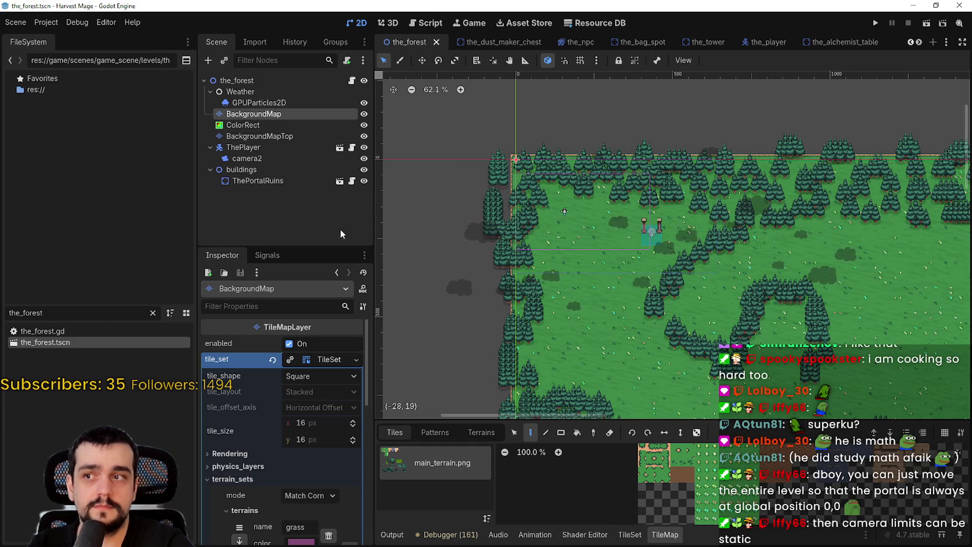
left_click(293, 135, "shift")
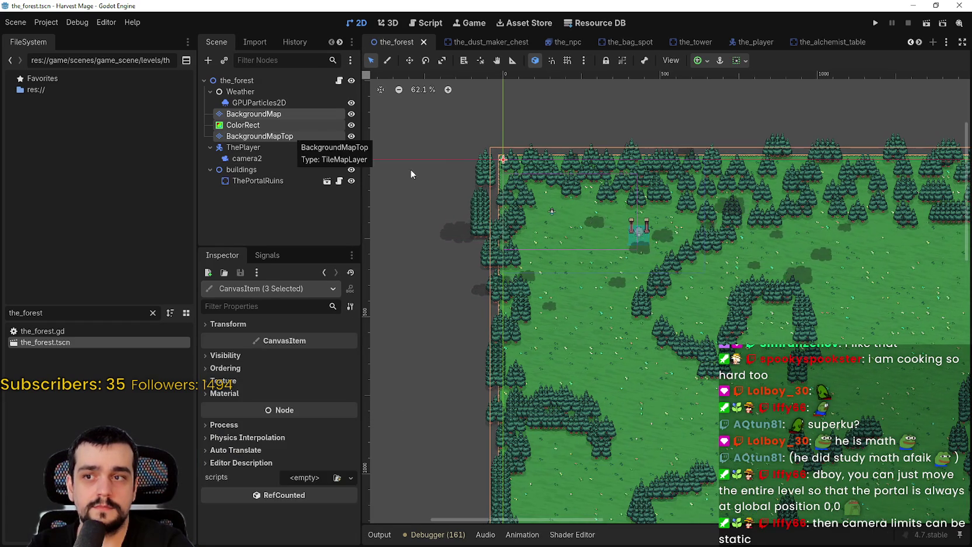
scroll(635, 182, "down", 2)
left_click(408, 61)
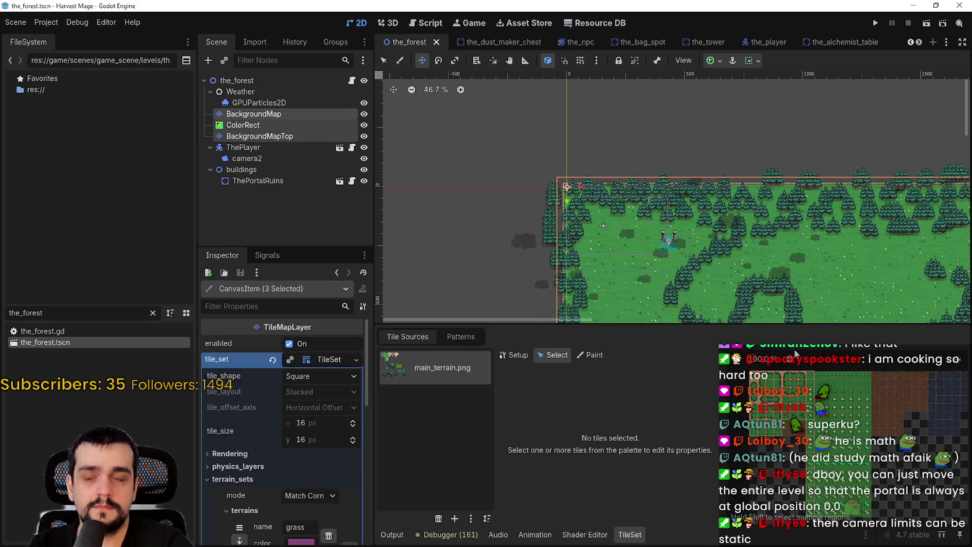
Drag the three map layers around the portal, about 165 px left and 148 px up.
left_click_drag(757, 322, 757, 418)
scroll(547, 226, "down", 1)
scroll(602, 228, "down", 1)
scroll(675, 239, "down", 1)
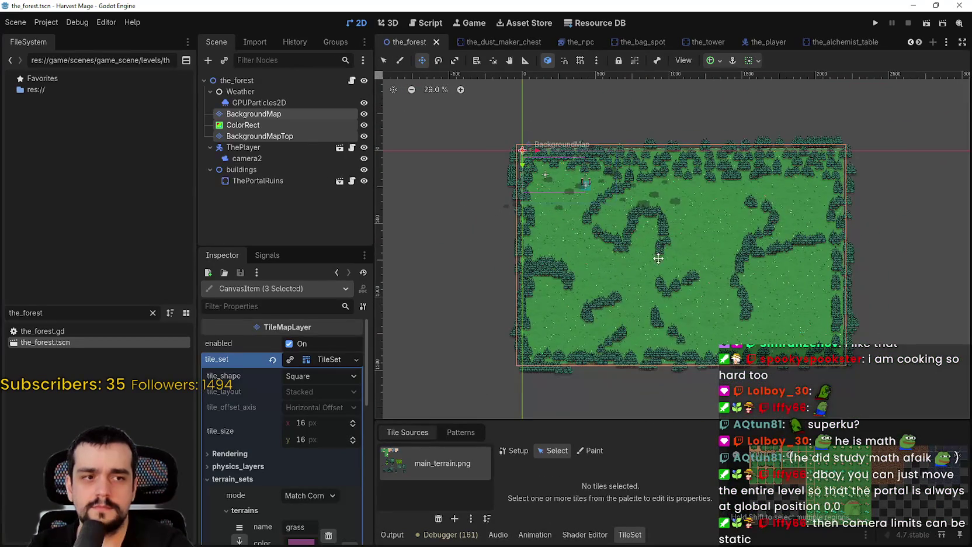
scroll(648, 258, "up", 2)
mouse_move(686, 235)
left_mouse_down()
mouse_move(518, 135)
mouse_move(555, 245)
mouse_move(526, 239)
mouse_move(589, 253)
mouse_move(713, 218)
mouse_move(589, 153)
mouse_move(457, 240)
mouse_move(560, 289)
mouse_move(753, 217)
mouse_move(614, 104)
mouse_move(430, 195)
mouse_move(531, 318)
mouse_move(797, 186)
mouse_move(509, 34)
left_mouse_up()
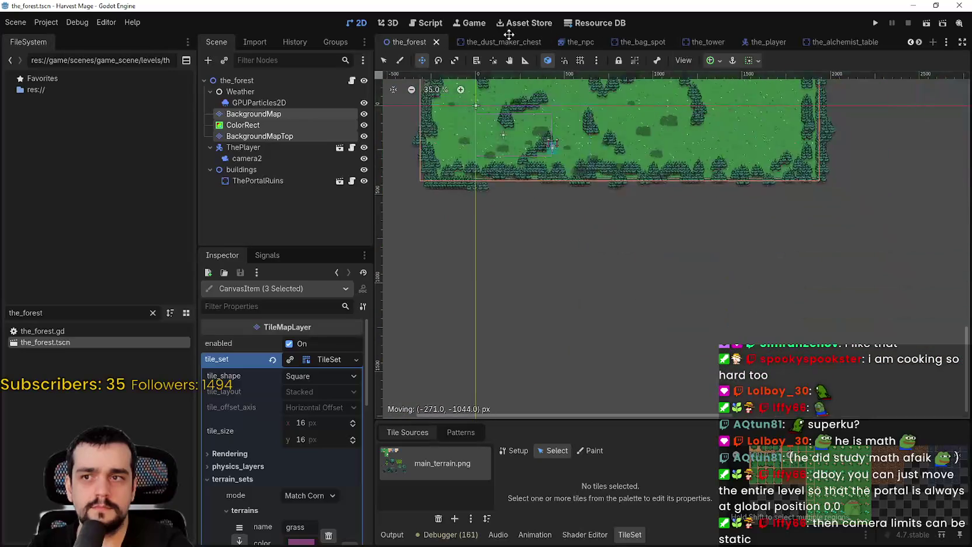
mouse_move(360, 202)
left_mouse_down()
mouse_move(716, 310)
mouse_move(725, 95)
mouse_move(460, 160)
mouse_move(559, 305)
mouse_move(864, 221)
mouse_move(553, 148)
mouse_move(402, 278)
mouse_move(759, 224)
mouse_move(455, 163)
mouse_move(563, 148)
left_mouse_up()
mouse_move(625, 200)
left_mouse_down()
mouse_move(541, 124)
mouse_move(574, 170)
mouse_move(760, 280)
left_mouse_up()
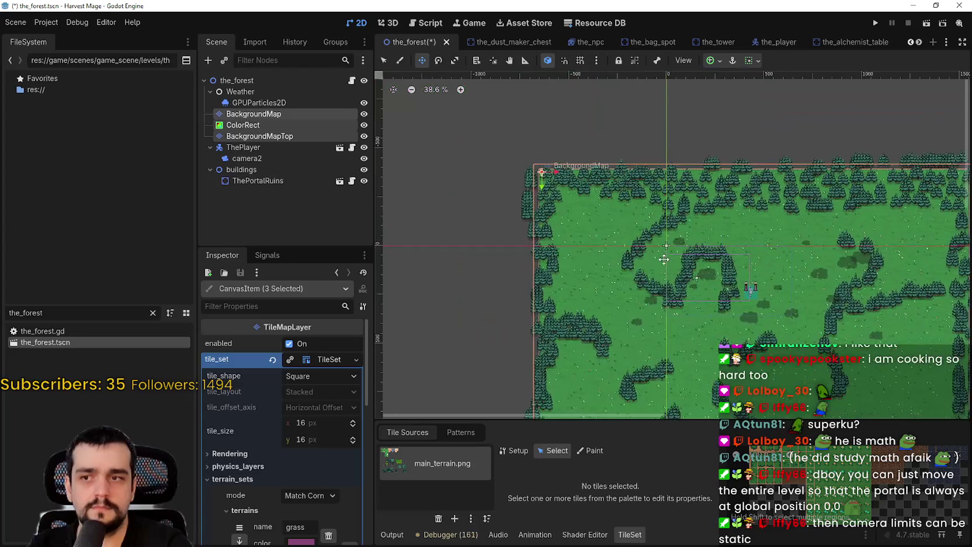
scroll(761, 279, "up", 1)
mouse_move(874, 330)
left_mouse_down()
mouse_move(783, 295)
mouse_move(648, 375)
mouse_move(891, 392)
mouse_move(876, 323)
mouse_move(883, 168)
mouse_move(465, 281)
left_mouse_up()
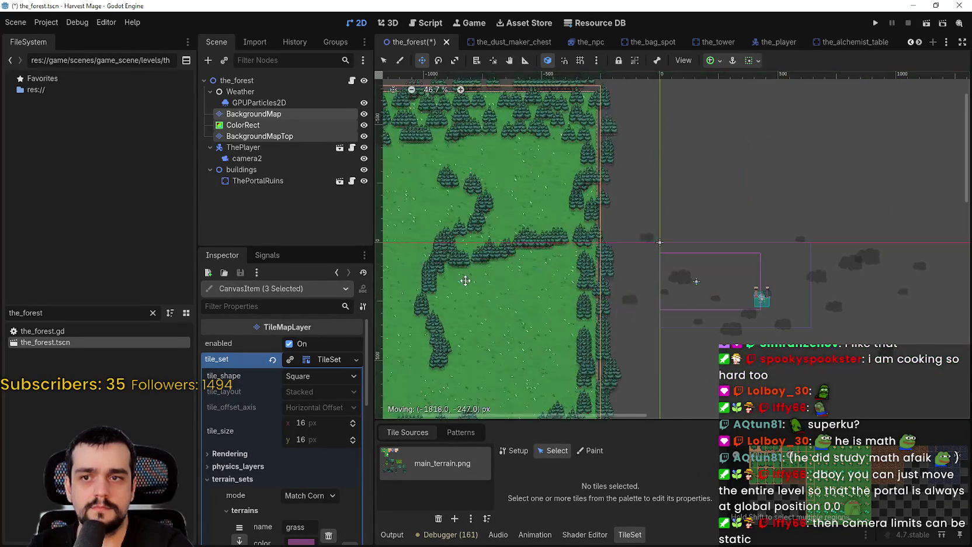
mouse_move(657, 283)
left_mouse_down()
mouse_move(842, 268)
mouse_move(958, 371)
mouse_move(685, 250)
mouse_move(613, 243)
mouse_move(825, 283)
left_mouse_up()
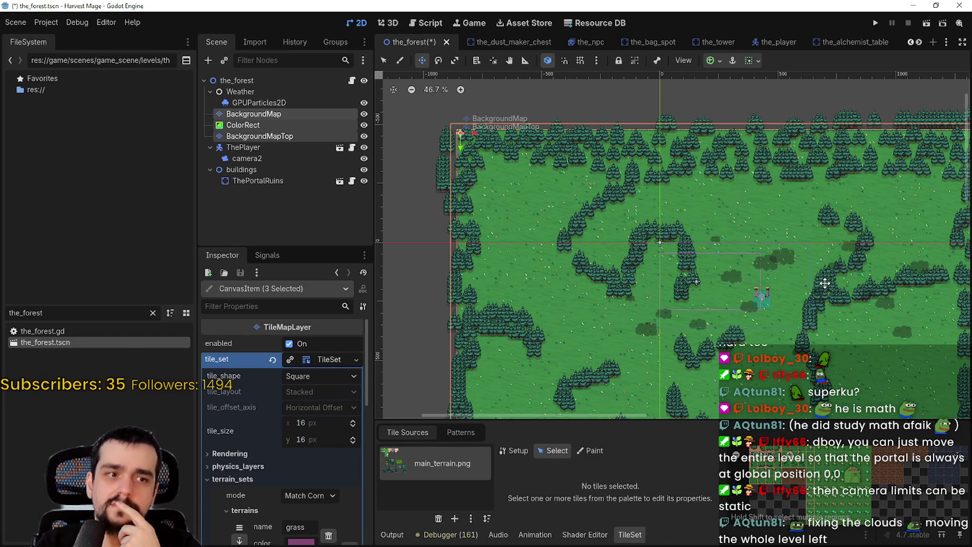
mouse_move(801, 297)
left_mouse_down()
mouse_move(601, 224)
mouse_move(759, 302)
mouse_move(761, 262)
left_mouse_up()
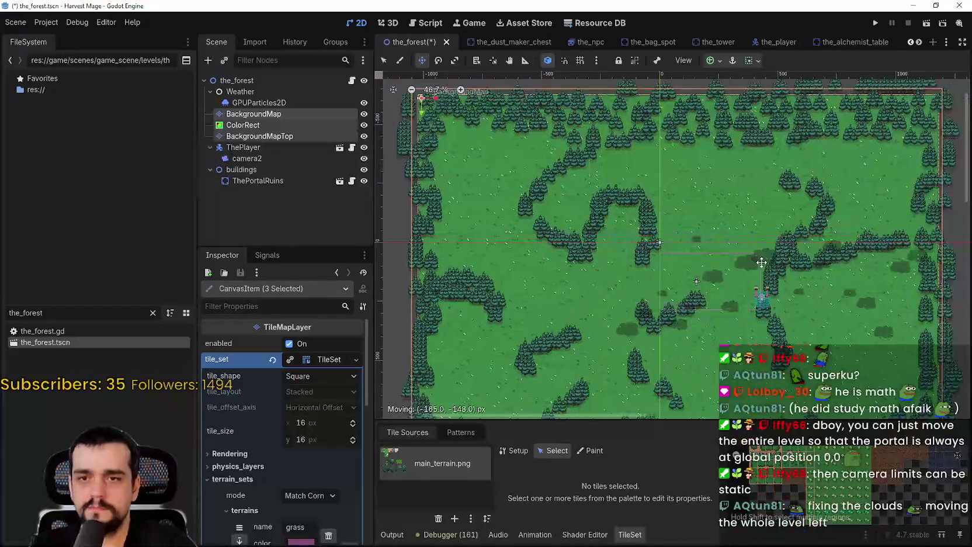
Drag the map layers again, ending about 138 px left and 129 px up.
scroll(762, 260, "down", 6)
mouse_move(656, 252)
left_mouse_down()
mouse_move(763, 159)
mouse_move(759, 94)
mouse_move(748, 234)
mouse_move(696, 341)
mouse_move(777, 357)
mouse_move(759, 365)
mouse_move(615, 241)
mouse_move(759, 269)
mouse_move(783, 263)
mouse_move(777, 304)
mouse_move(598, 344)
mouse_move(506, 308)
mouse_move(495, 217)
mouse_move(480, 195)
mouse_move(588, 213)
mouse_move(698, 318)
mouse_move(714, 309)
mouse_move(773, 218)
mouse_move(728, 310)
mouse_move(799, 324)
mouse_move(805, 335)
mouse_move(701, 345)
mouse_move(623, 337)
mouse_move(605, 224)
mouse_move(623, 218)
mouse_move(705, 205)
mouse_move(786, 246)
mouse_move(714, 291)
mouse_move(619, 235)
mouse_move(768, 209)
mouse_move(794, 298)
mouse_move(794, 288)
mouse_move(663, 344)
mouse_move(544, 234)
mouse_move(614, 92)
mouse_move(657, 278)
mouse_move(694, 349)
mouse_move(782, 317)
mouse_move(705, 254)
mouse_move(623, 343)
mouse_move(521, 266)
mouse_move(514, 251)
mouse_move(654, 245)
mouse_move(822, 304)
mouse_move(715, 342)
mouse_move(711, 370)
mouse_move(579, 246)
left_mouse_up()
mouse_move(567, 169)
left_mouse_down()
mouse_move(586, 152)
mouse_move(599, 213)
mouse_move(591, 349)
mouse_move(771, 337)
mouse_move(652, 260)
mouse_move(678, 263)
mouse_move(546, 260)
mouse_move(581, 262)
mouse_move(769, 343)
mouse_move(575, 289)
mouse_move(585, 222)
mouse_move(835, 286)
mouse_move(499, 297)
mouse_move(538, 312)
mouse_move(674, 224)
mouse_move(748, 257)
mouse_move(697, 311)
mouse_move(678, 311)
mouse_move(742, 337)
mouse_move(584, 202)
mouse_move(634, 311)
mouse_move(641, 291)
left_mouse_up()
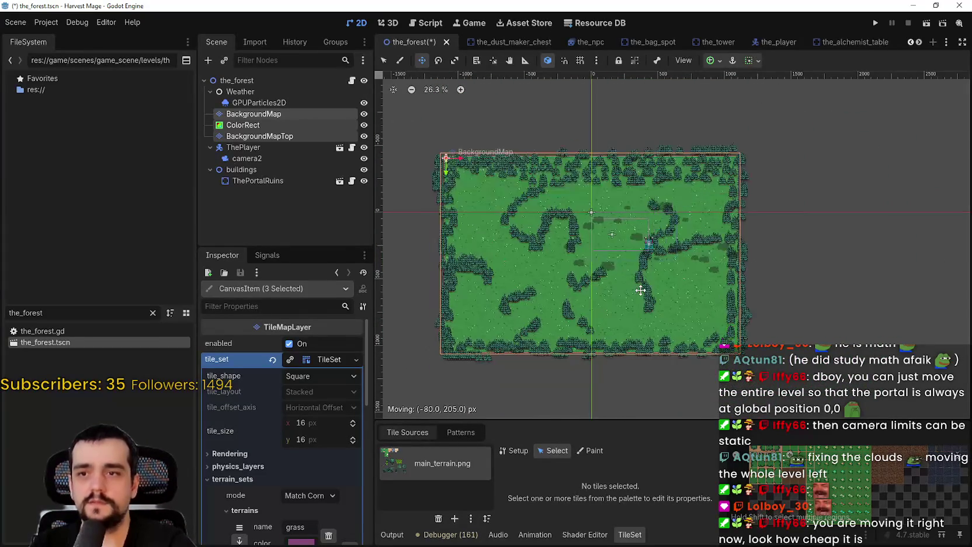
scroll(633, 249, "up", 3)
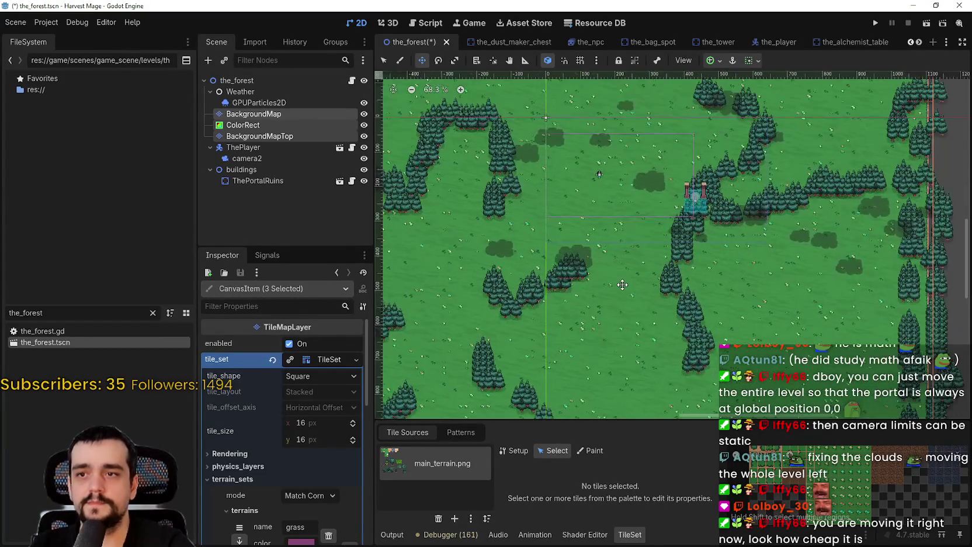
scroll(622, 277, "down", 2)
mouse_move(615, 296)
left_mouse_down()
mouse_move(685, 285)
mouse_move(614, 163)
mouse_move(748, 264)
mouse_move(733, 226)
left_mouse_up()
scroll(733, 225, "up", 3)
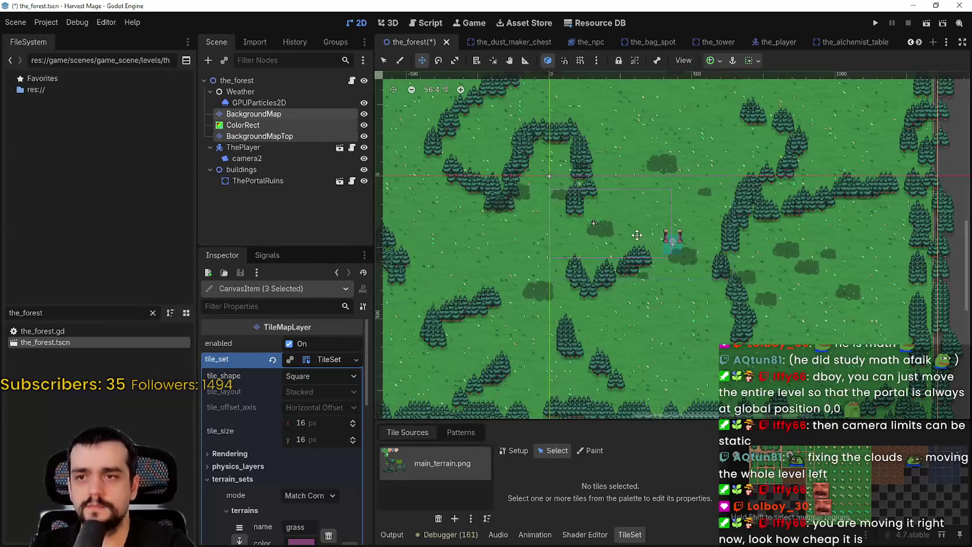
scroll(637, 235, "down", 3)
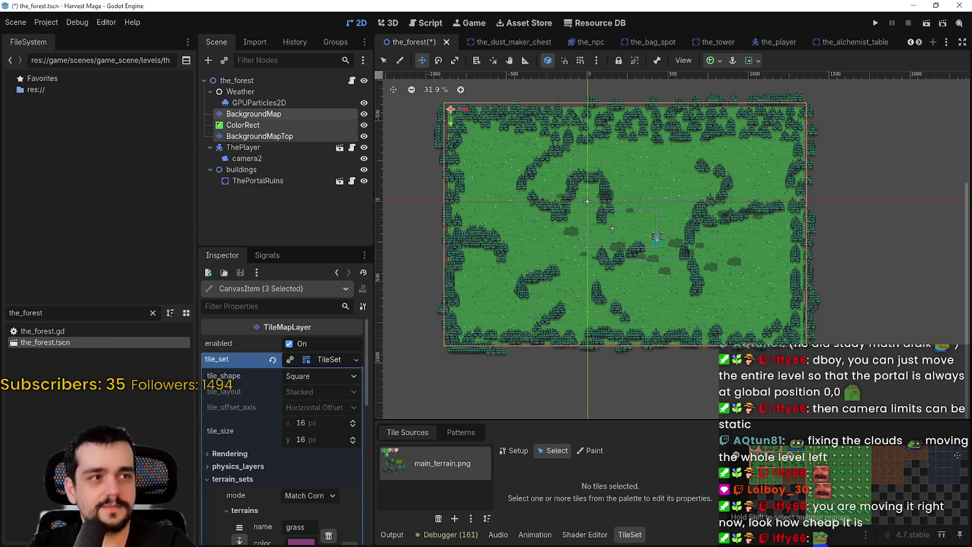
Undo the map moves, returning the layers to their original position at the origin.
scroll(605, 283, "down", 1)
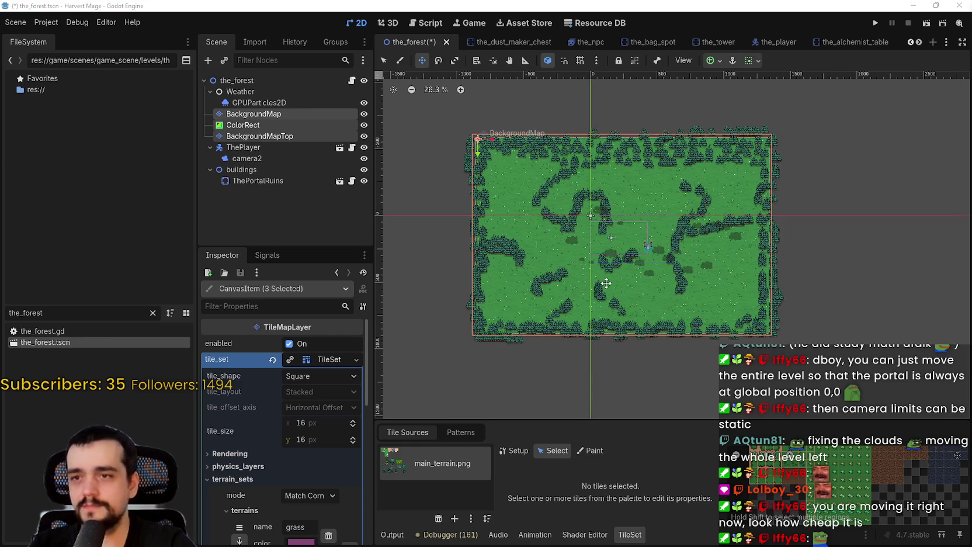
scroll(662, 246, "up", 3)
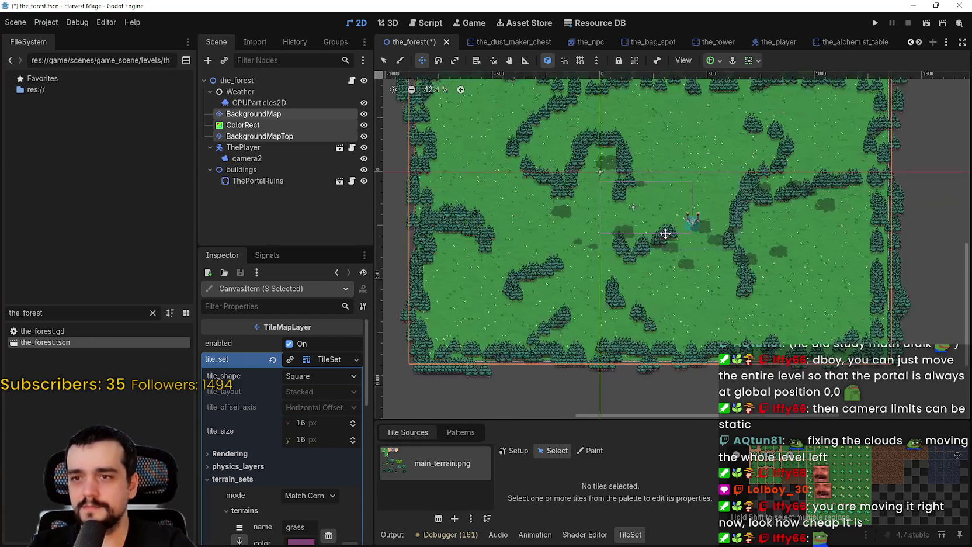
scroll(739, 266, "up", 2)
mouse_move(739, 267)
left_mouse_down()
mouse_move(860, 166)
mouse_move(701, 167)
left_mouse_up()
key("ctrl+z")
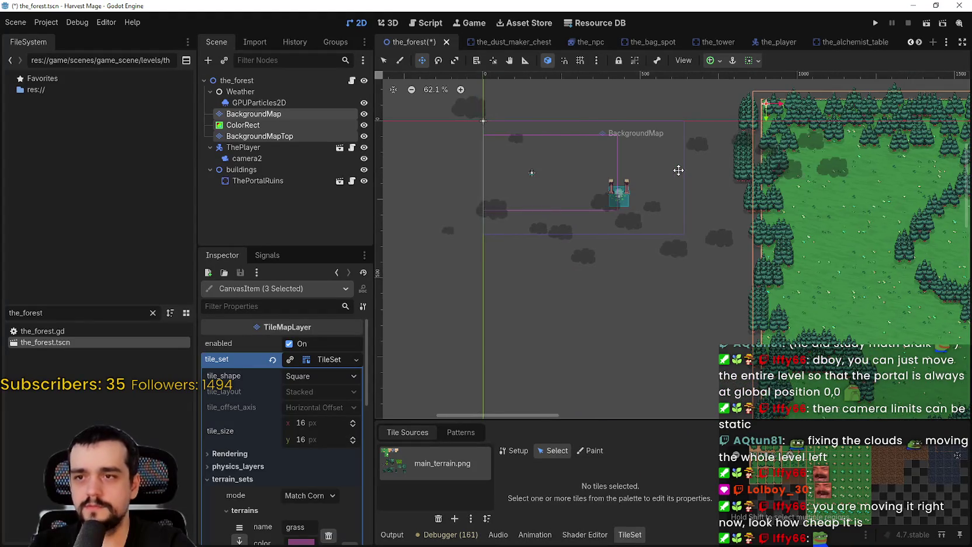
key("ctrl+z")
scroll(682, 167, "down", 3)
key("ctrl+z")
key("ctrl+z")
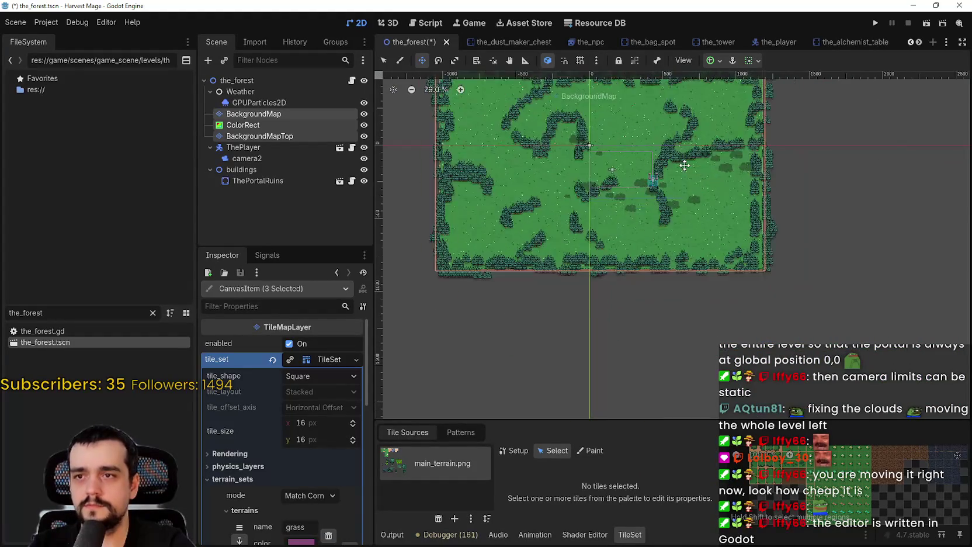
scroll(683, 165, "down", 1)
left_click(685, 165)
Return to Select mode, pan the forest map view and clear the node selection.
scroll(555, 132, "up", 5)
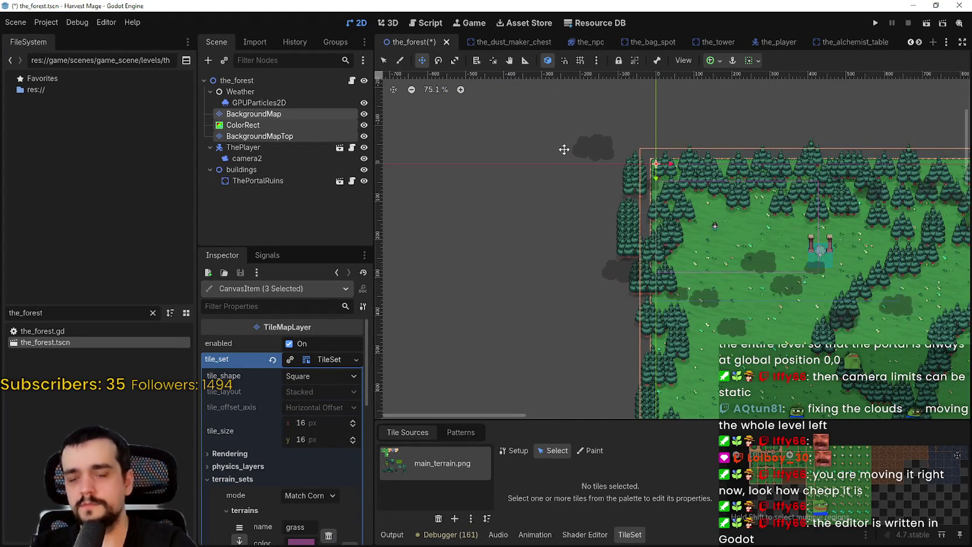
scroll(563, 151, "down", 2)
scroll(558, 167, "down", 2)
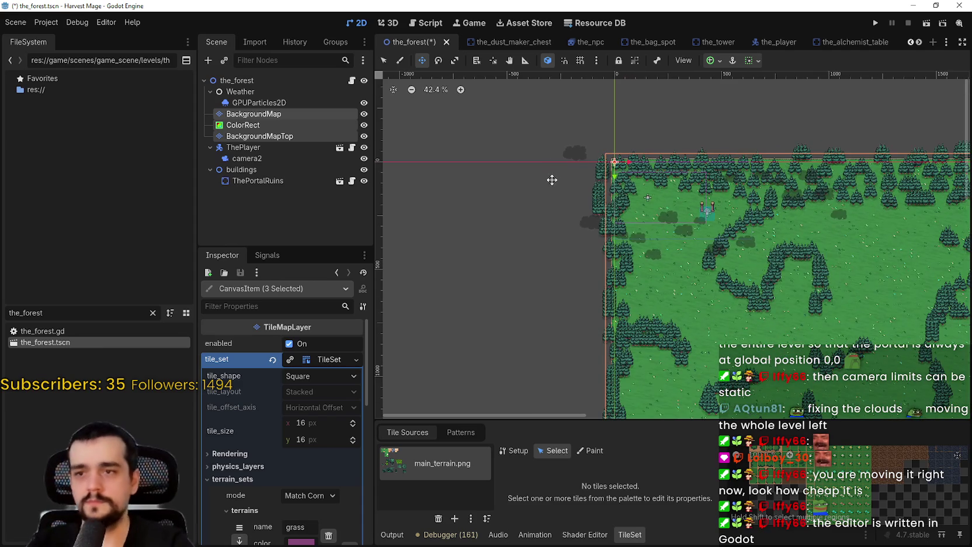
left_click(388, 62)
scroll(551, 208, "up", 1)
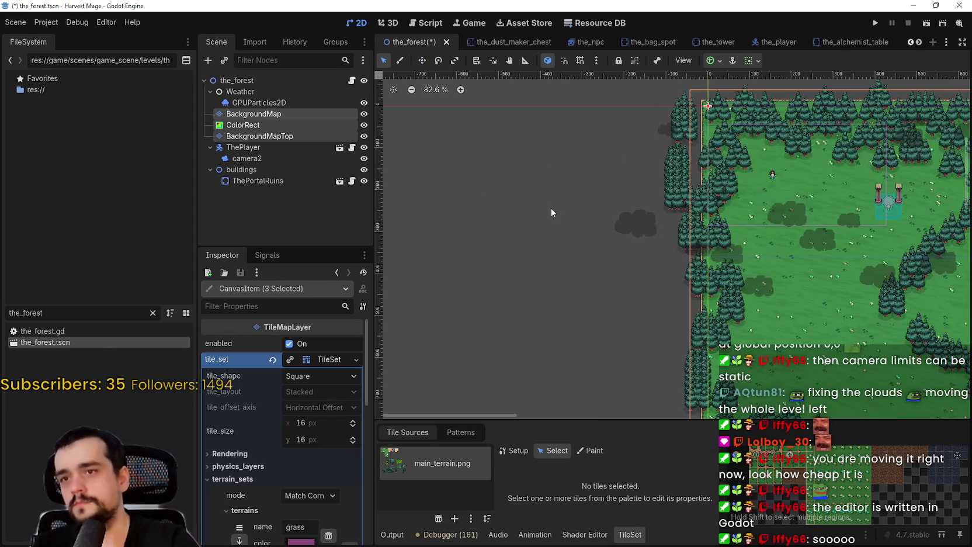
scroll(555, 211, "up", 1)
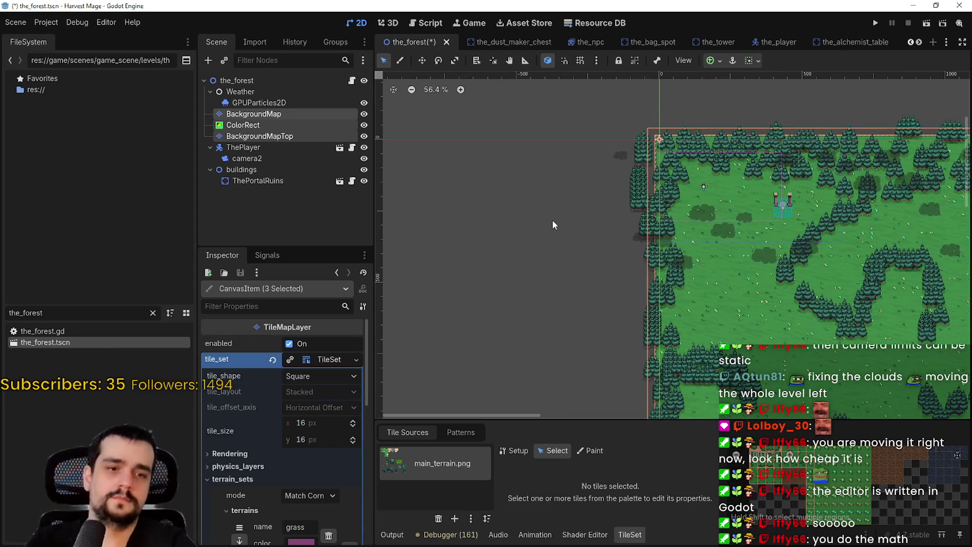
left_click_drag(554, 203, 556, 241)
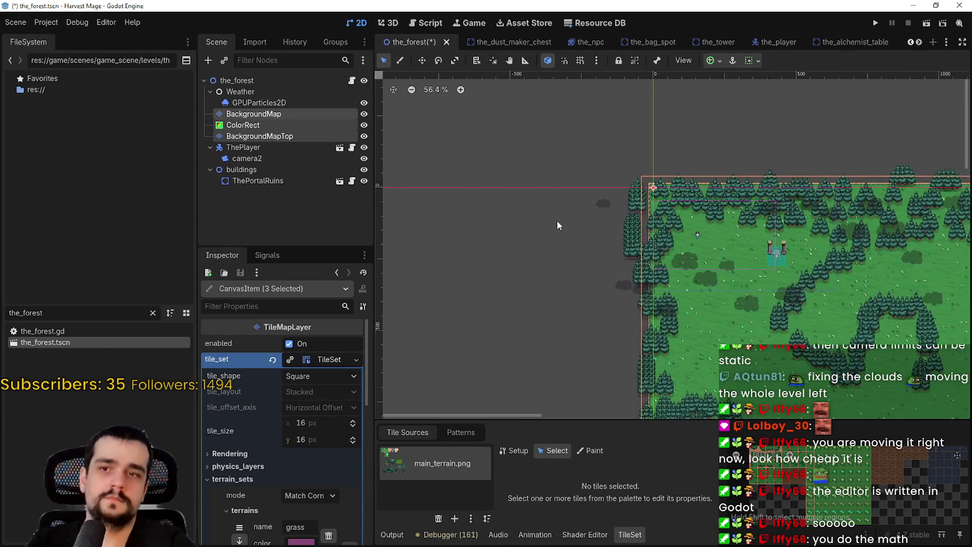
left_click(558, 202)
scroll(406, 165, "up", 1)
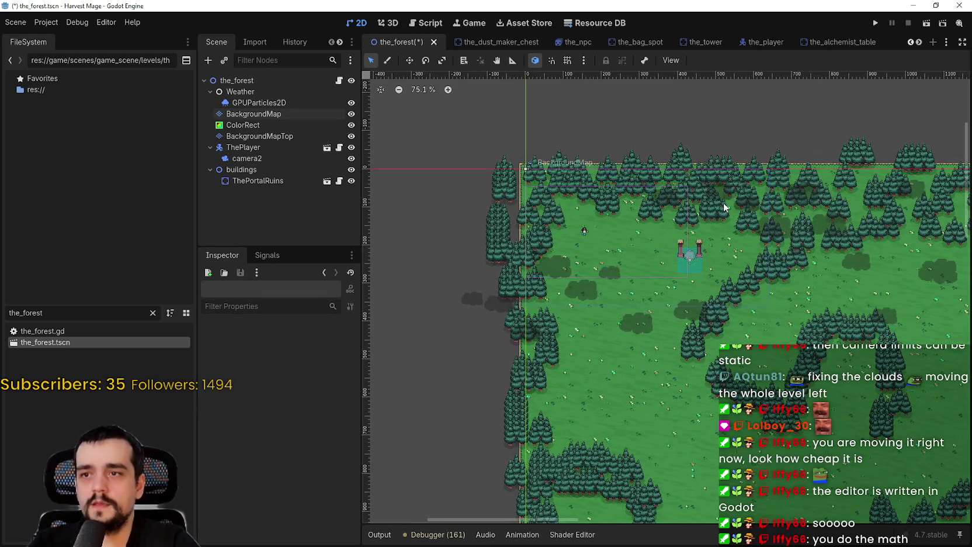
Reset ThePortalRuins position to 0, 0 and save the forest scene.
scroll(612, 214, "down", 4)
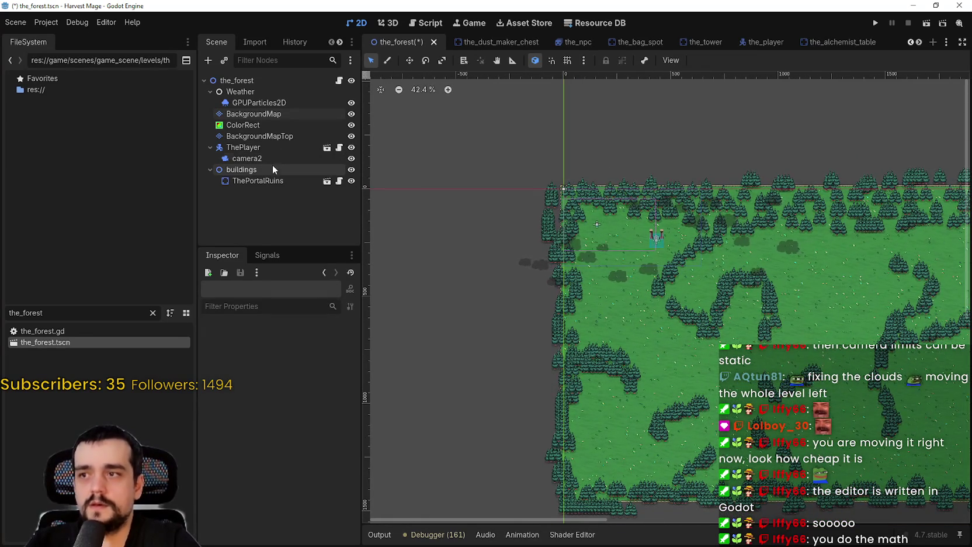
left_click(264, 146)
left_click(252, 181)
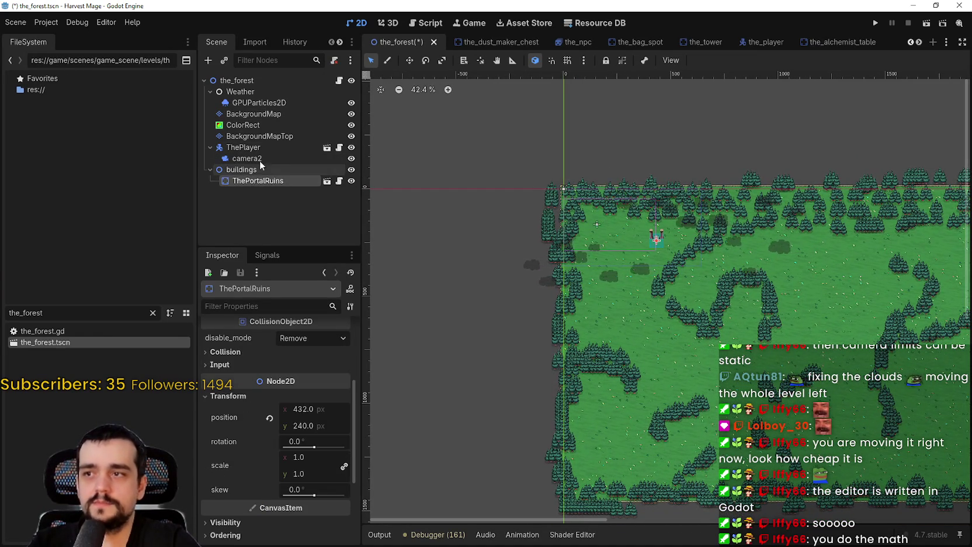
scroll(652, 231, "up", 3)
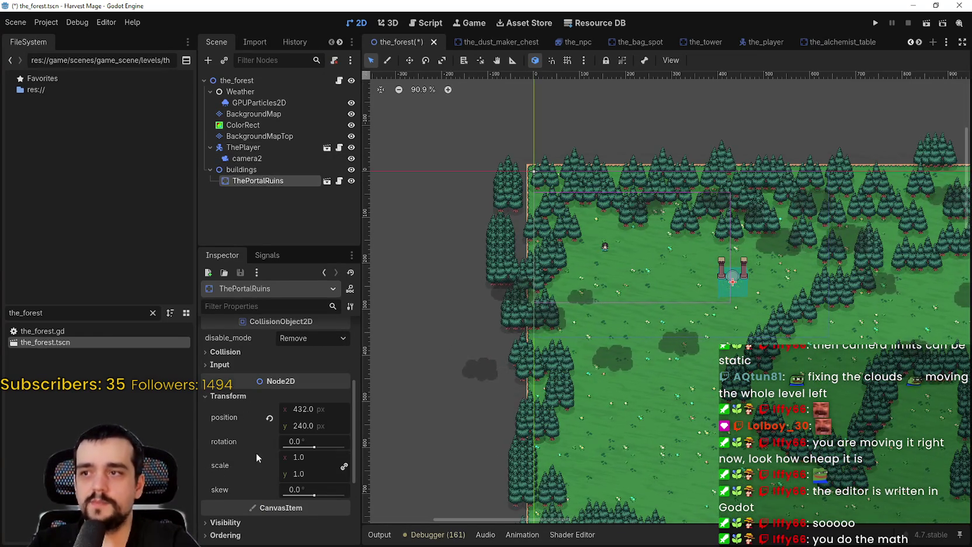
scroll(273, 460, "down", 2)
left_click(270, 333)
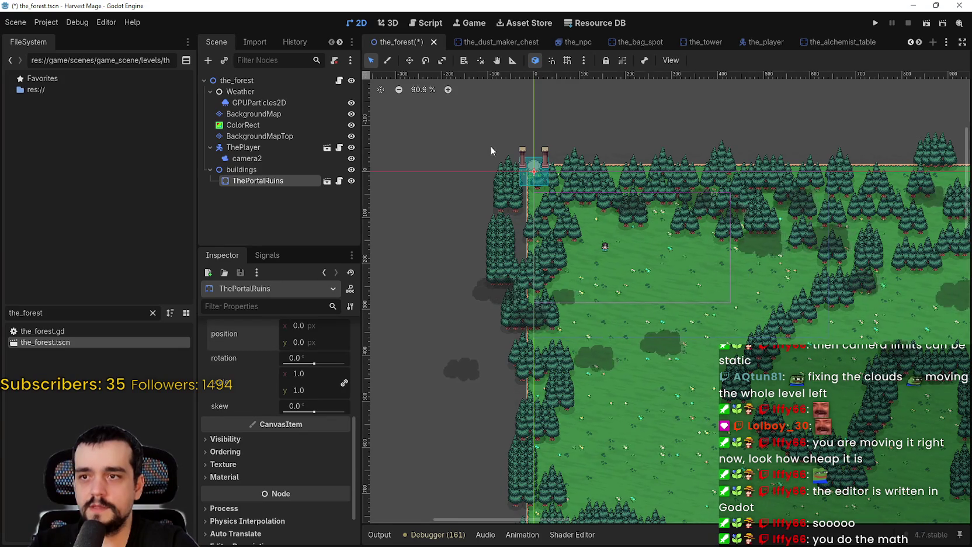
scroll(522, 149, "up", 3)
key("ctrl+s")
Inspect the buildings group node, then select ThePlayer.
scroll(614, 313, "down", 1)
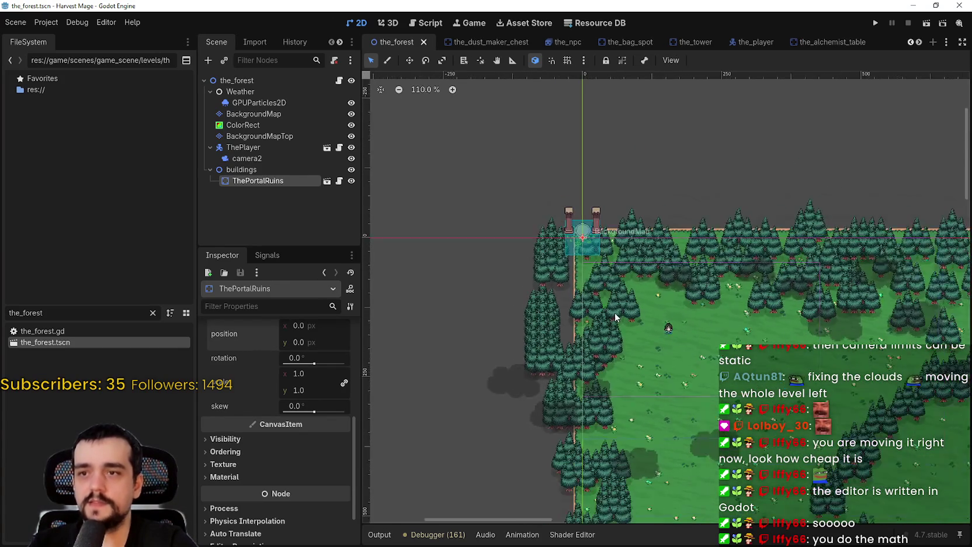
scroll(615, 298, "down", 4)
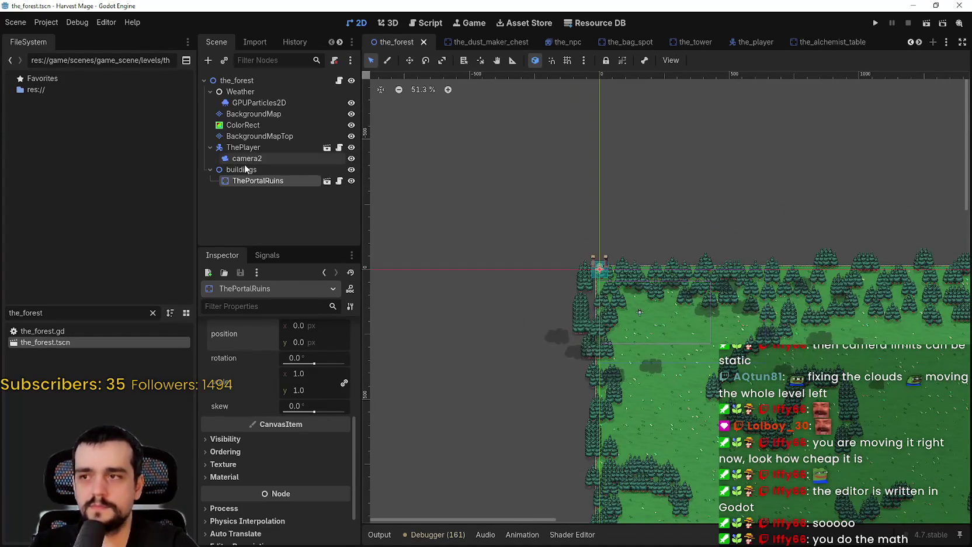
left_click(246, 168)
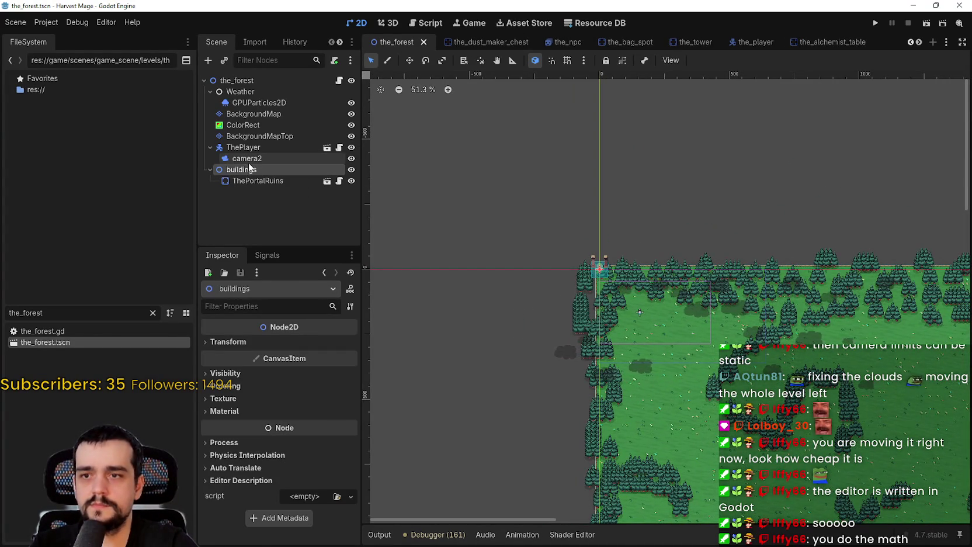
scroll(537, 251, "up", 2)
scroll(655, 278, "up", 2)
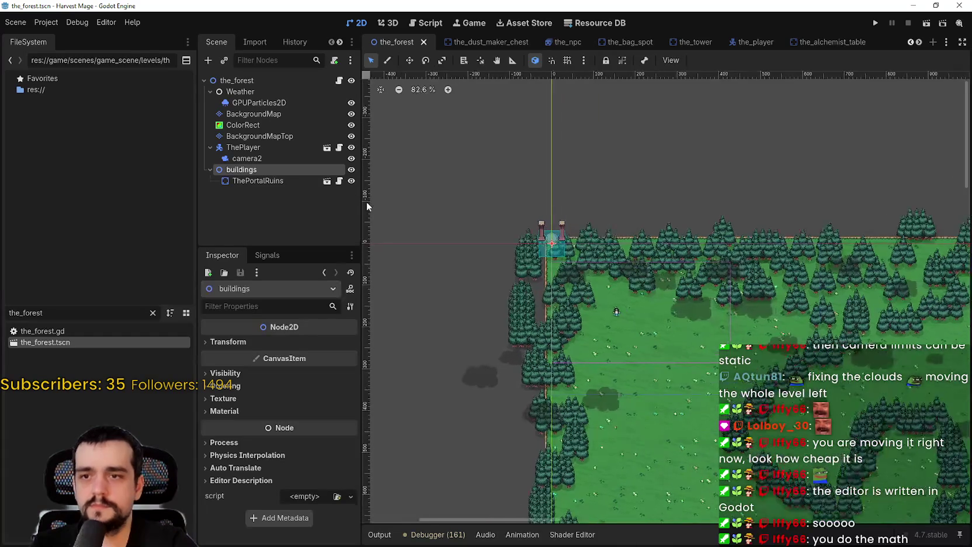
left_click(256, 147)
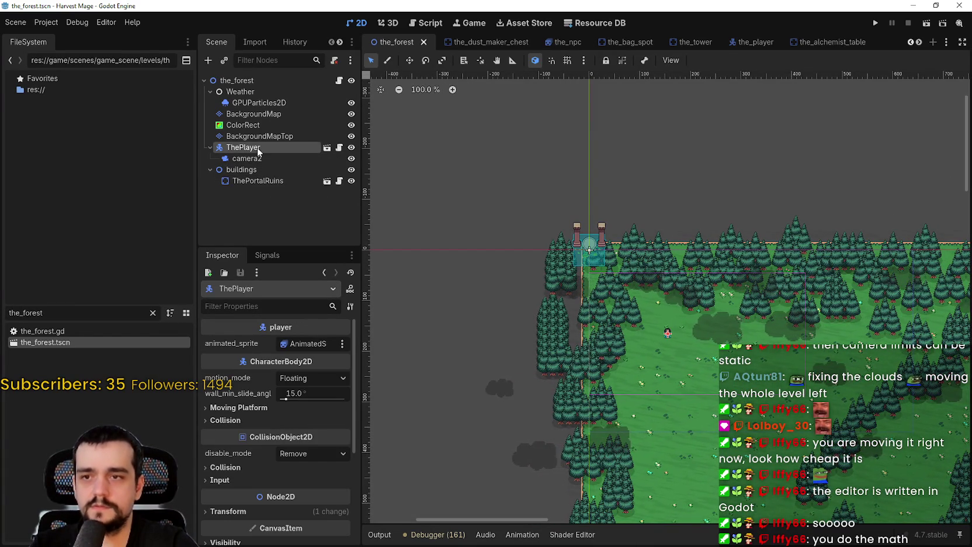
Reset ThePlayer's Transform position to 0, 0 in the Inspector.
scroll(290, 462, "down", 2)
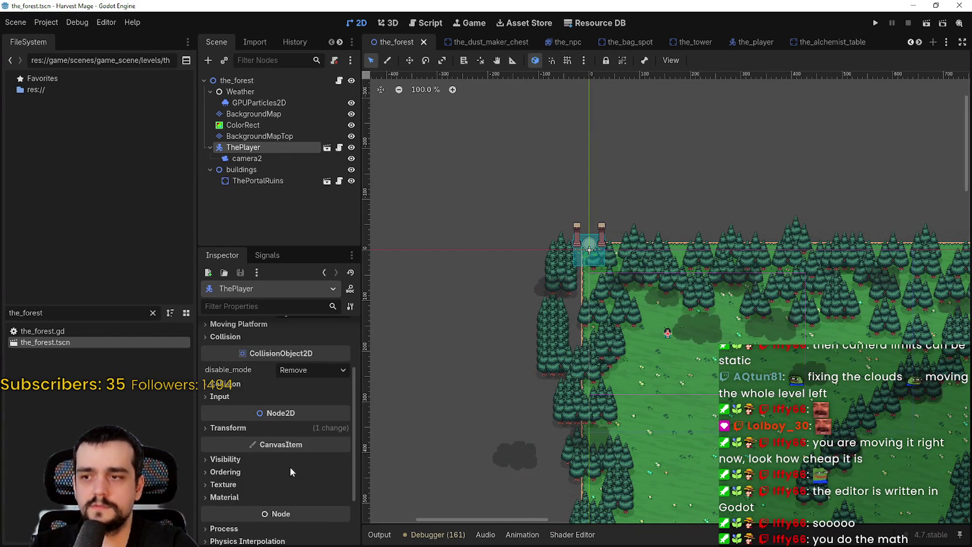
left_click(272, 429)
left_click(272, 453)
scroll(642, 317, "up", 6)
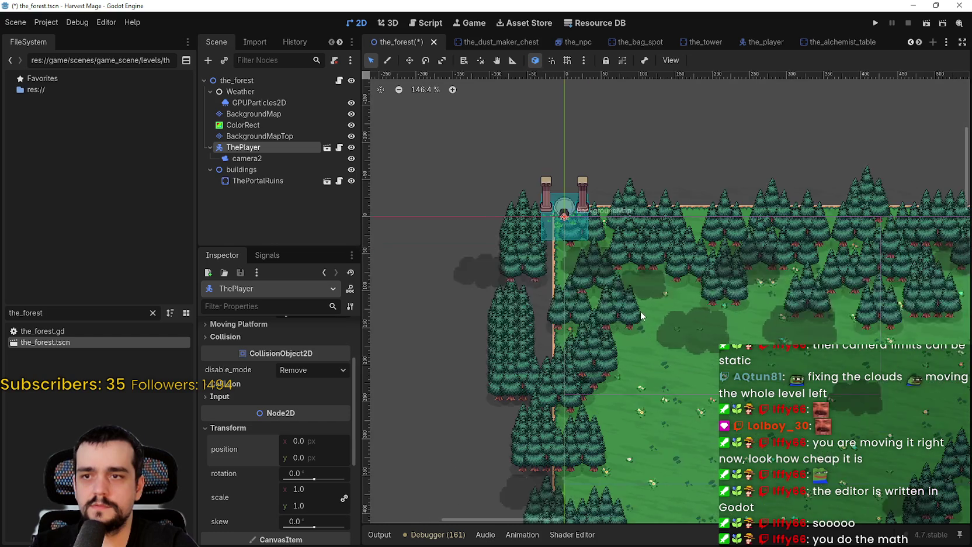
left_click(262, 139)
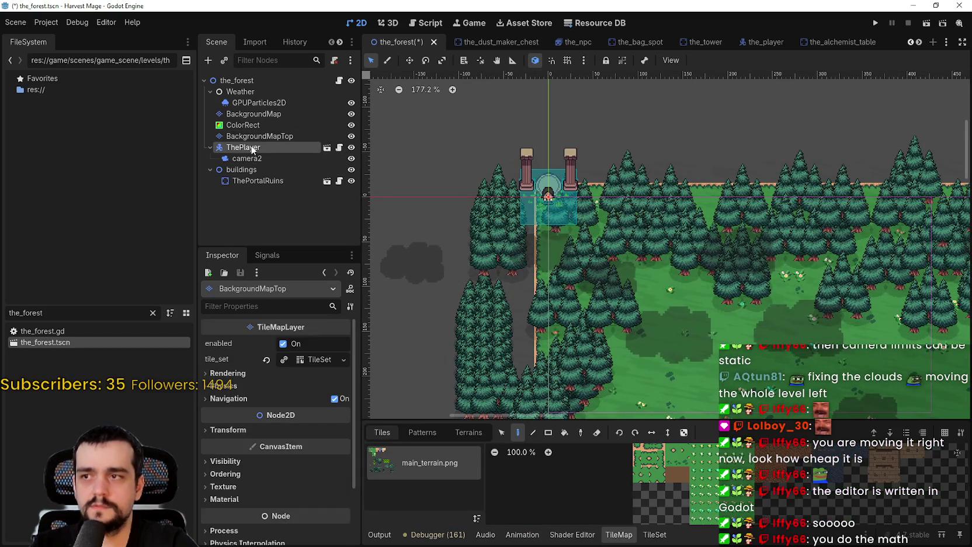
left_click(253, 147)
Select camera2 and view its limits (right 640, bottom 960) beside the map's top-left corner.
scroll(590, 248, "down", 3)
left_click(251, 158)
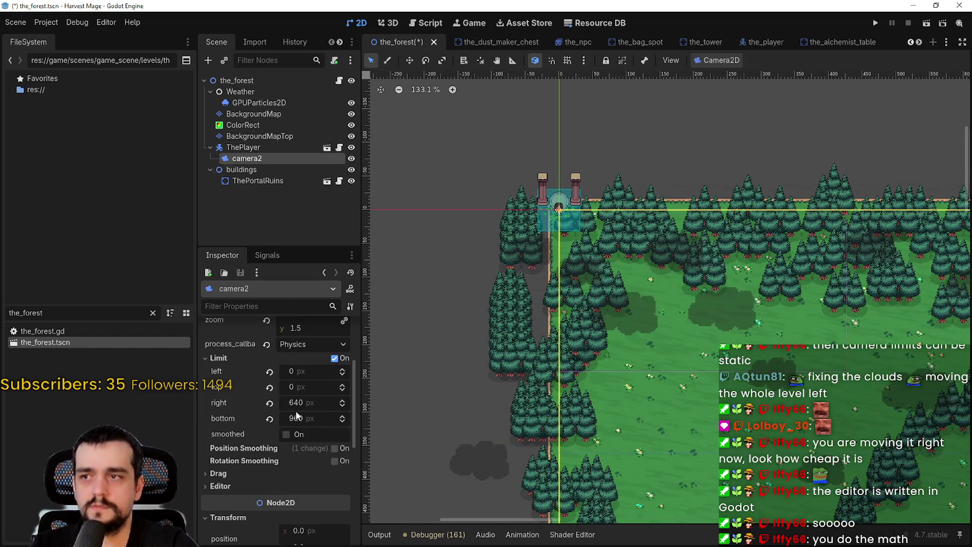
scroll(268, 446, "down", 5)
scroll(275, 419, "up", 3)
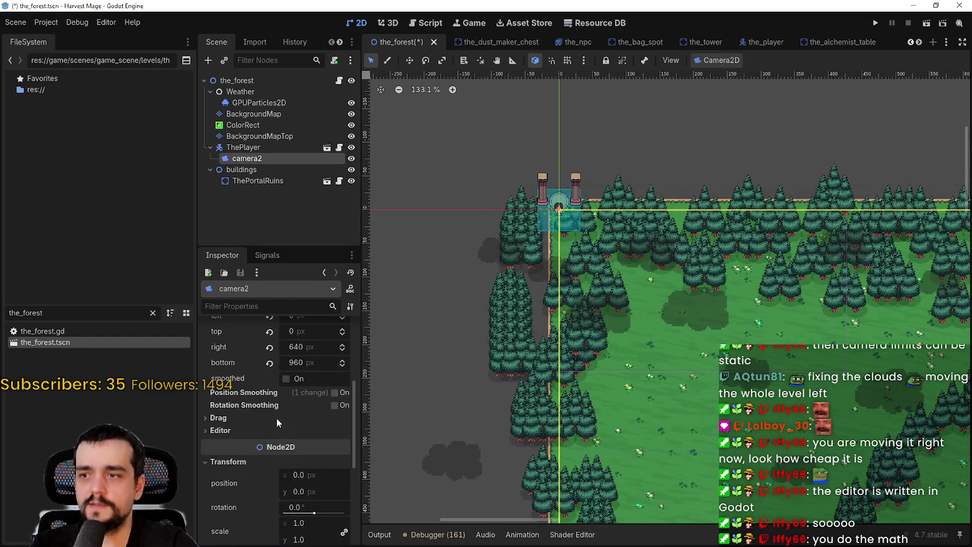
scroll(759, 350, "down", 7)
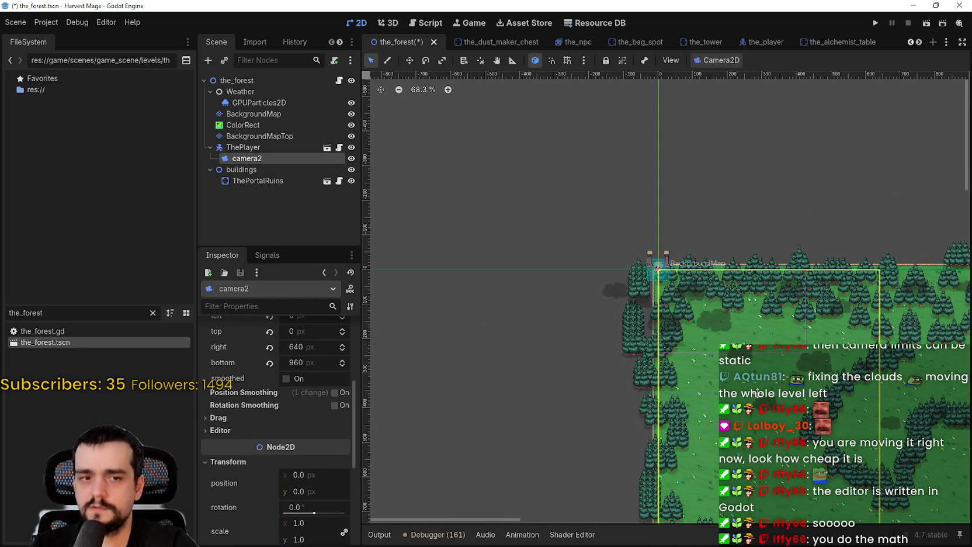
left_click_drag(757, 388, 637, 288)
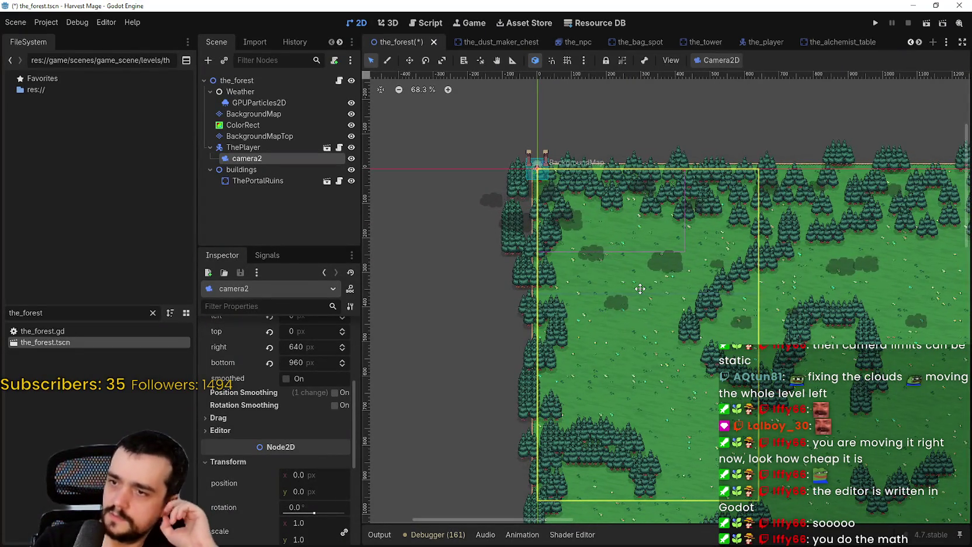
scroll(309, 446, "up", 3)
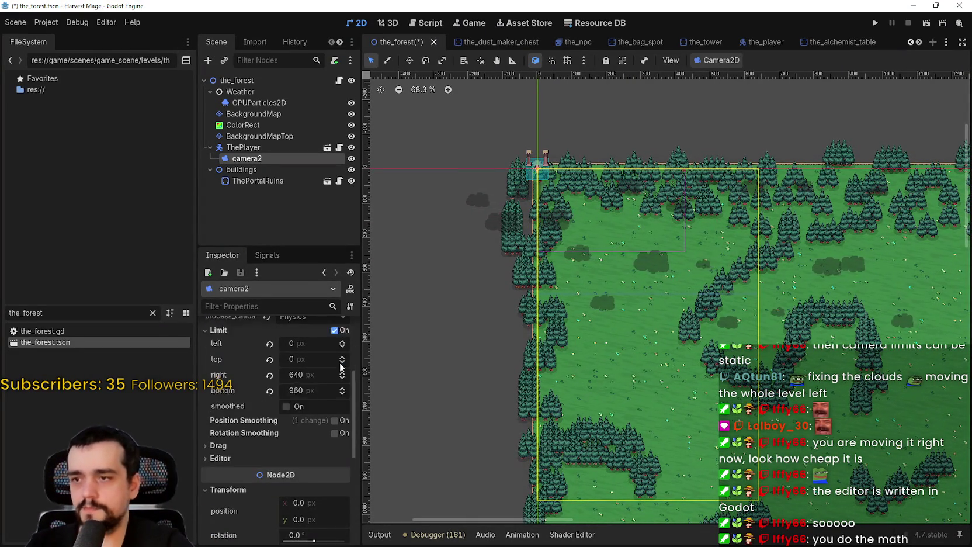
Change camera2's bottom limit from 960 to 640 px and save the forest scene.
left_click(309, 446)
scroll(309, 447, "down", 1)
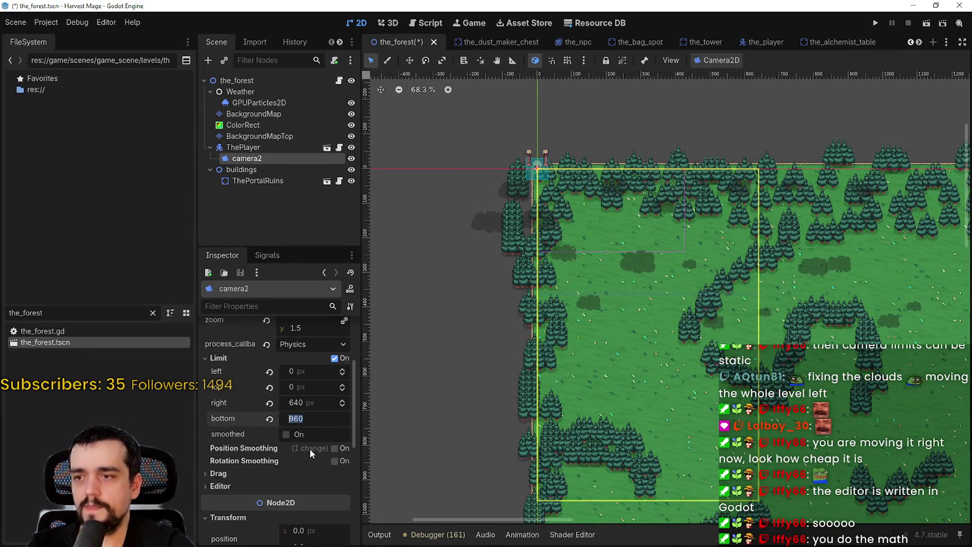
scroll(254, 428, "up", 3)
scroll(274, 418, "down", 4)
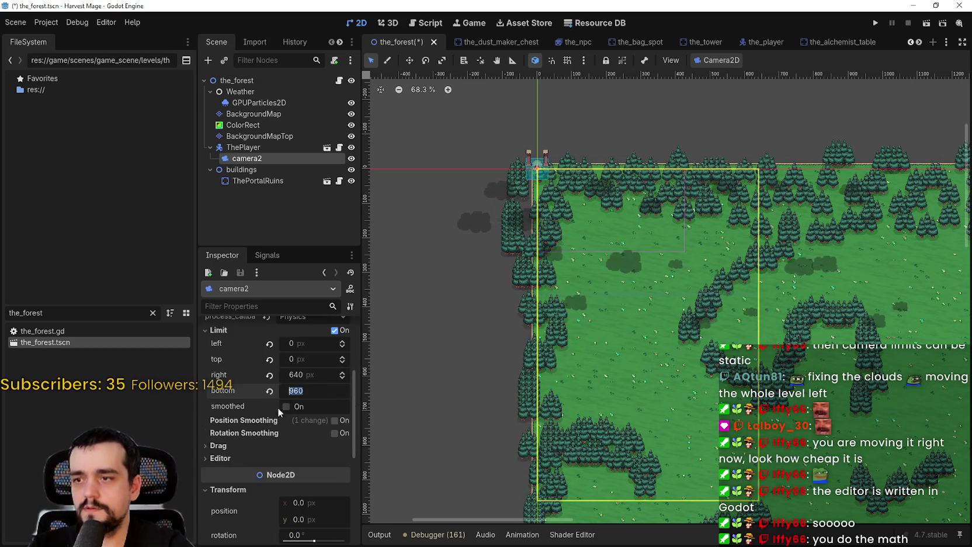
scroll(622, 295, "down", 2)
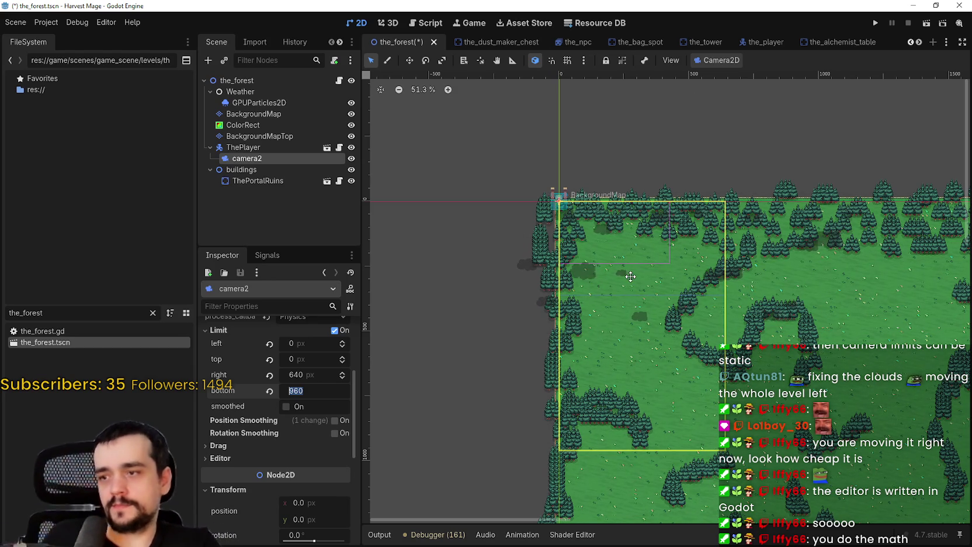
scroll(646, 249, "down", 3)
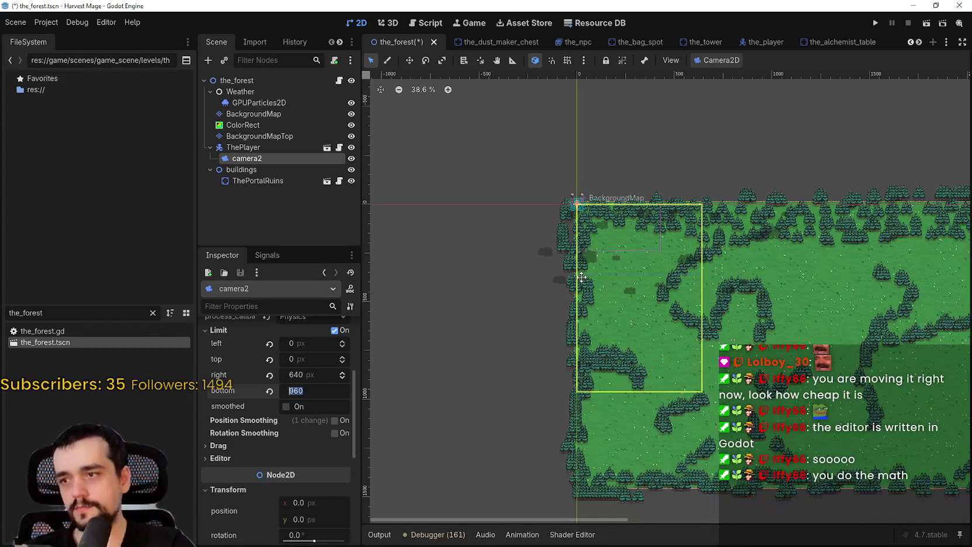
scroll(496, 337, "up", 1)
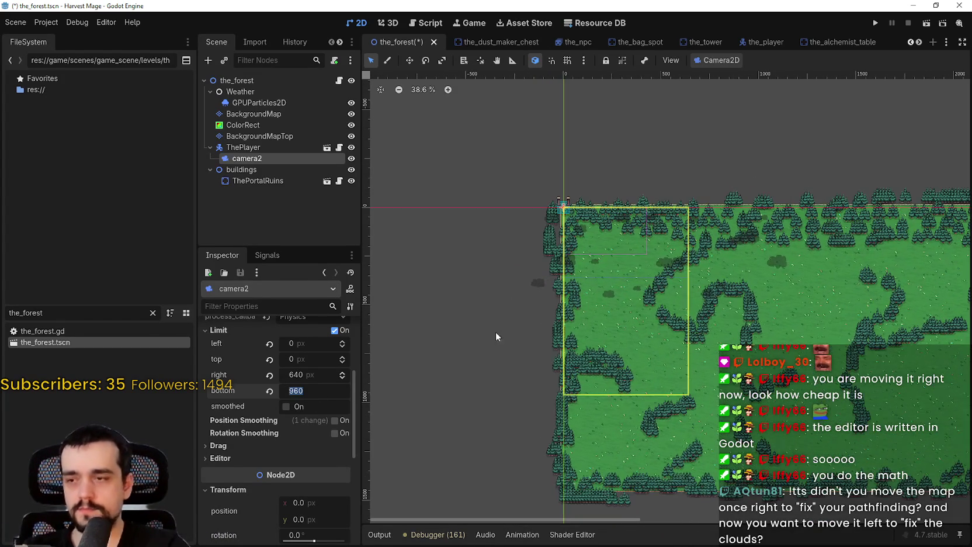
scroll(597, 240, "up", 2)
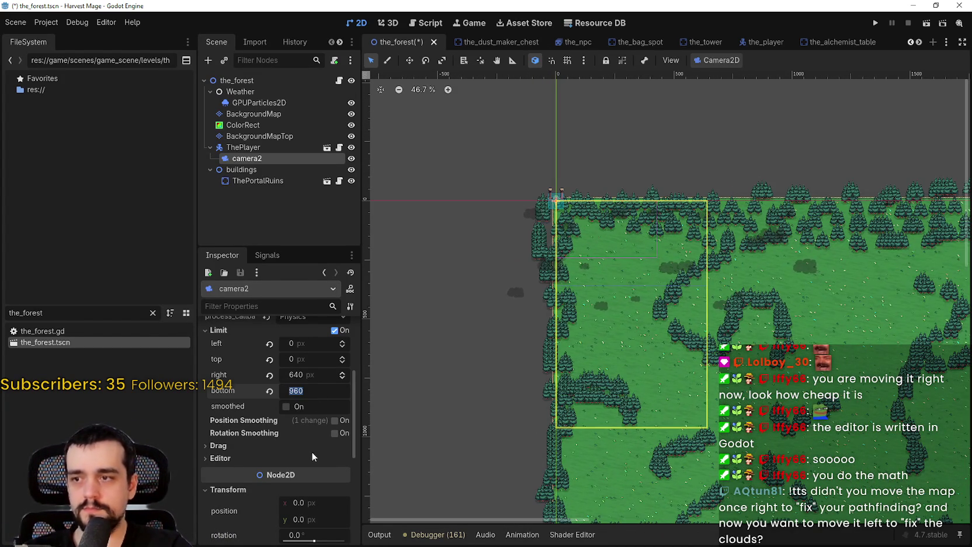
scroll(641, 151, "up", 1)
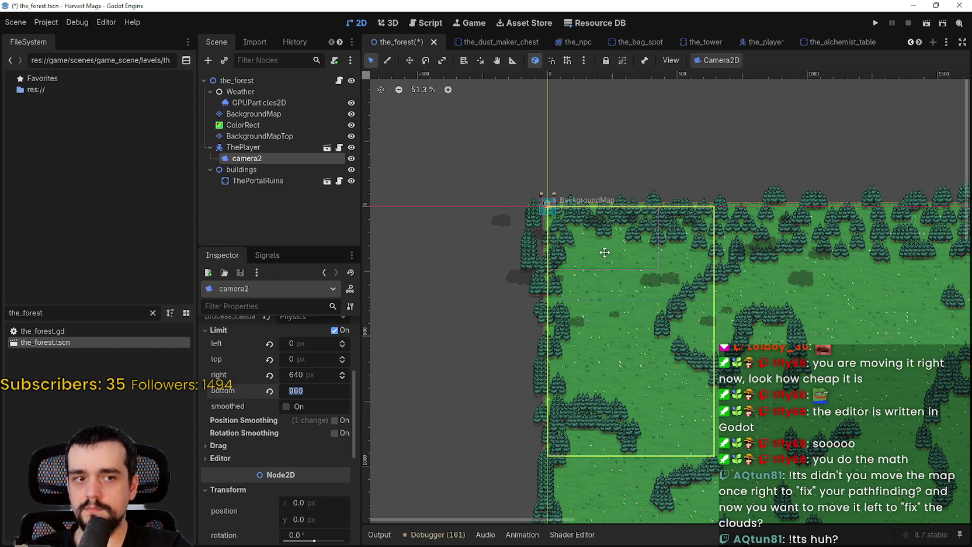
scroll(605, 252, "down", 1)
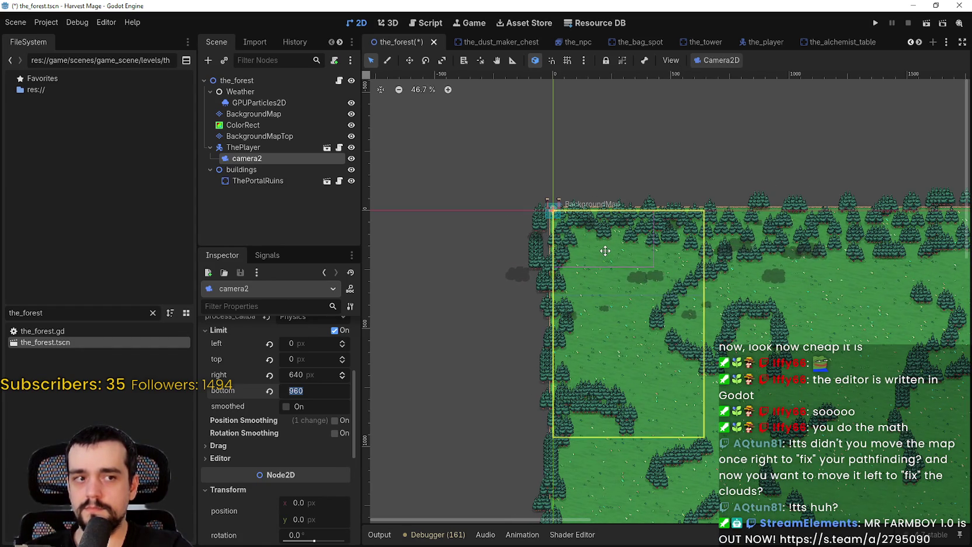
scroll(605, 251, "down", 3)
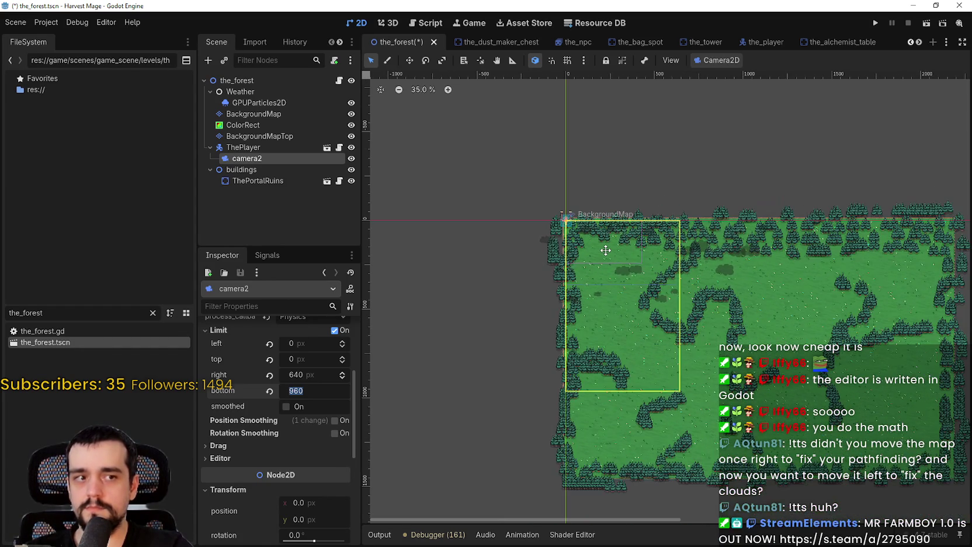
scroll(607, 250, "down", 2)
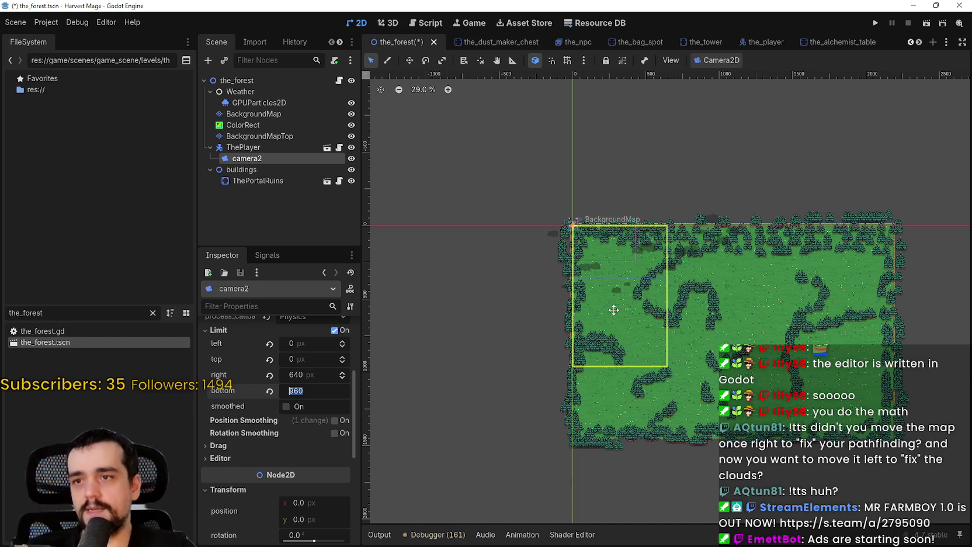
scroll(597, 250, "up", 4)
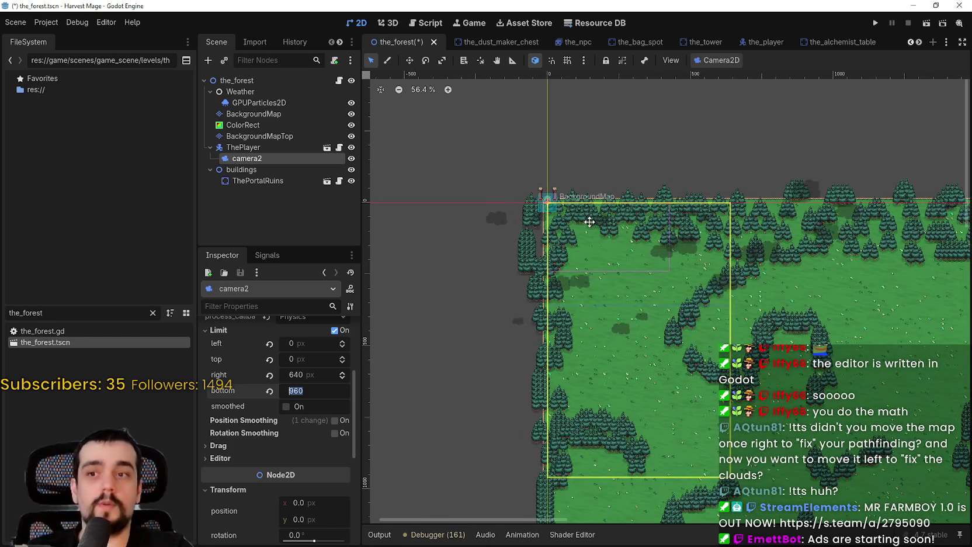
scroll(590, 222, "up", 2)
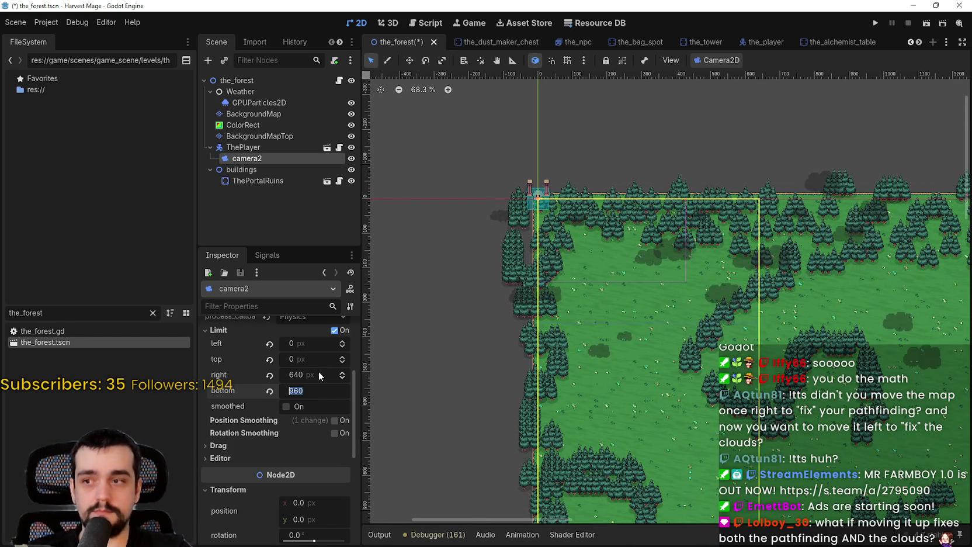
type("640")
key("Return")
key("ctrl+s")
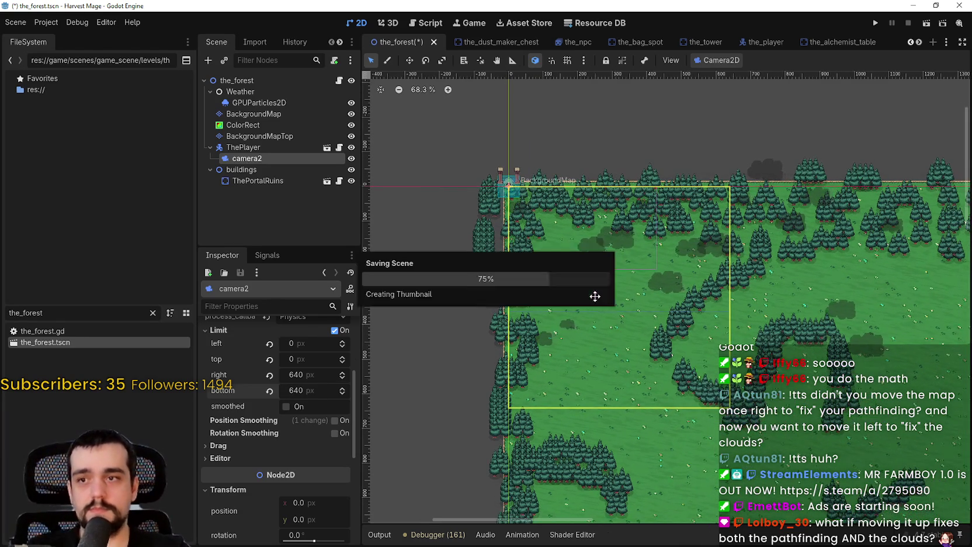
Drag ThePlayer with the Move tool into the forest clearing at 338, 270.
left_click(243, 148)
scroll(581, 218, "up", 5)
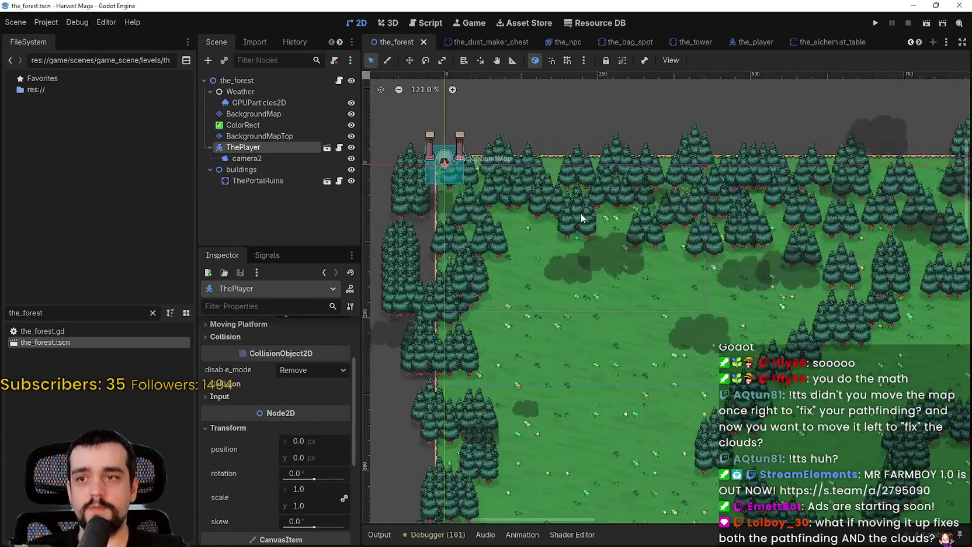
scroll(581, 219, "up", 1)
key("w")
mouse_move(490, 245)
left_mouse_down()
mouse_move(575, 278)
mouse_move(717, 392)
mouse_move(626, 323)
mouse_move(627, 295)
mouse_move(620, 302)
mouse_move(555, 263)
mouse_move(586, 266)
left_mouse_up()
scroll(701, 374, "down", 1)
scroll(717, 391, "down", 1)
scroll(621, 302, "down", 1)
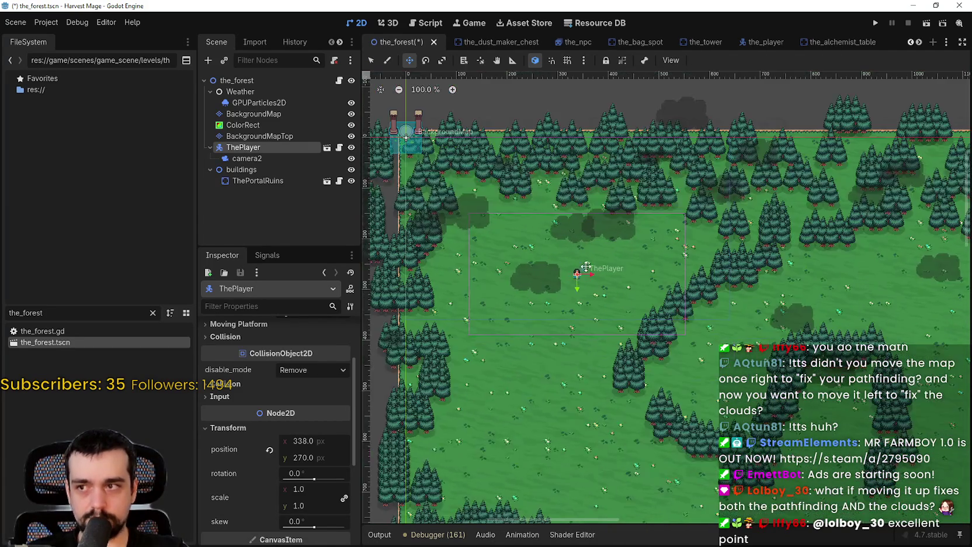
scroll(586, 267, "down", 3)
scroll(733, 274, "down", 3)
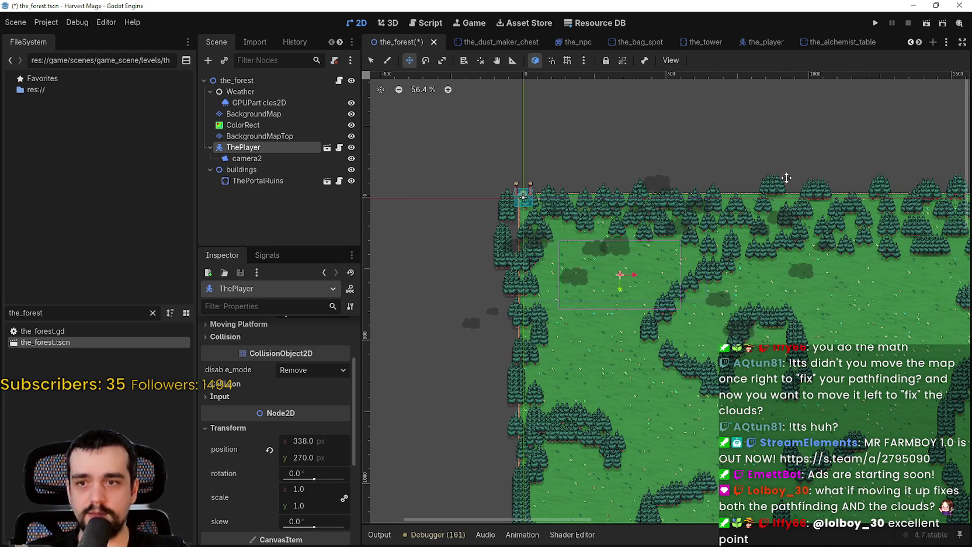
scroll(683, 236, "up", 2)
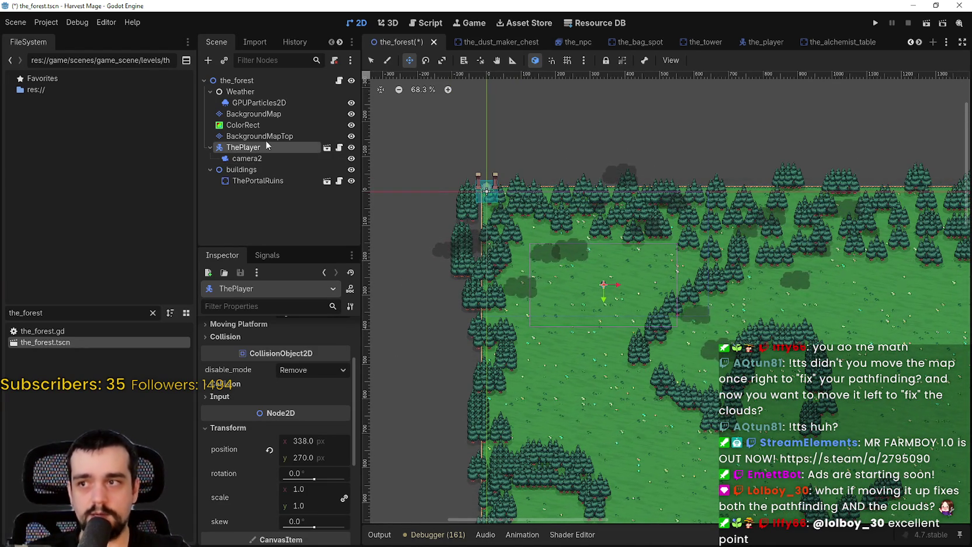
left_click(266, 158)
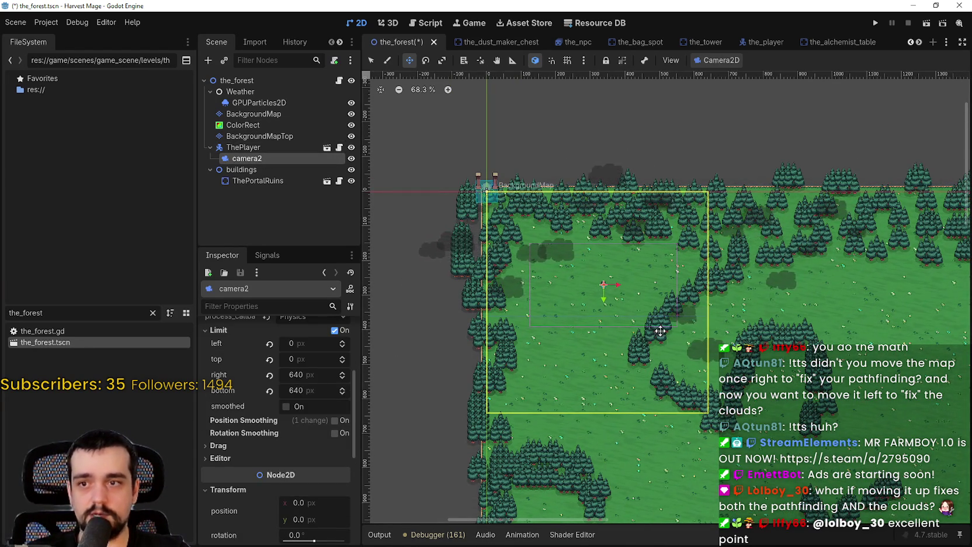
Nudge ThePlayer down to 305, 304 and save the scene.
scroll(593, 277, "up", 4)
scroll(587, 266, "down", 3)
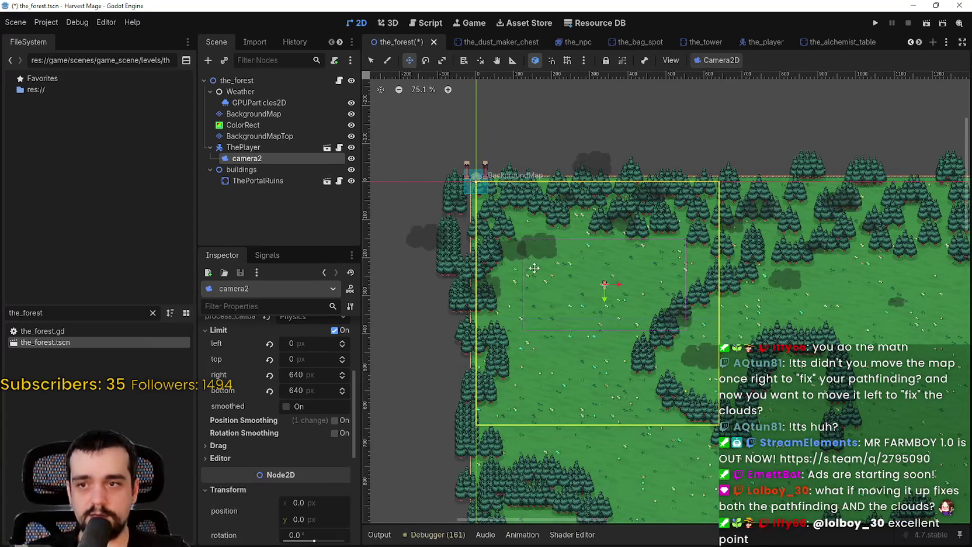
scroll(573, 257, "up", 6)
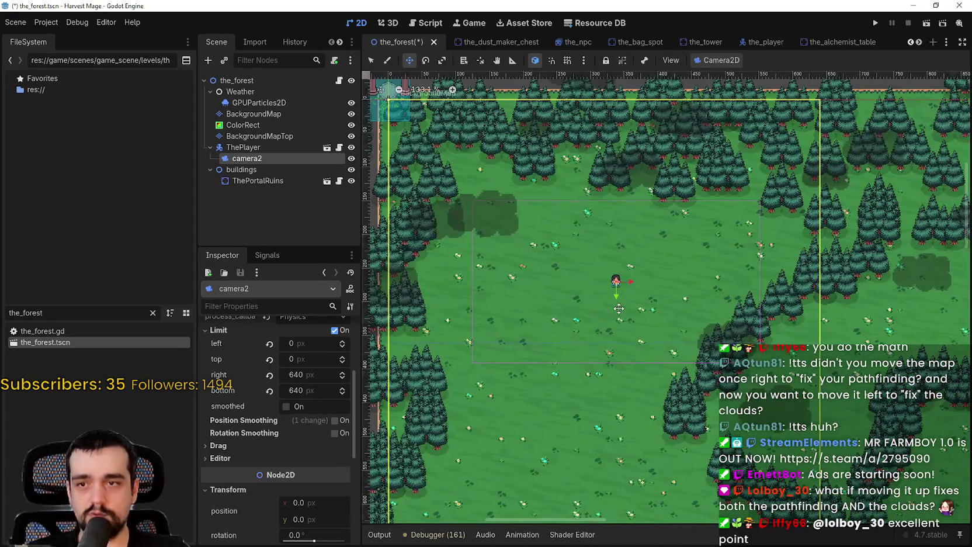
left_click(254, 150)
scroll(617, 279, "down", 3)
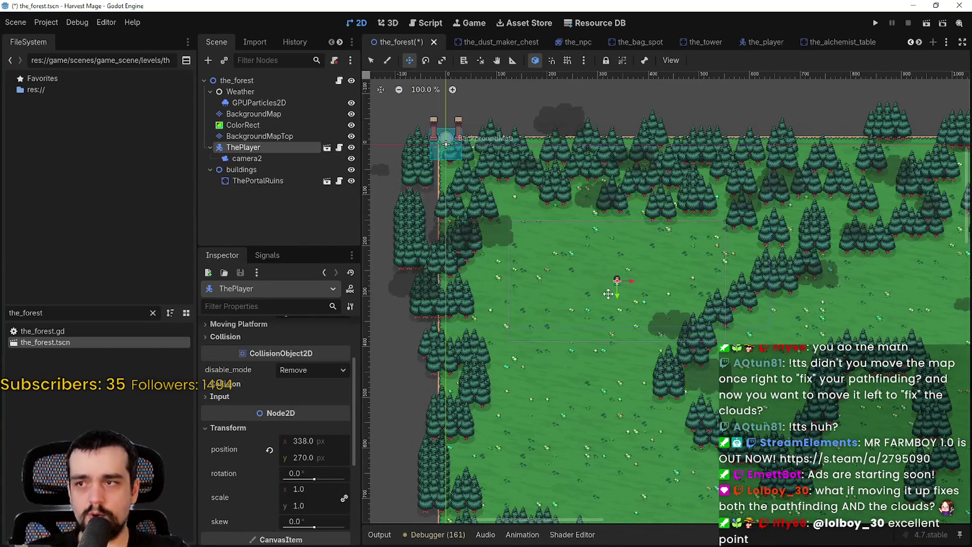
left_click_drag(608, 286, 600, 291)
left_click(261, 157)
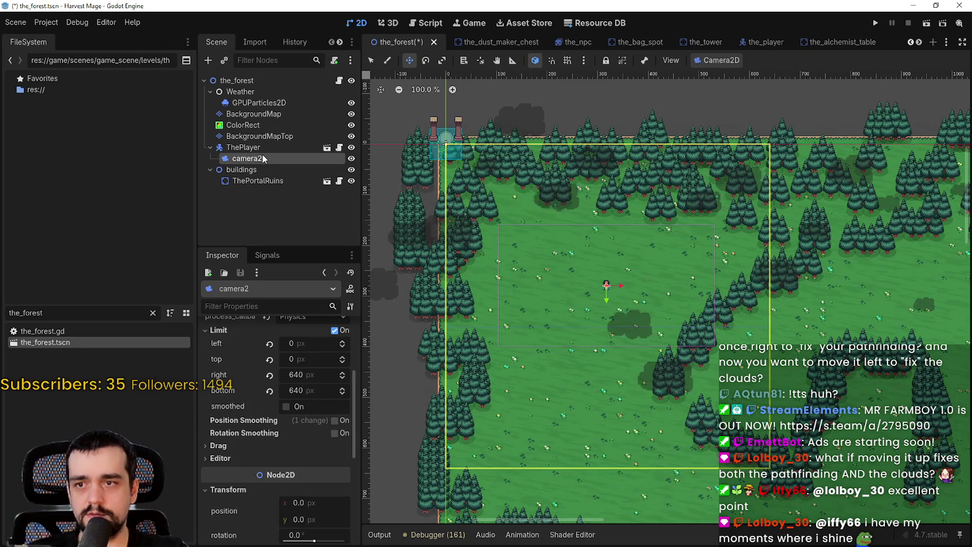
left_click(252, 147)
left_click_drag(607, 286, 600, 297)
key("ctrl+s")
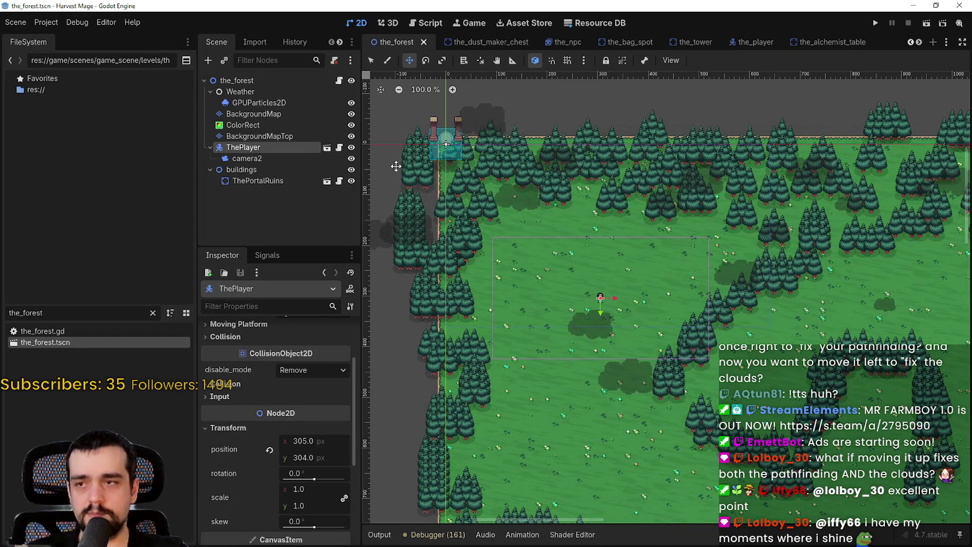
Move ThePortalRuins into the clearing around the player at 307, 284 and save.
left_click(267, 136)
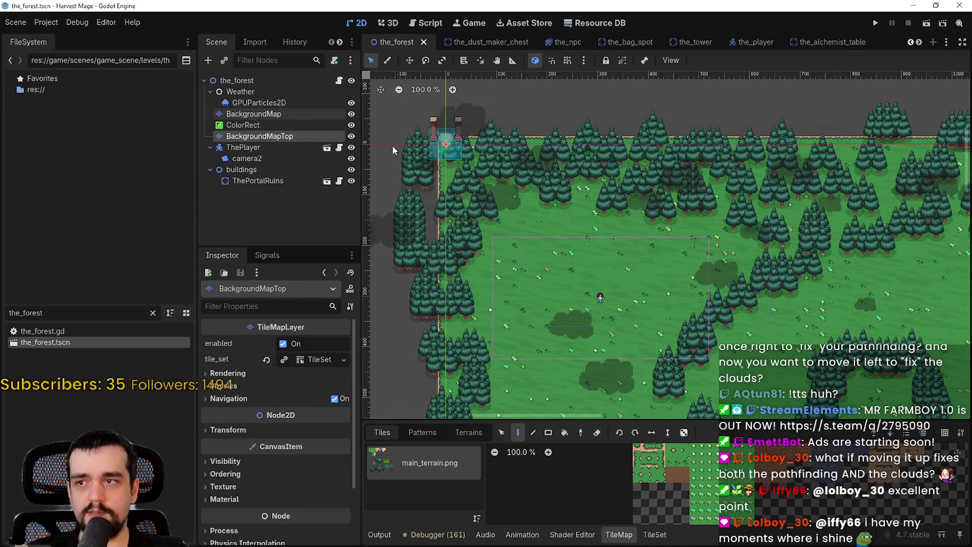
left_click(255, 180)
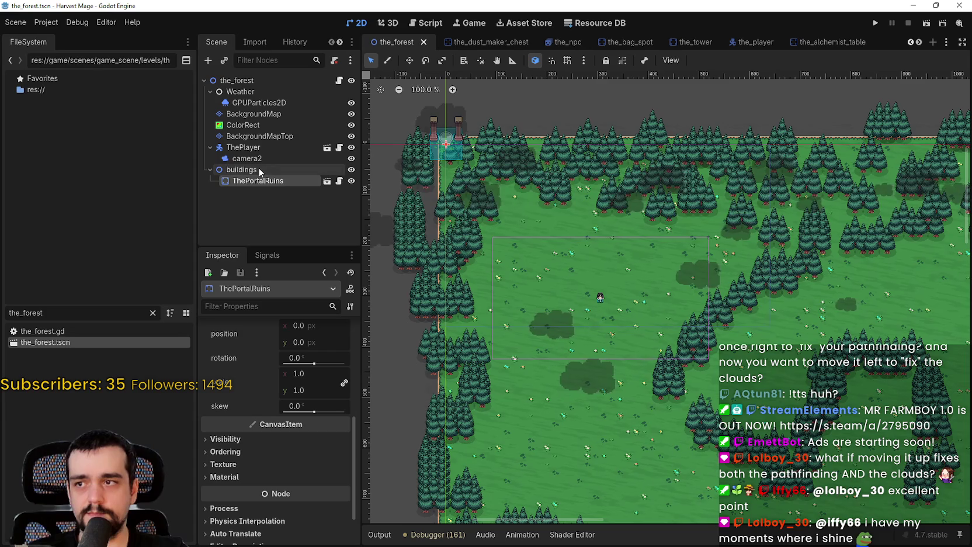
key("w")
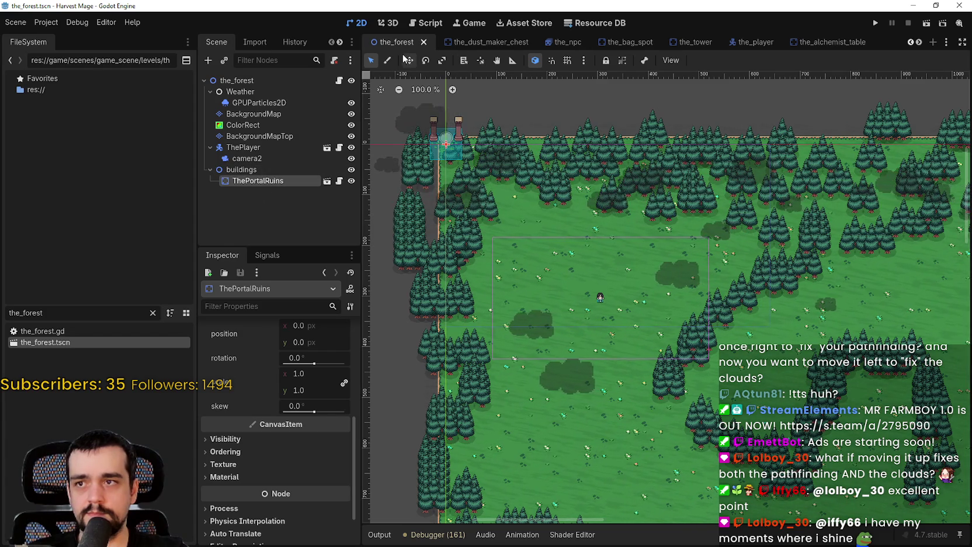
mouse_move(472, 170)
left_mouse_down()
mouse_move(570, 255)
mouse_move(625, 321)
left_mouse_up()
scroll(625, 257, "up", 8)
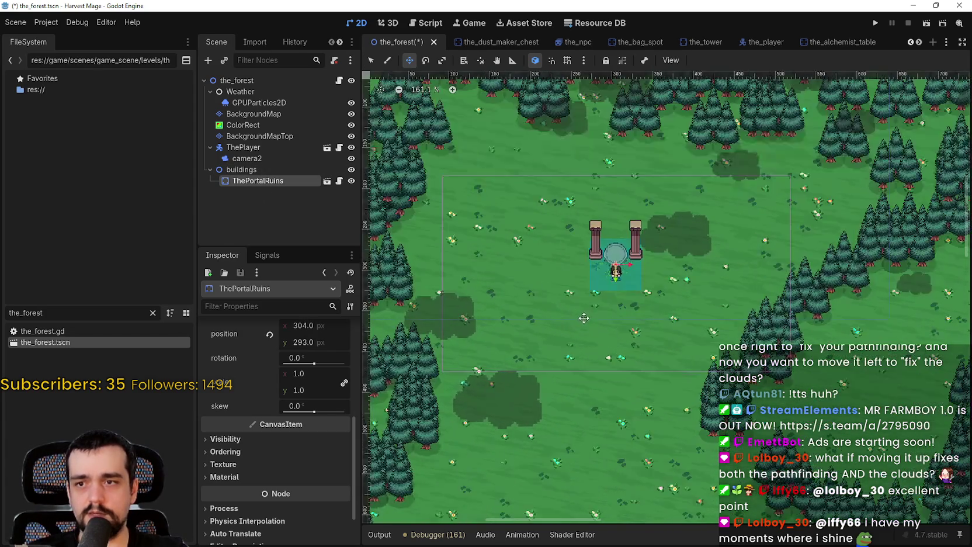
left_click_drag(625, 245, 628, 234)
key("ctrl+s")
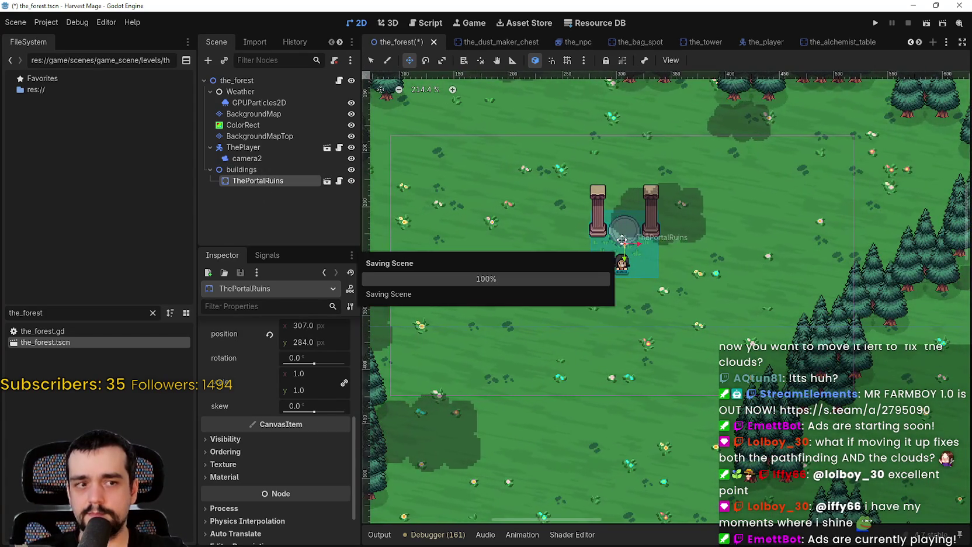
scroll(664, 311, "down", 5)
scroll(664, 311, "down", 8)
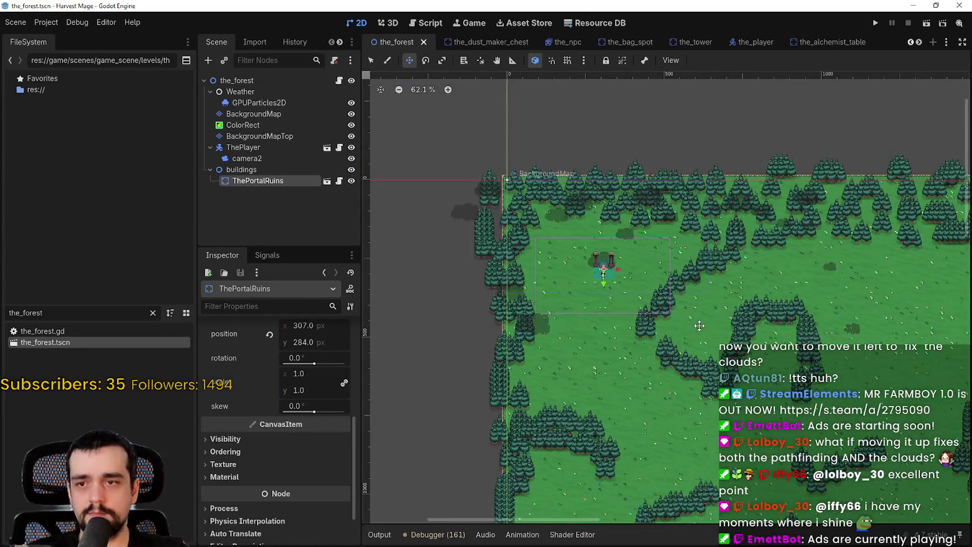
scroll(582, 292, "up", 4)
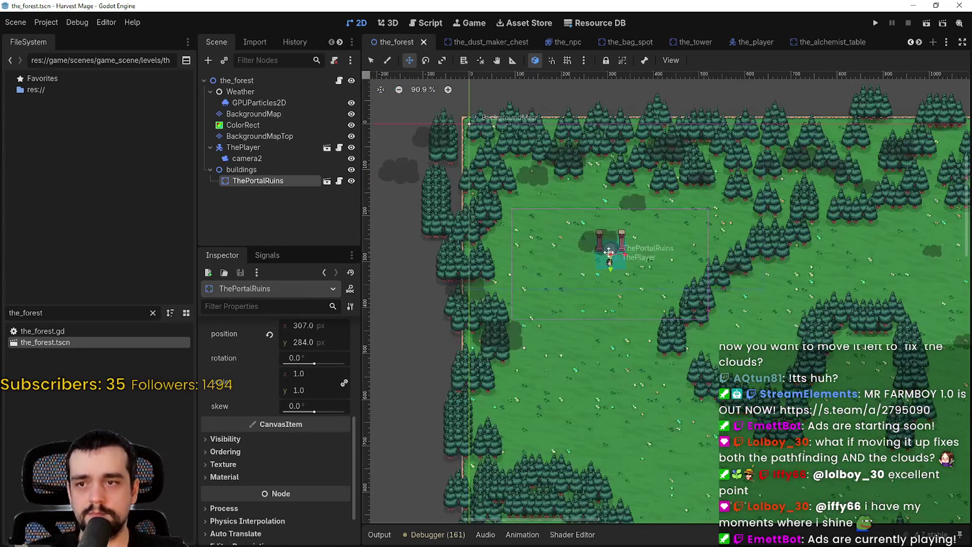
left_click(245, 158)
scroll(717, 284, "down", 1)
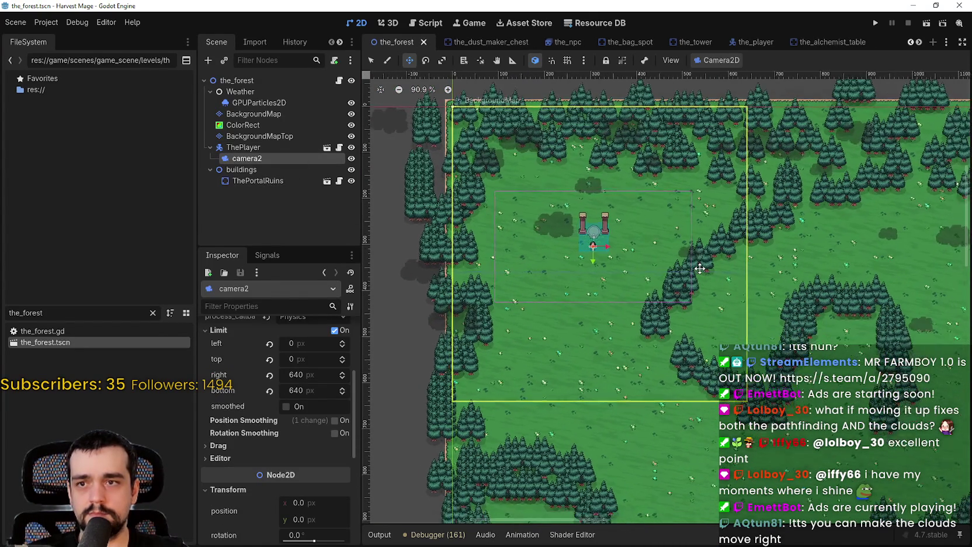
scroll(697, 266, "down", 5)
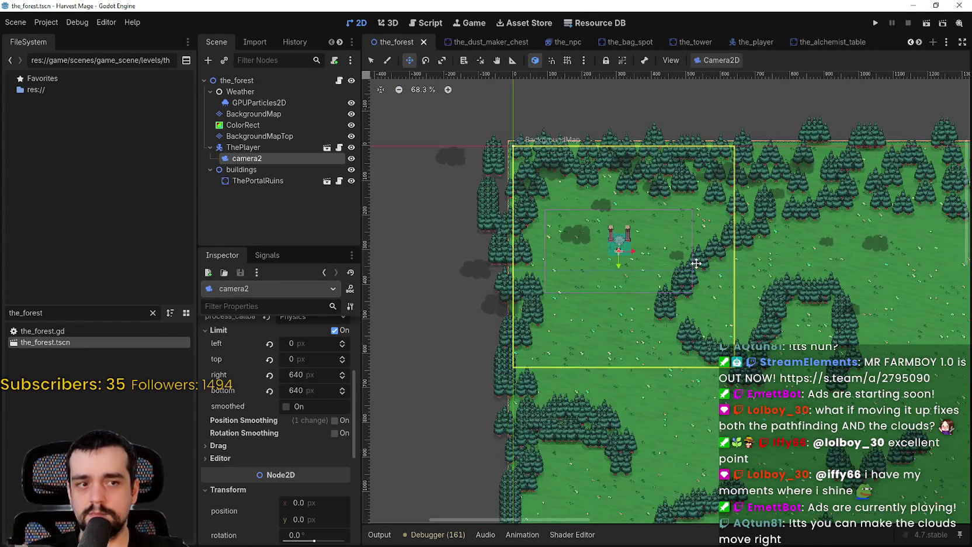
scroll(780, 286, "down", 3)
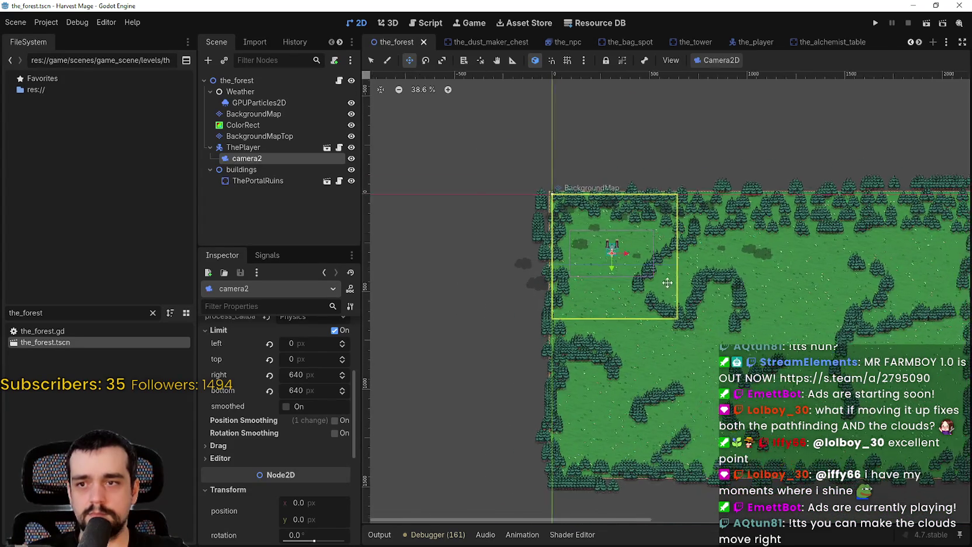
scroll(665, 283, "down", 1)
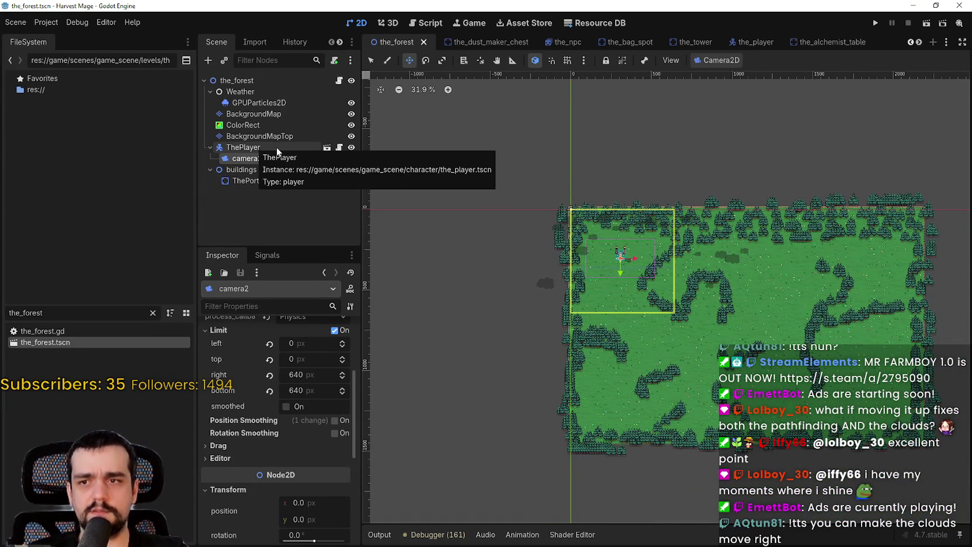
scroll(677, 325, "up", 2)
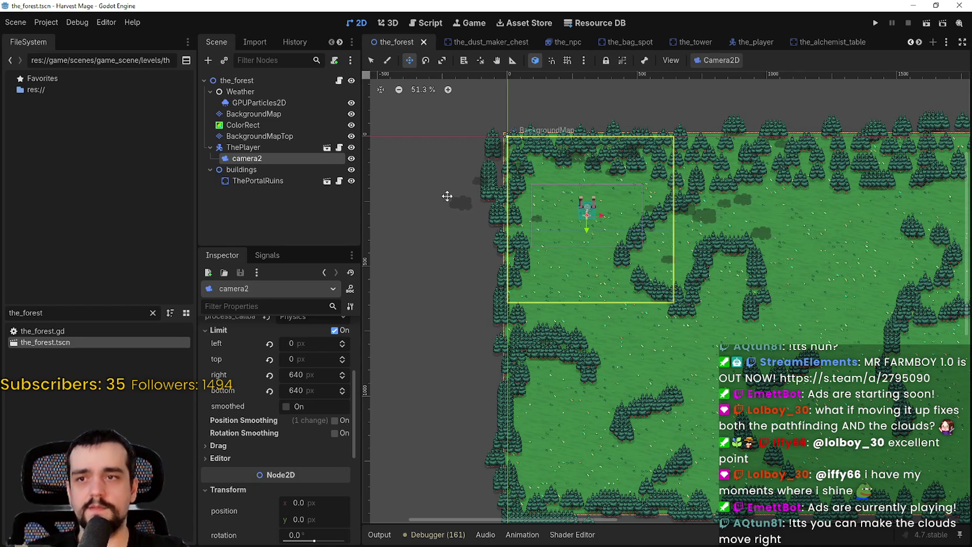
left_click(265, 136)
left_click(262, 124, "ctrl")
left_click(269, 113, "ctrl")
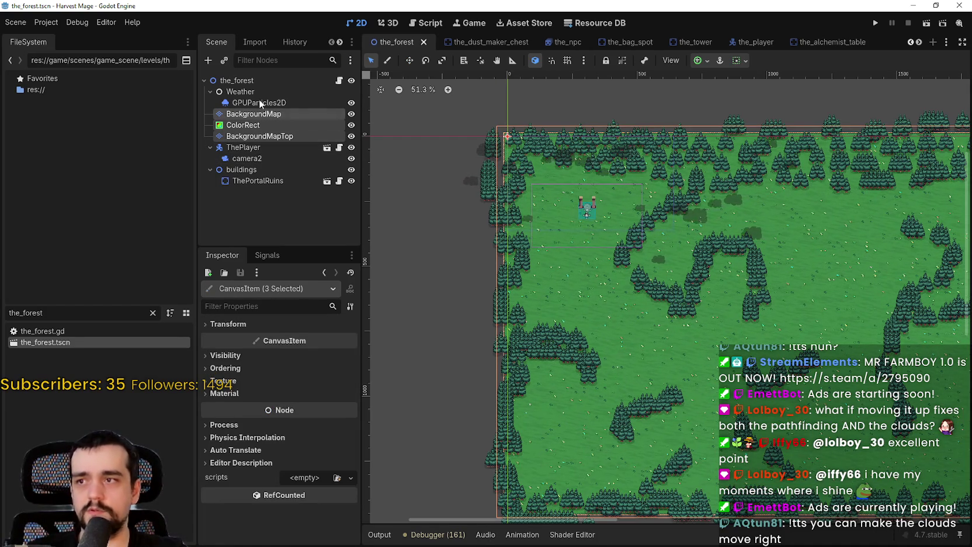
left_click(257, 94, "shift")
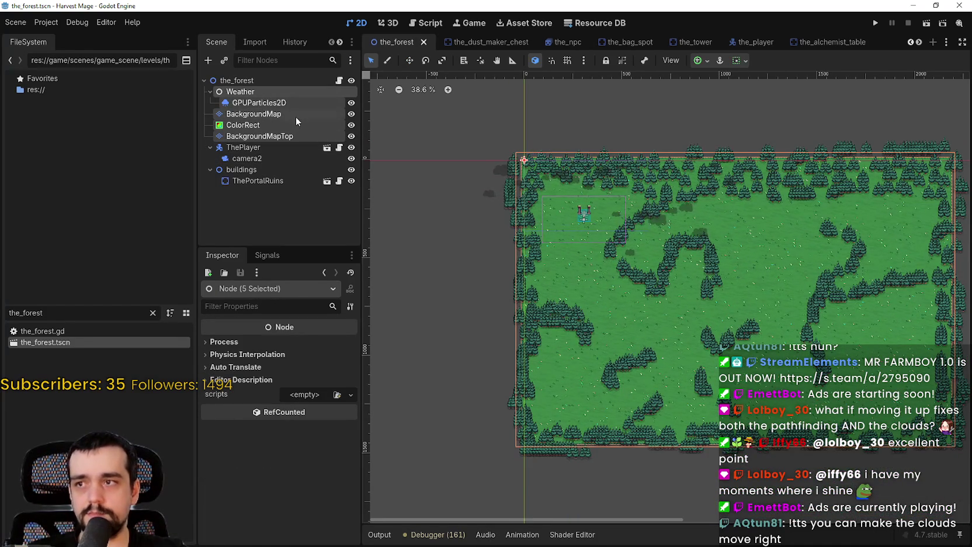
scroll(635, 192, "down", 3)
scroll(634, 209, "up", 3)
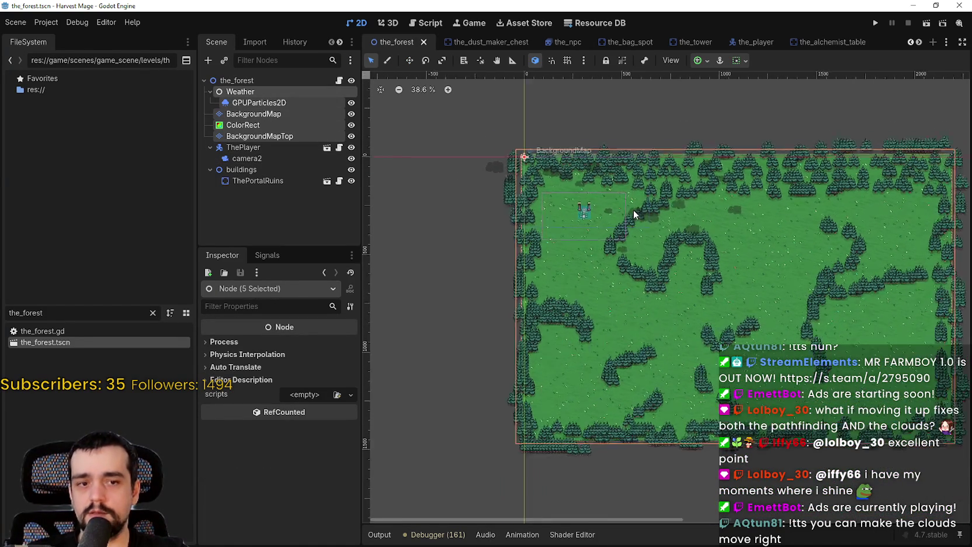
scroll(750, 266, "down", 2)
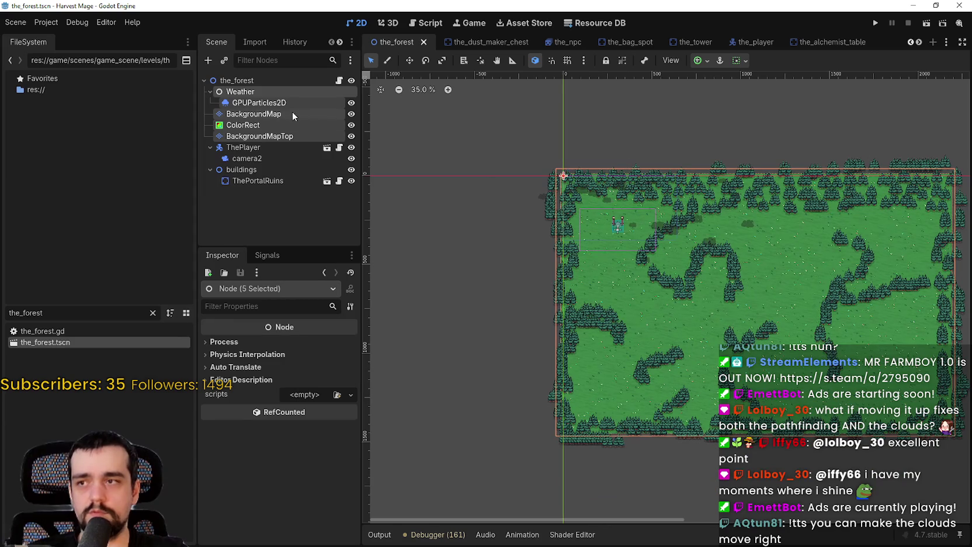
left_click(409, 60)
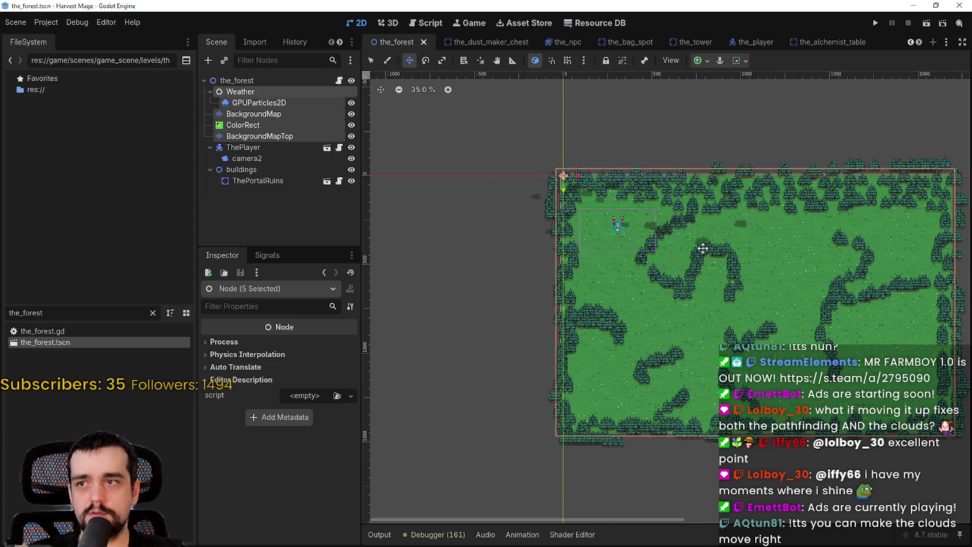
scroll(719, 281, "up", 2)
mouse_move(800, 320)
left_mouse_down()
mouse_move(596, 251)
mouse_move(568, 368)
mouse_move(558, 302)
mouse_move(488, 215)
mouse_move(510, 139)
mouse_move(726, 176)
mouse_move(831, 176)
mouse_move(867, 274)
mouse_move(739, 403)
left_mouse_up()
mouse_move(535, 312)
left_mouse_down()
mouse_move(514, 213)
mouse_move(666, 292)
mouse_move(572, 371)
mouse_move(475, 258)
mouse_move(632, 145)
mouse_move(453, 215)
mouse_move(566, 266)
mouse_move(643, 234)
mouse_move(711, 296)
mouse_move(802, 246)
mouse_move(710, 271)
mouse_move(827, 330)
mouse_move(721, 295)
mouse_move(730, 294)
mouse_move(819, 498)
mouse_move(799, 337)
mouse_move(824, 270)
mouse_move(663, 274)
mouse_move(499, 199)
mouse_move(656, 228)
mouse_move(881, 301)
mouse_move(806, 372)
mouse_move(821, 341)
mouse_move(860, 417)
mouse_move(853, 491)
mouse_move(842, 347)
mouse_move(864, 479)
mouse_move(812, 328)
mouse_move(408, 251)
mouse_move(460, 461)
mouse_move(702, 282)
mouse_move(652, 323)
left_mouse_up()
key("ctrl+z")
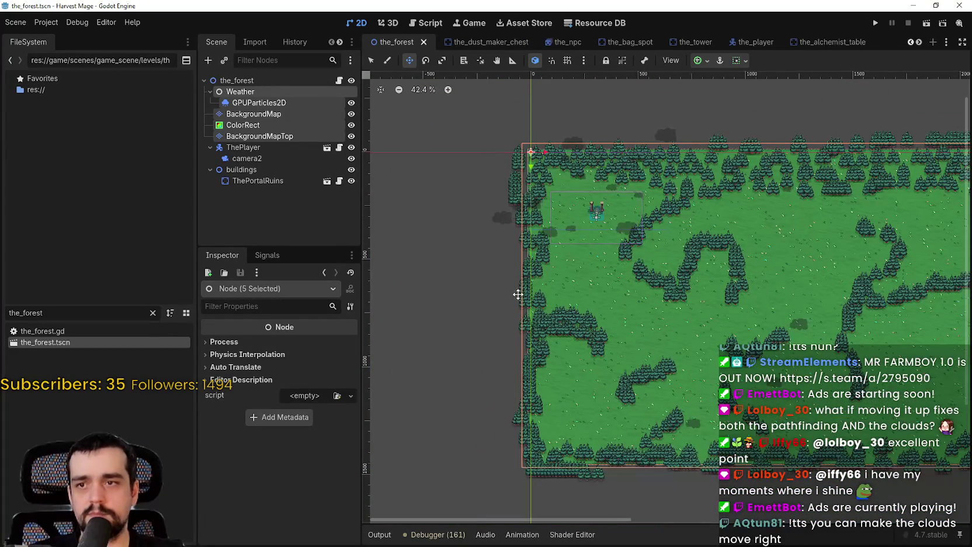
Select the GPUParticles2D node and save the forest scene.
left_click(304, 101)
scroll(577, 189, "up", 3)
key("ctrl+s")
Play-test Harvest Mage in a maximized window, walking down, then close the game.
left_click(879, 23)
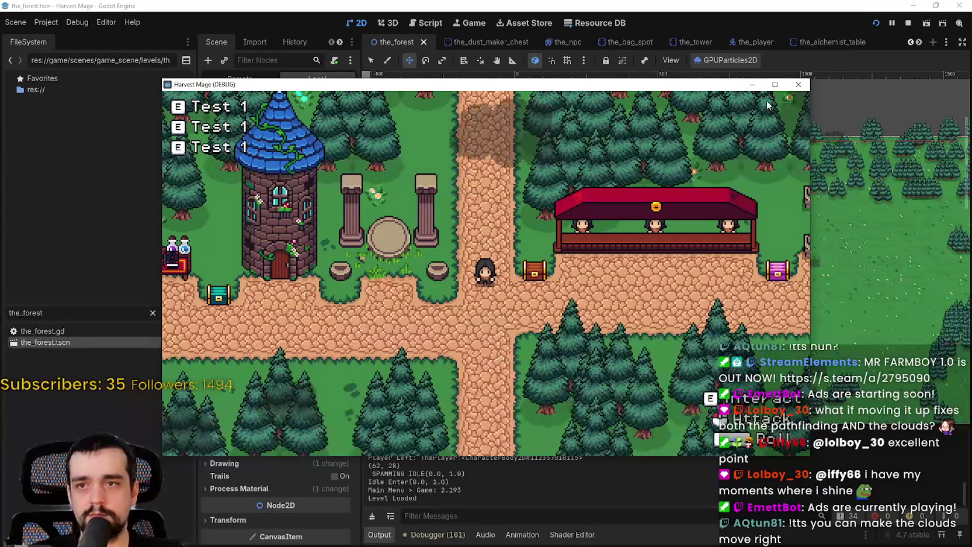
left_click(775, 85)
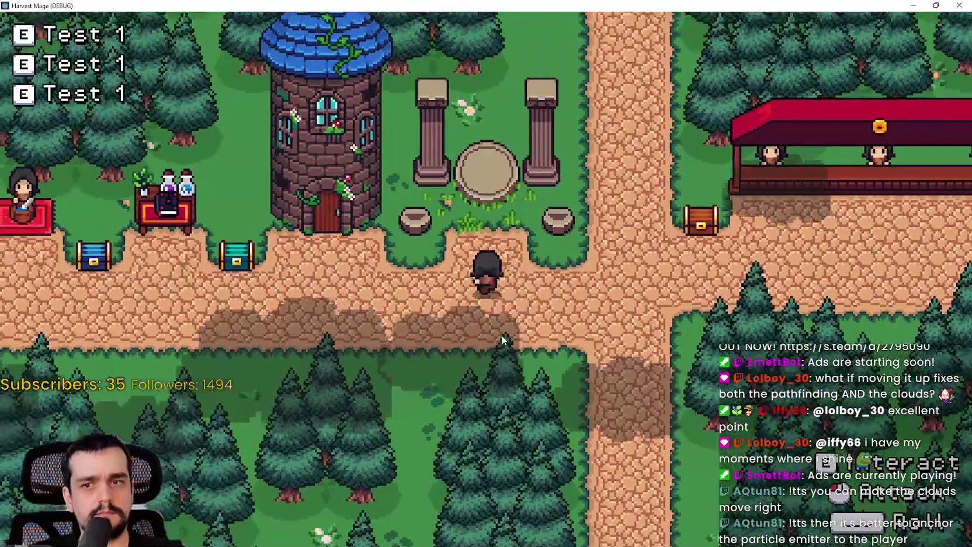
key("s")
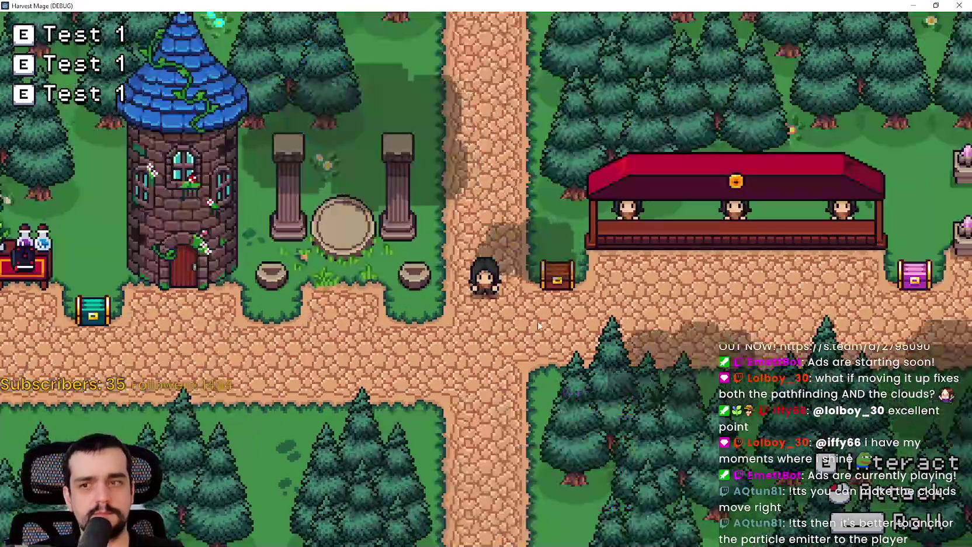
left_click(960, 5)
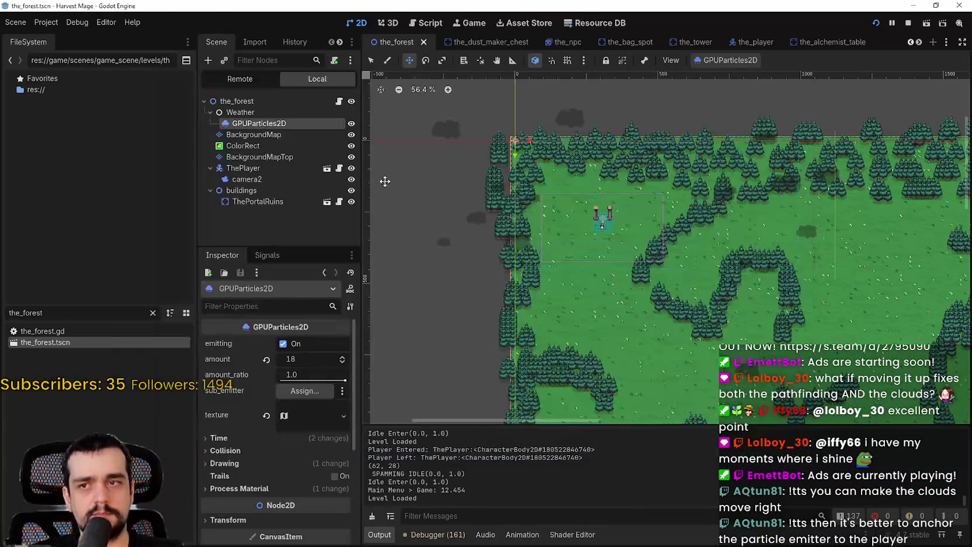
Set the_forest root's next_map_path to the_village.tscn and filter FileSystem to 'the_vill'.
left_click(259, 100)
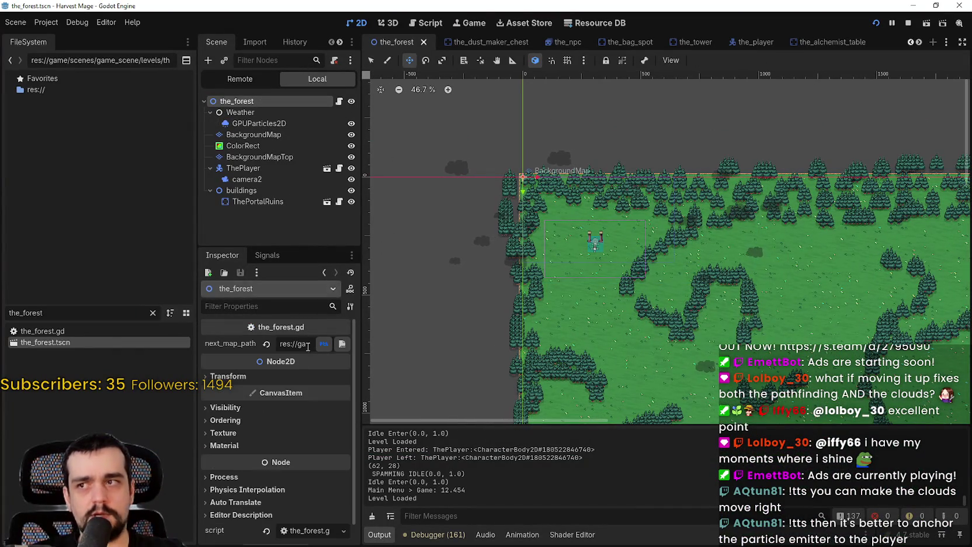
mouse_move(363, 358)
left_mouse_down()
mouse_move(575, 362)
mouse_move(666, 380)
left_mouse_up()
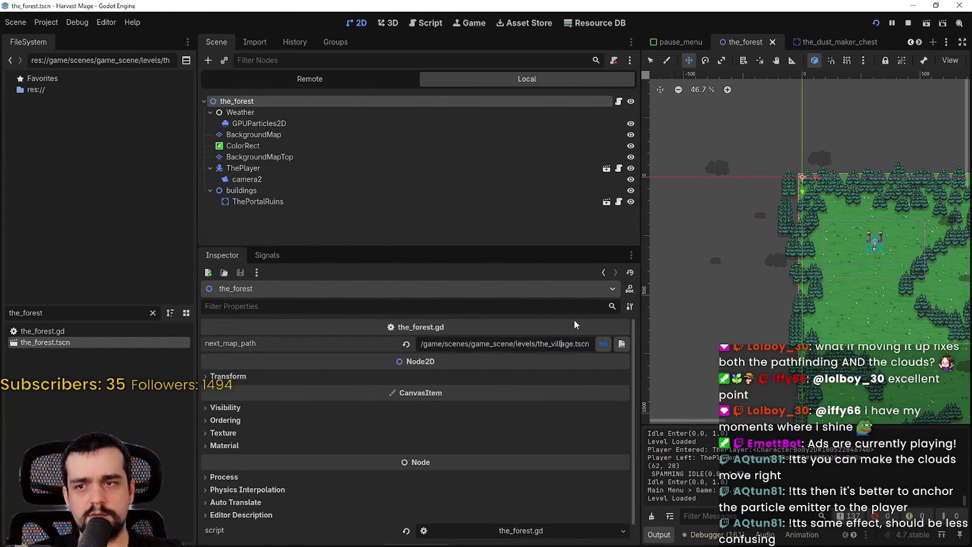
left_click(77, 312)
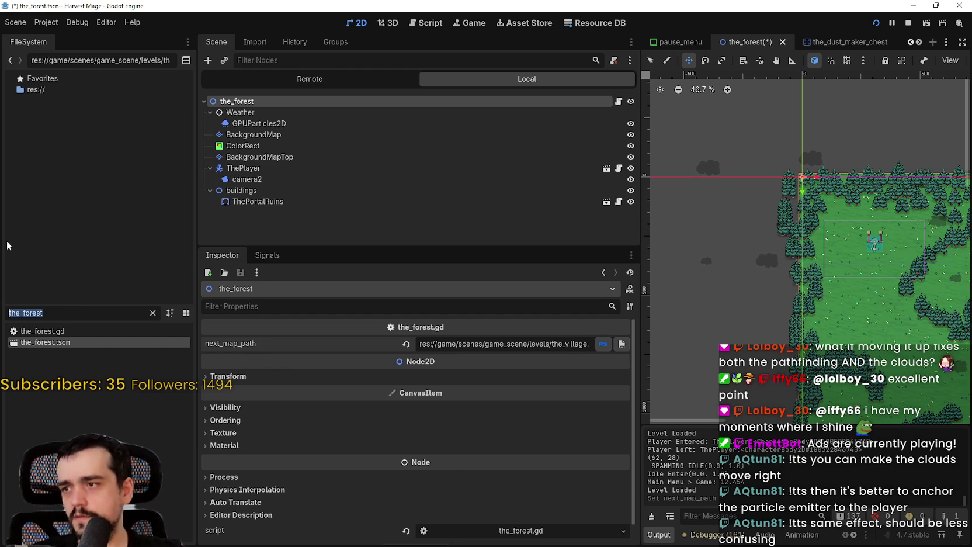
type("the")
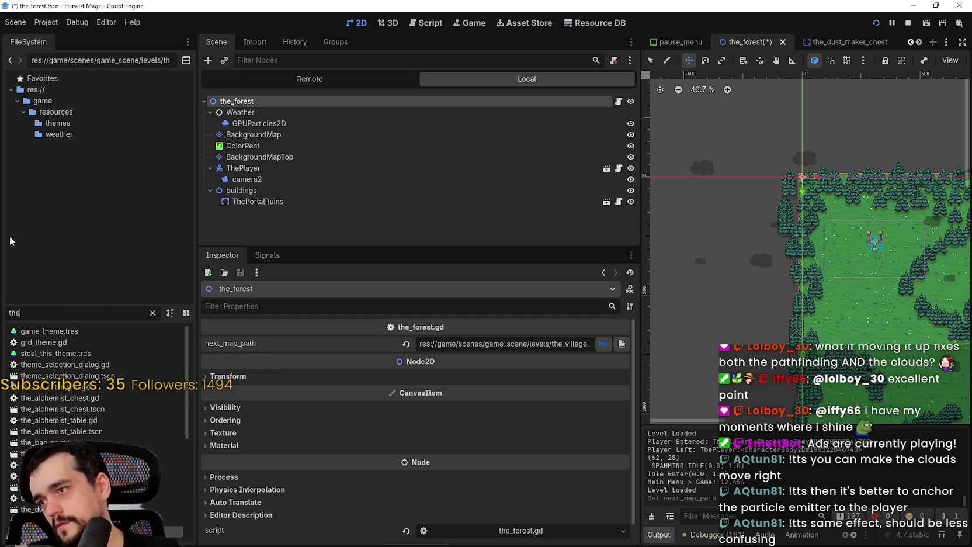
type("_vill")
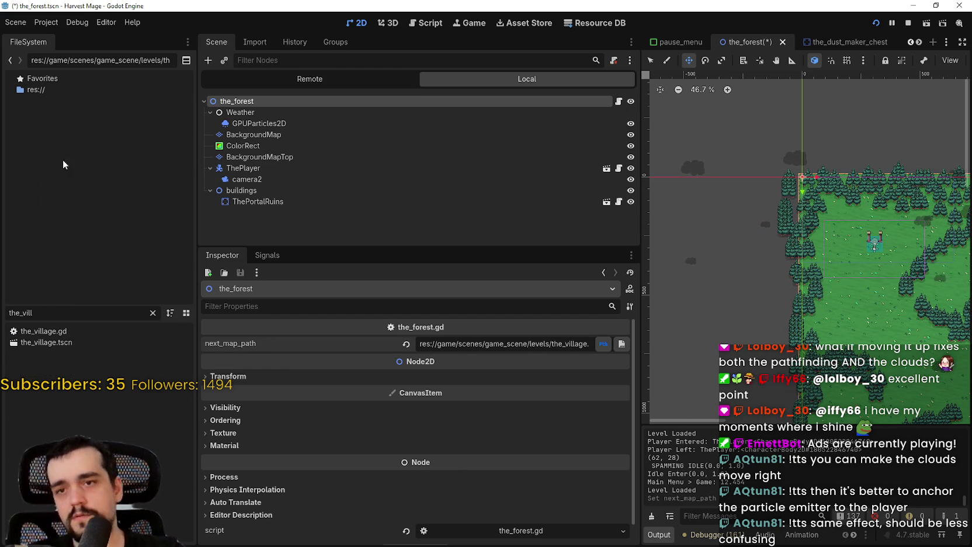
left_click(38, 347)
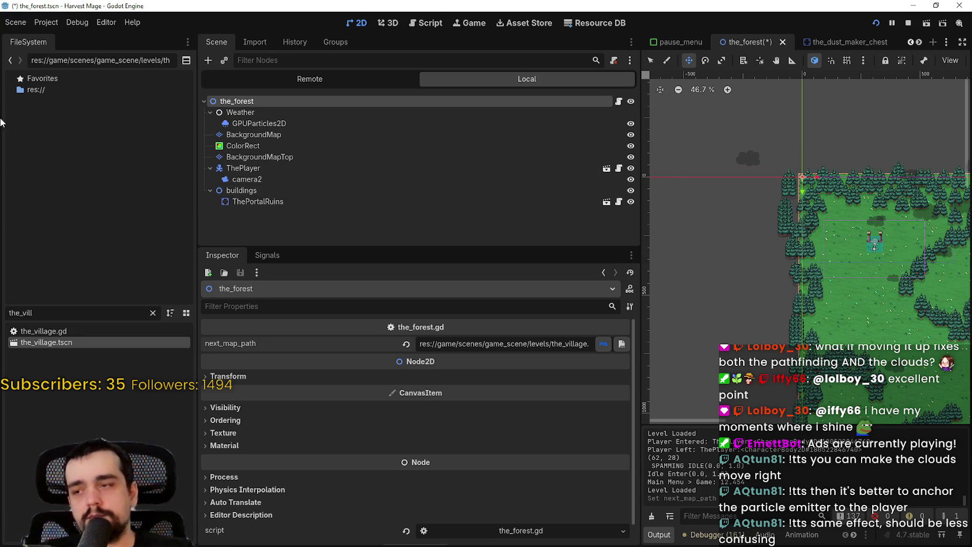
Open the_village.tscn, select its root node, and save the scene.
double_click(56, 348)
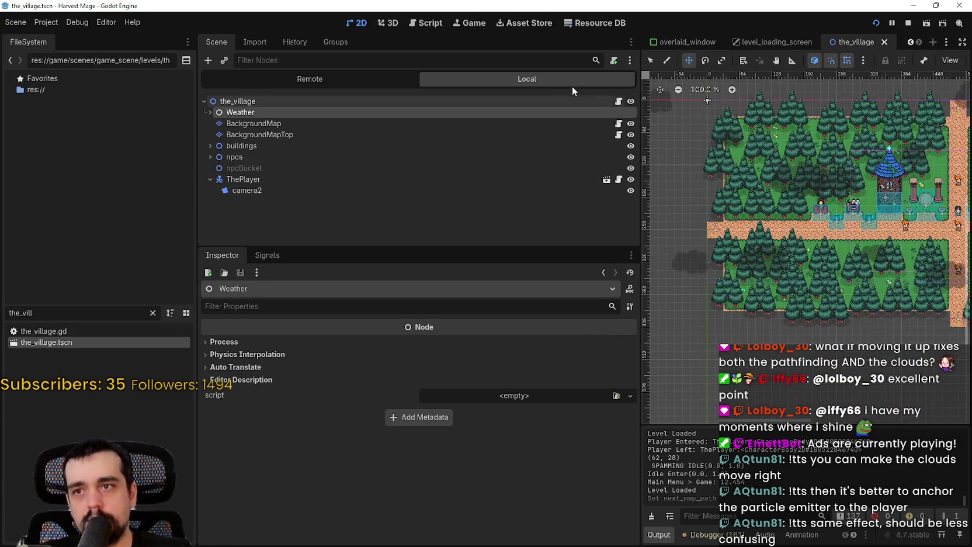
left_click(291, 102)
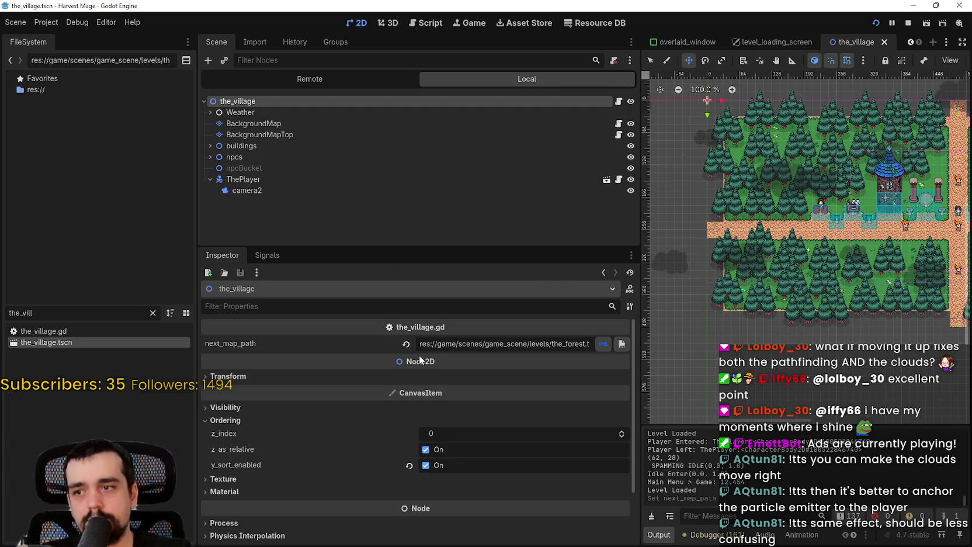
key("ctrl+s")
scroll(701, 266, "down", 5)
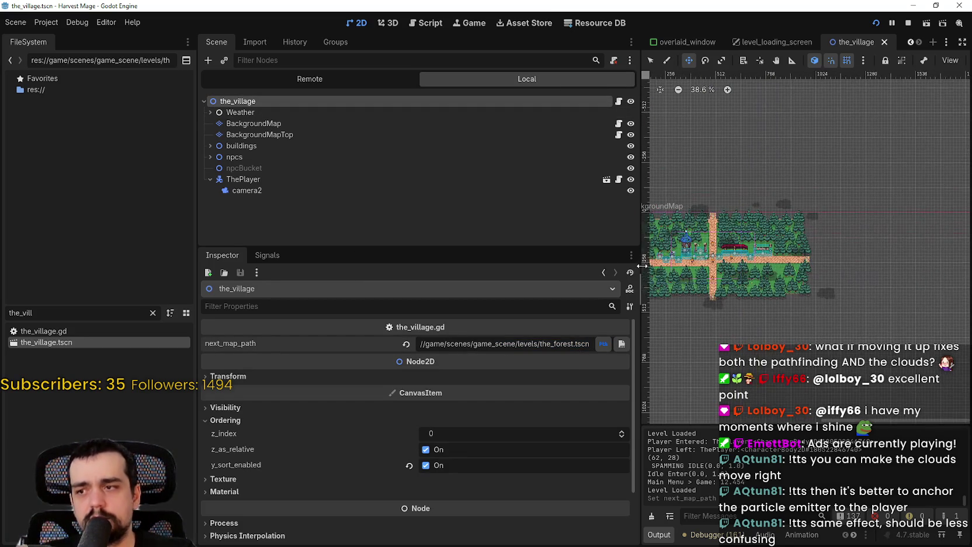
scroll(737, 261, "up", 3)
Run the game, walk down and left through the village, then return to the editor.
key("ctrl+s")
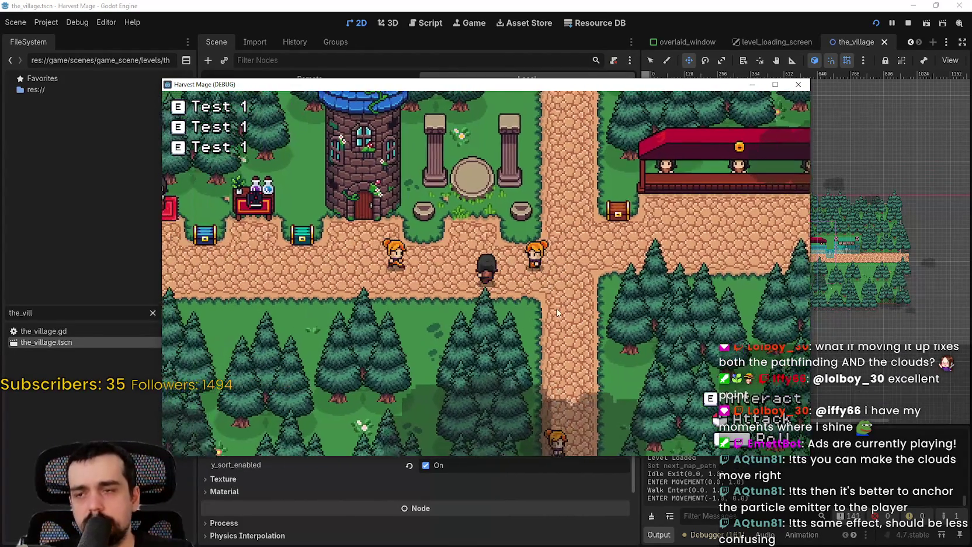
key("s")
key("a")
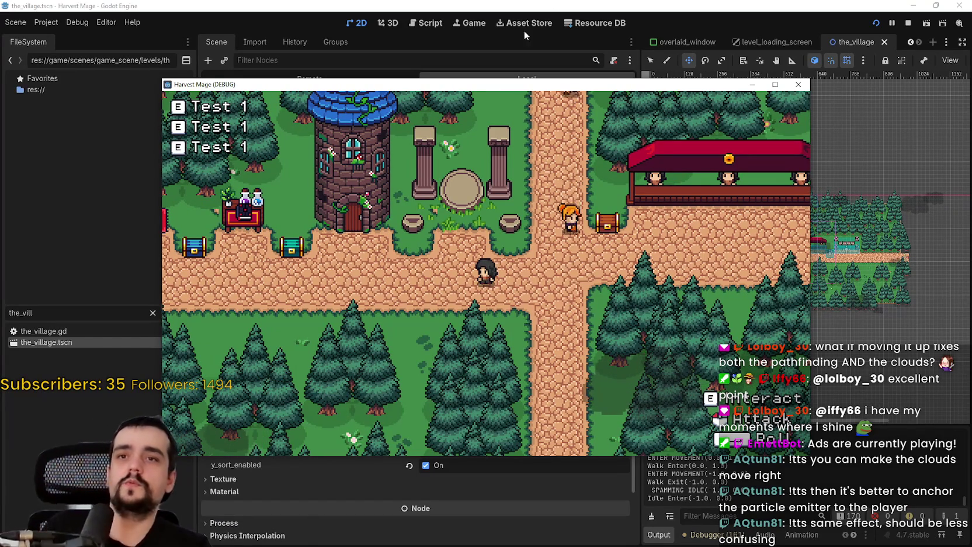
left_click(116, 341)
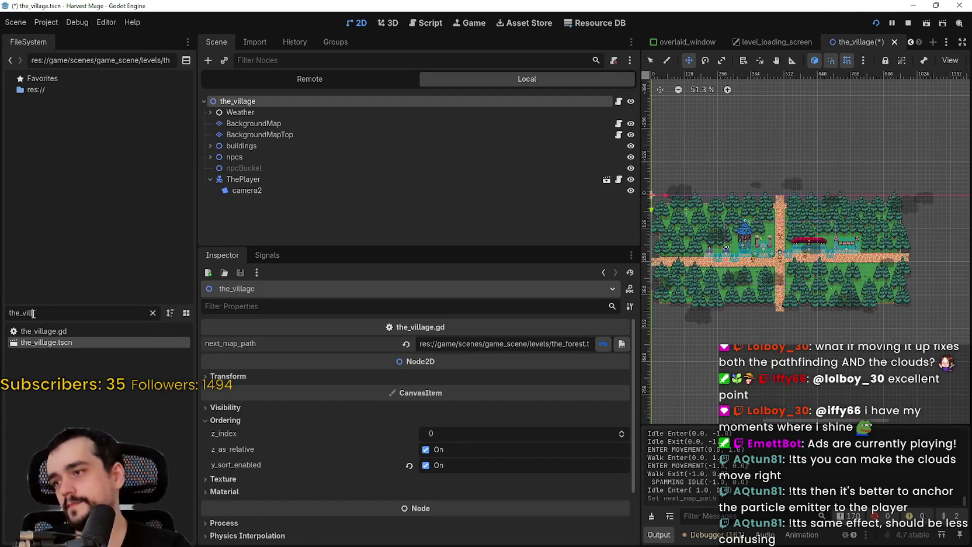
Filter FileSystem for 'the_' and open the_forest.tscn.
type("the_")
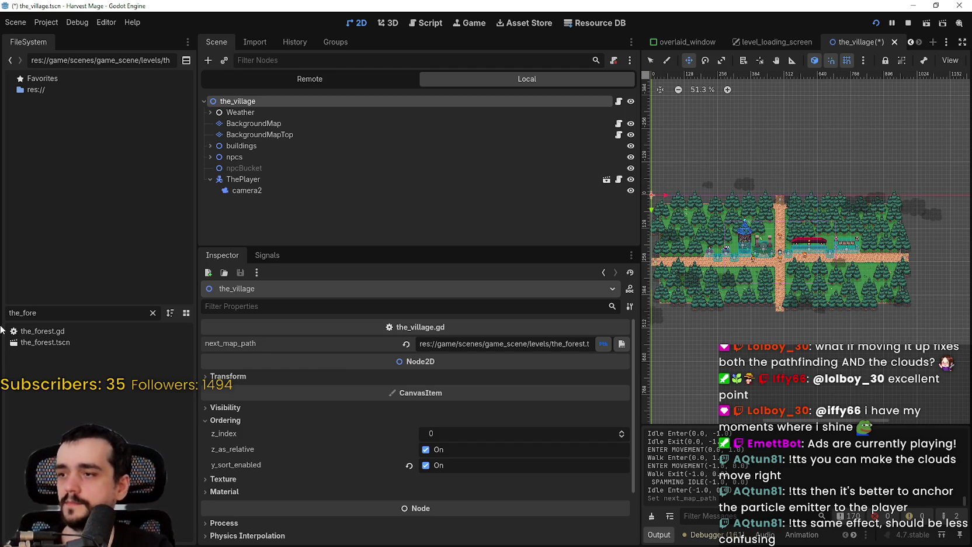
double_click(39, 344)
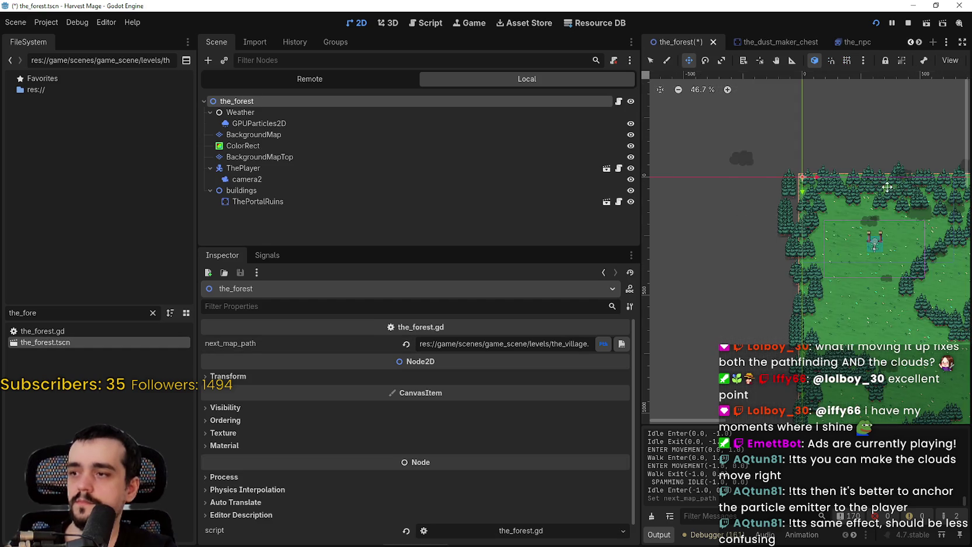
scroll(816, 287, "up", 10)
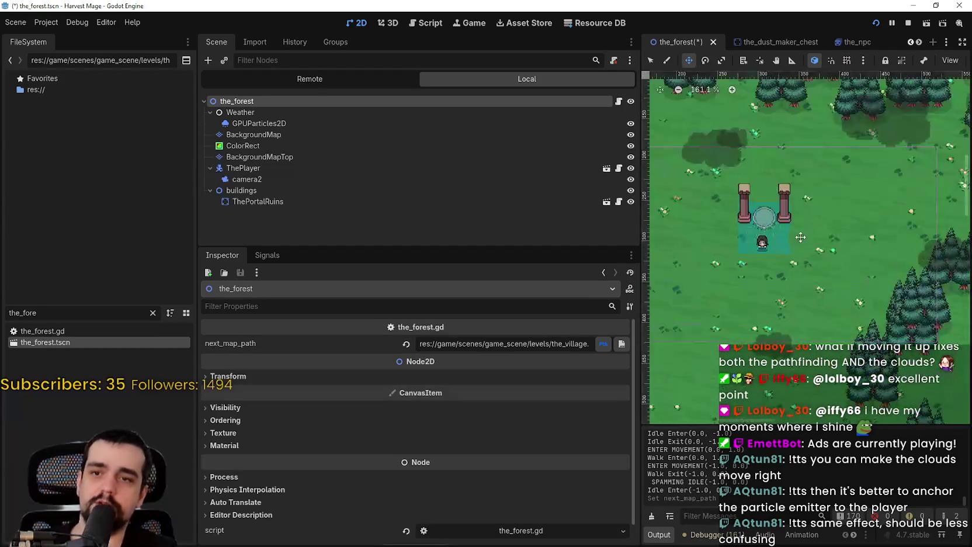
scroll(760, 242, "down", 1)
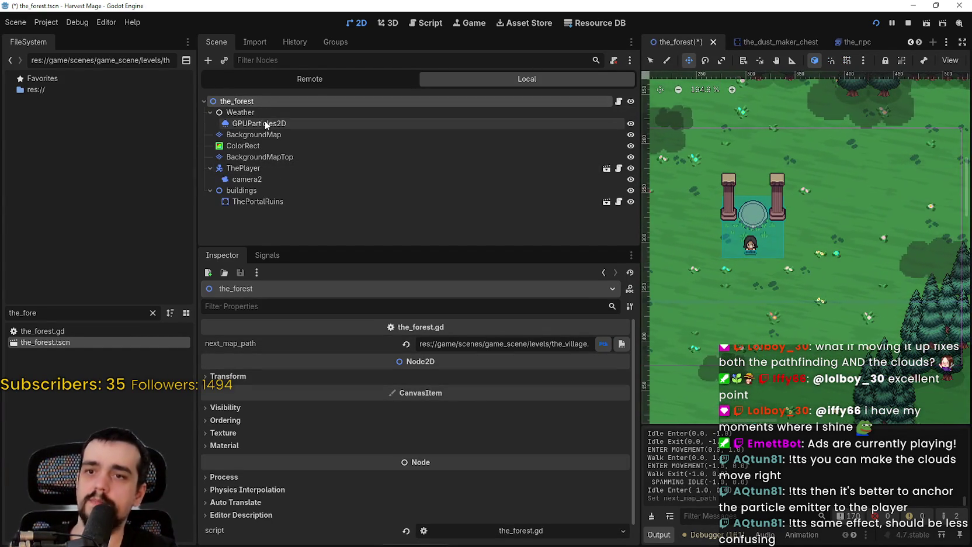
Move ThePlayer to 388, 215 just above the portal ruins, save, and stop the running game.
left_click(258, 179)
left_click(256, 167)
scroll(755, 241, "down", 2)
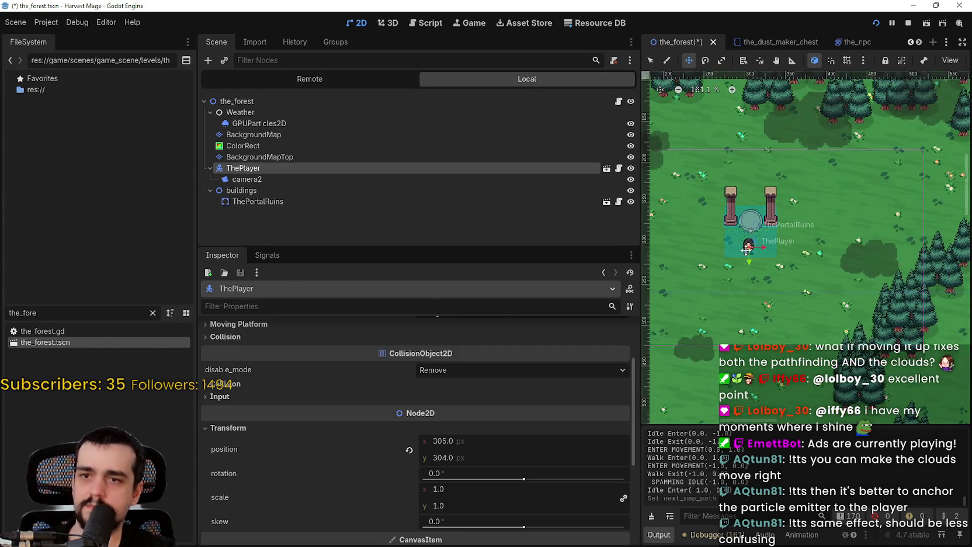
left_click_drag(802, 189, 802, 186)
key("ctrl+s")
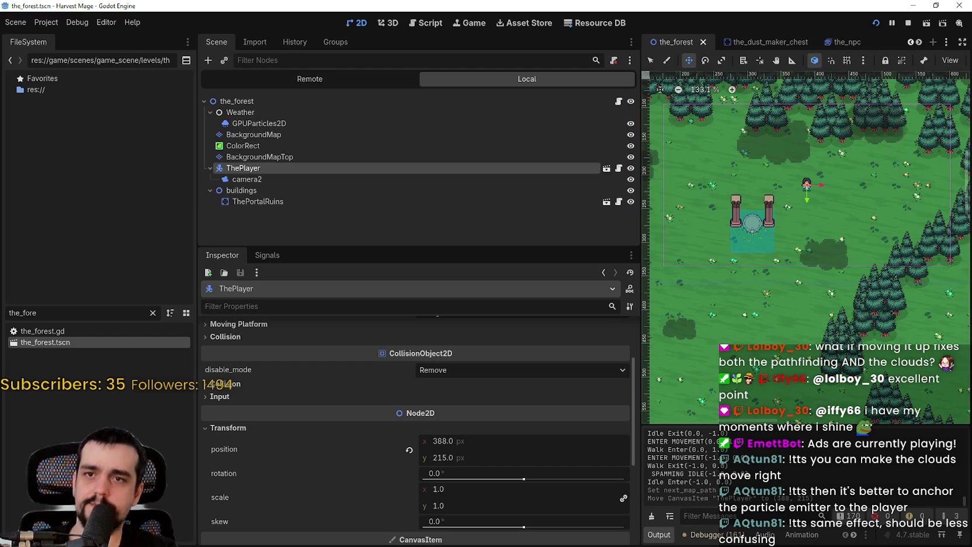
left_click(907, 23)
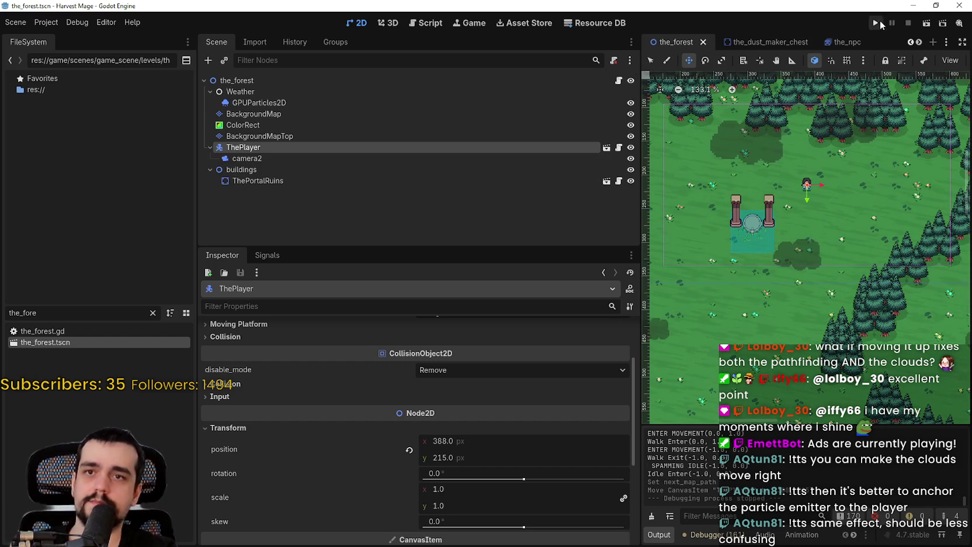
Launch Harvest Mage, continue the saved game, walk left and up, and maximize the window.
left_click(879, 23)
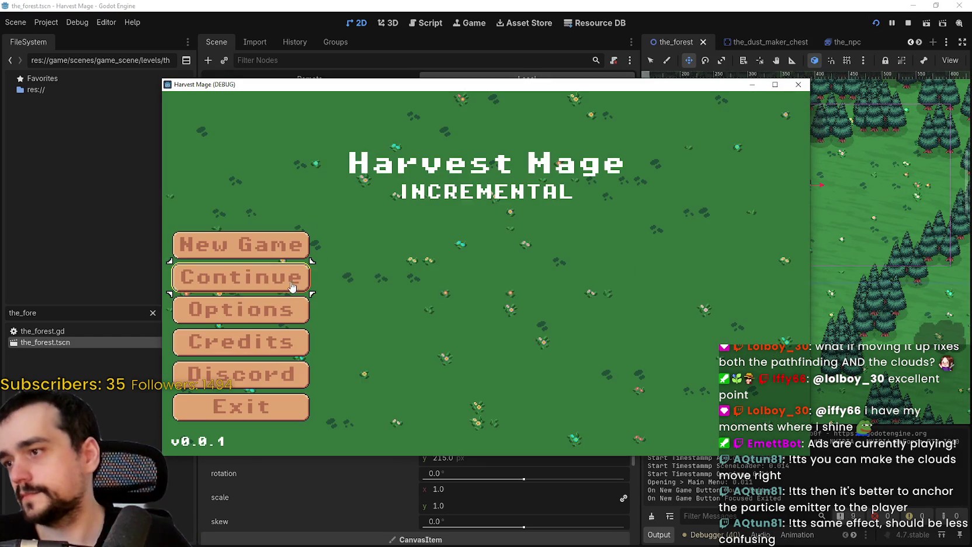
left_click(274, 278)
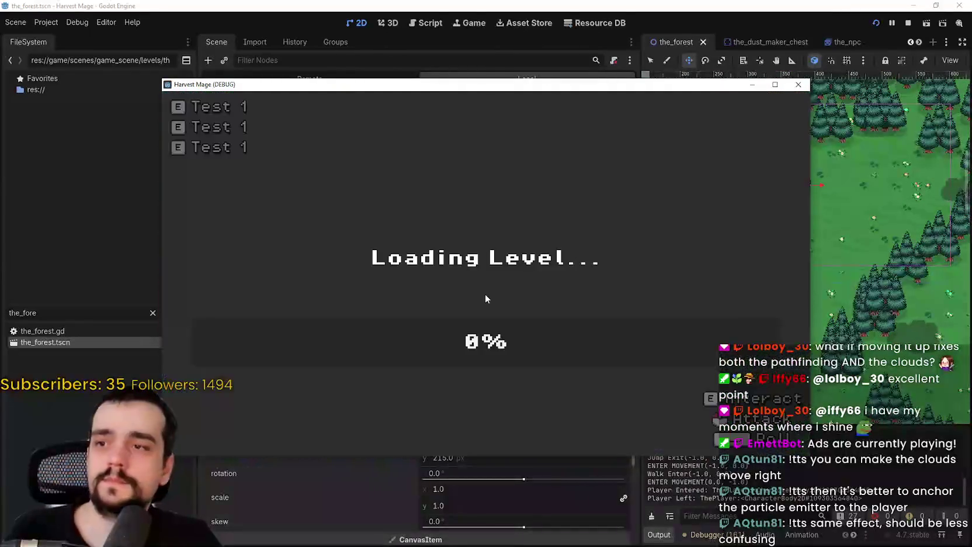
key("a")
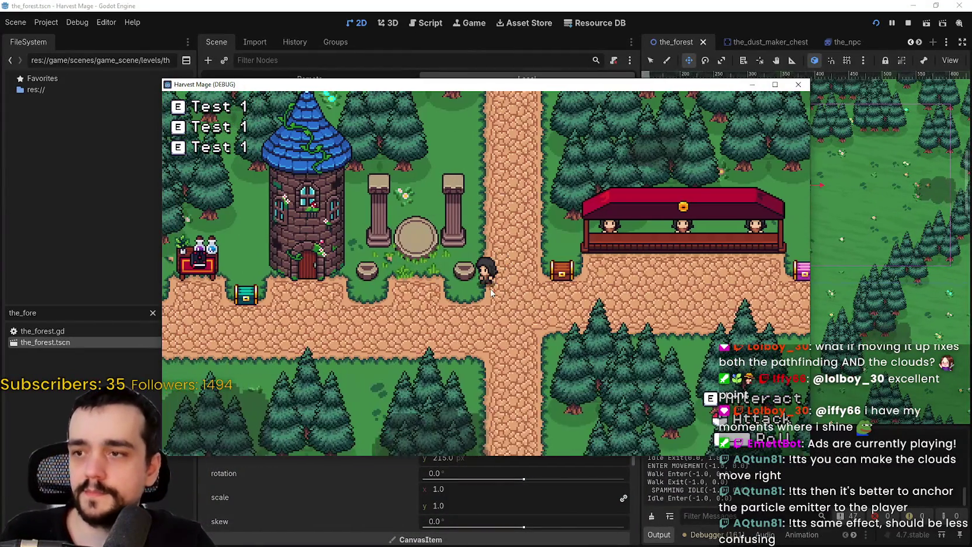
key("w")
left_click(774, 84)
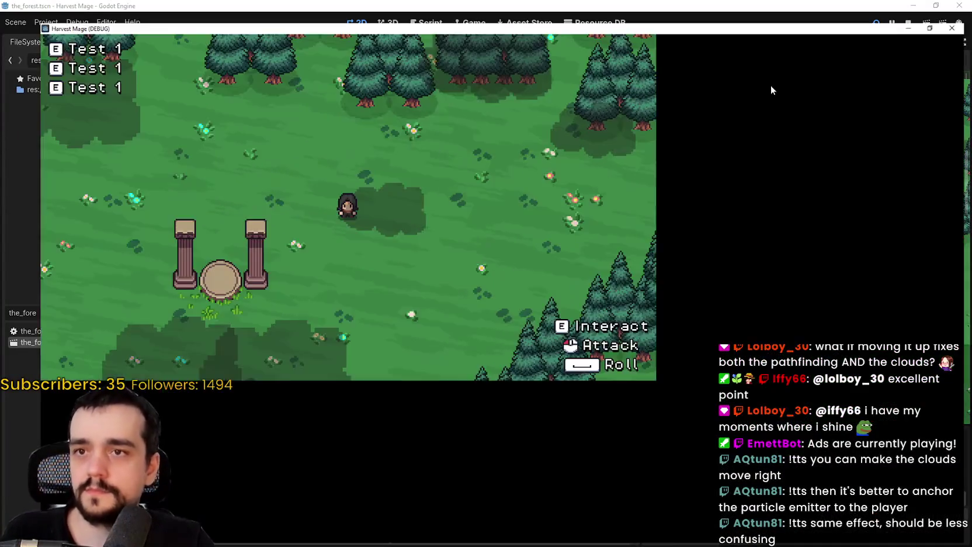